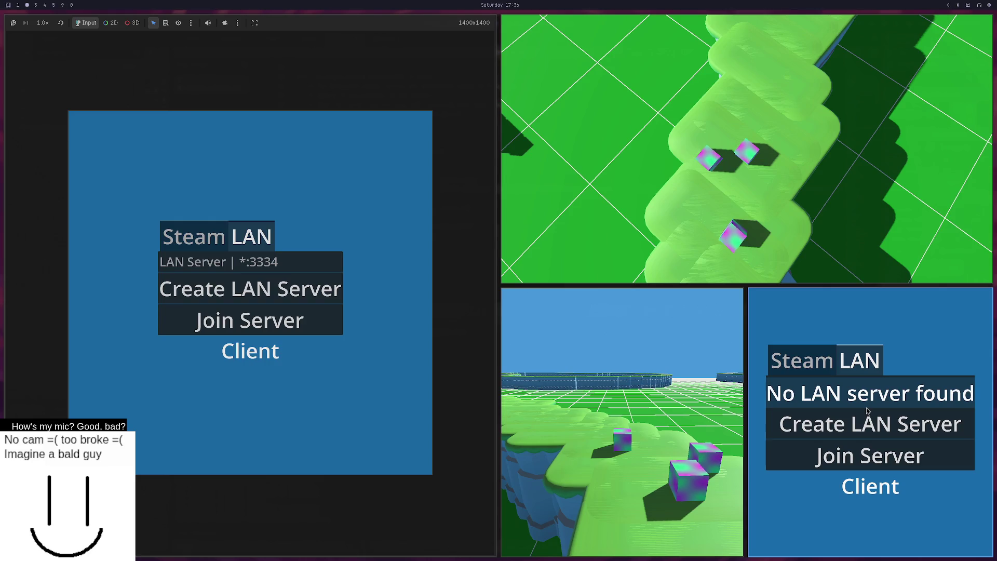
Step: Join the running LAN server from the client game window
click(884, 460)
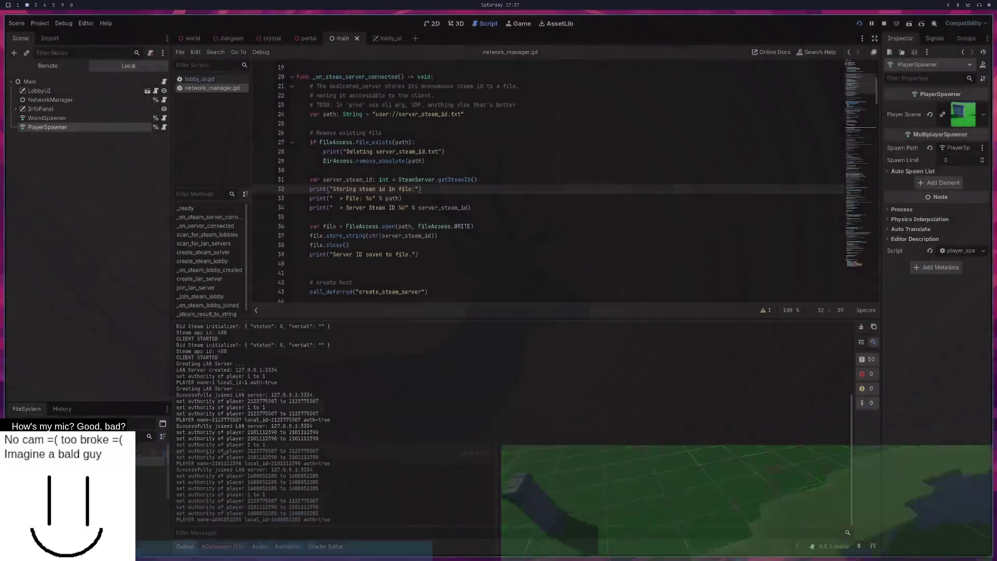
Step: Stop the test run and bring up the world scene in the 3D viewport
key(F8)
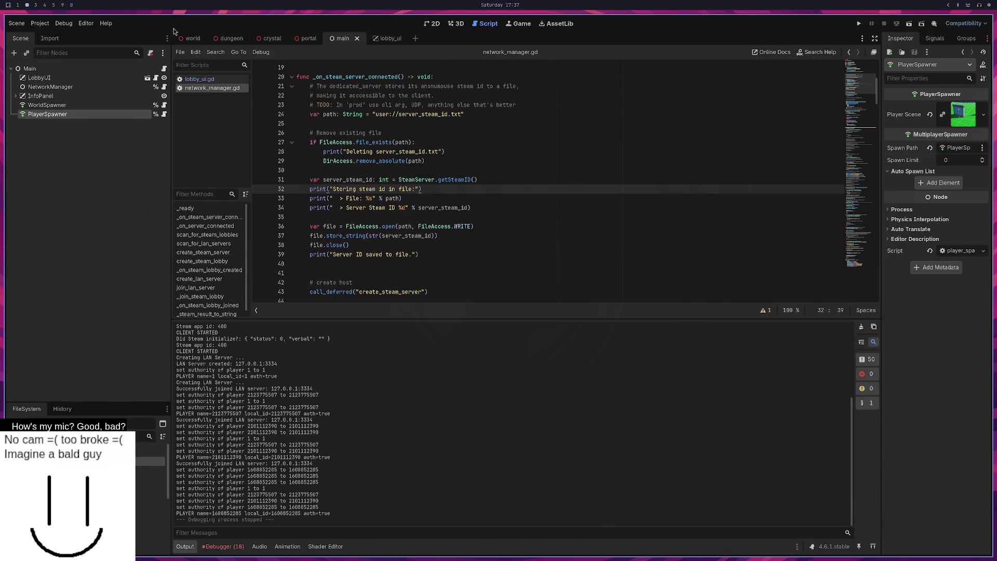
click(193, 38)
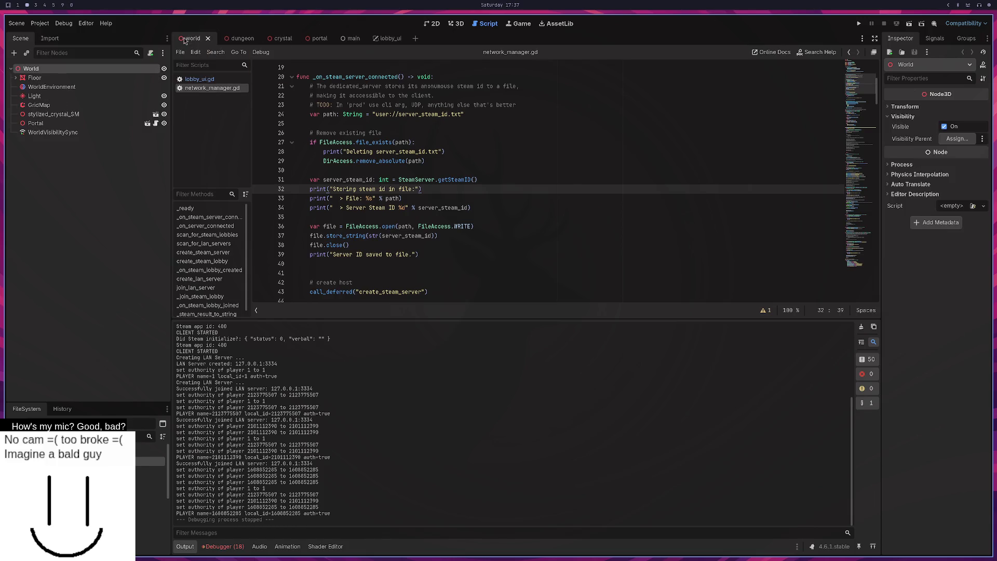
click(275, 40)
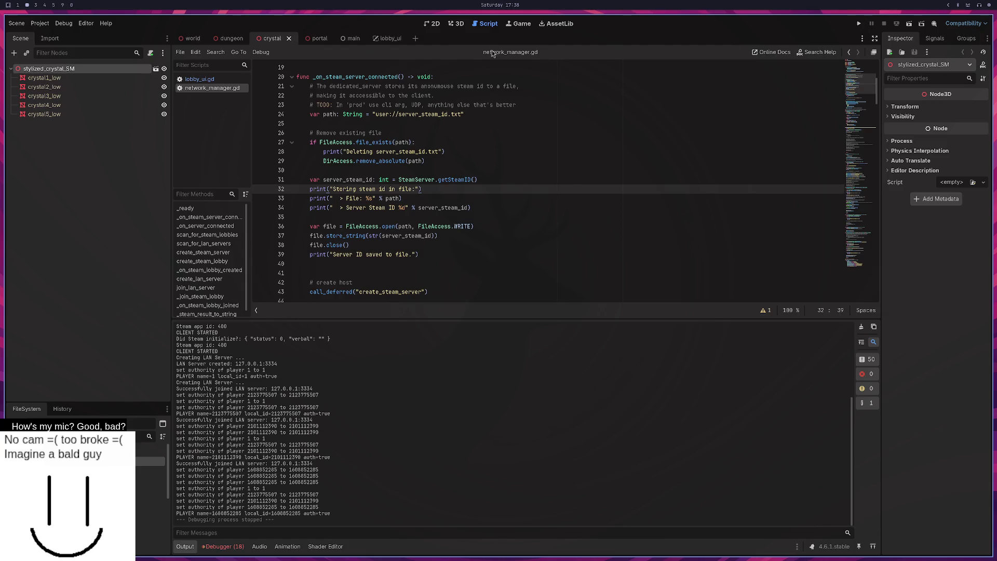
click(455, 24)
click(201, 40)
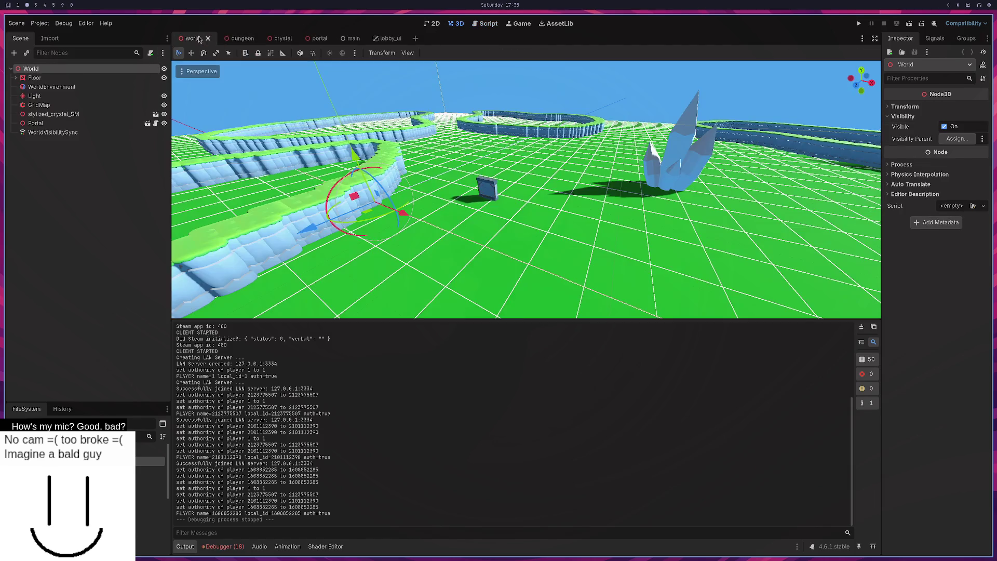
Step: Launch the project from the dungeon scene as four multiplayer game instances
click(240, 39)
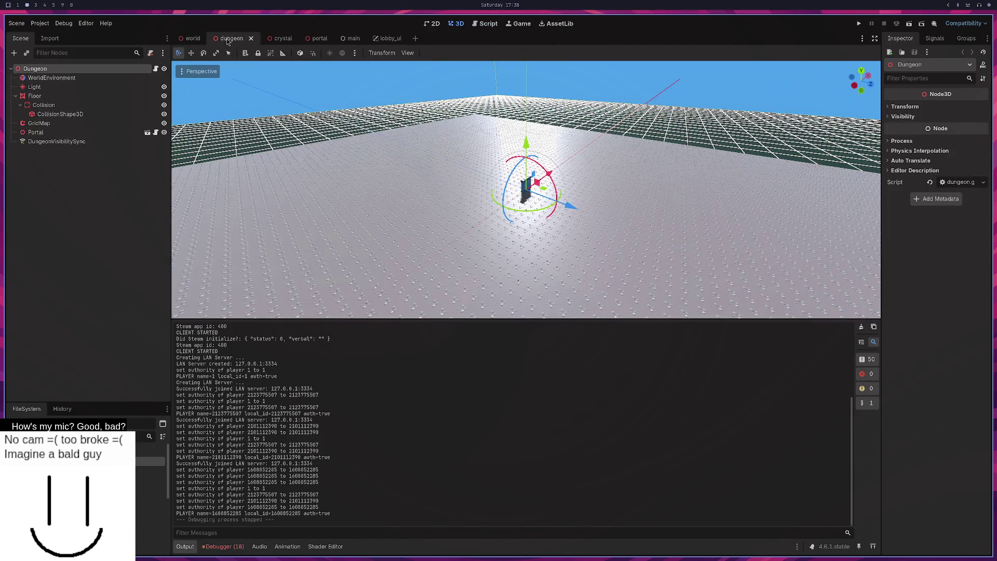
click(191, 40)
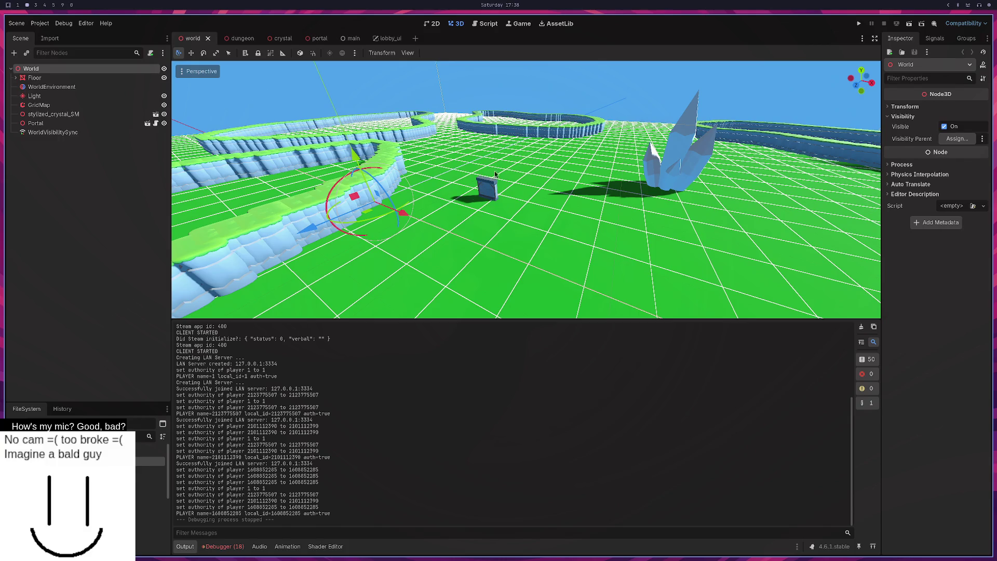
click(239, 38)
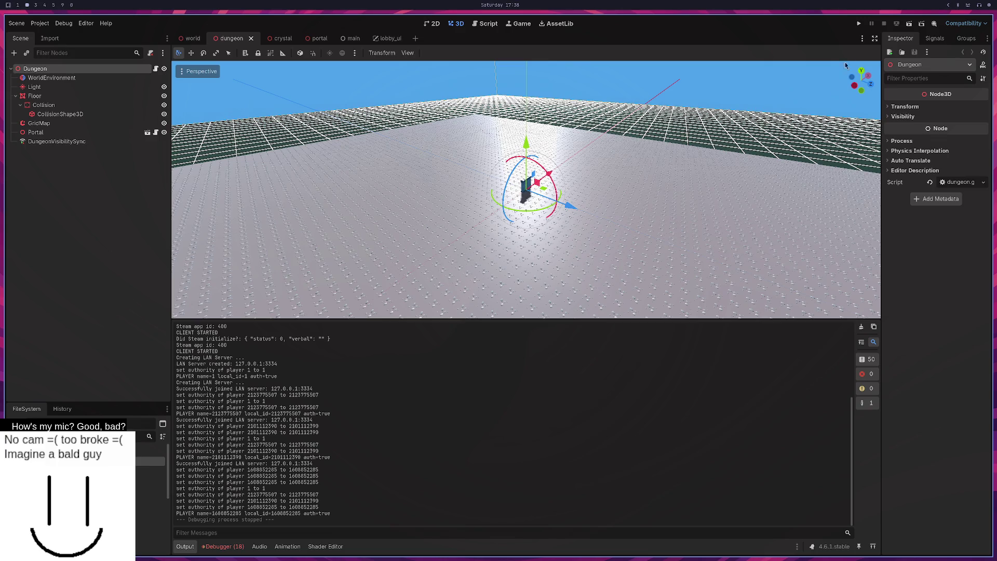
click(858, 23)
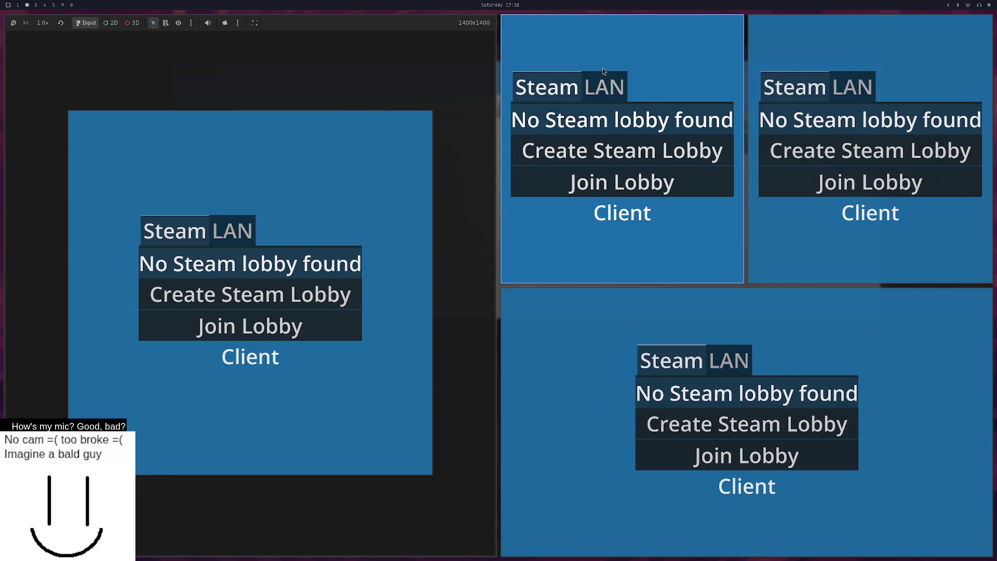
Step: Host a LAN server in one window, trigger the portal, then stop all instances
click(603, 95)
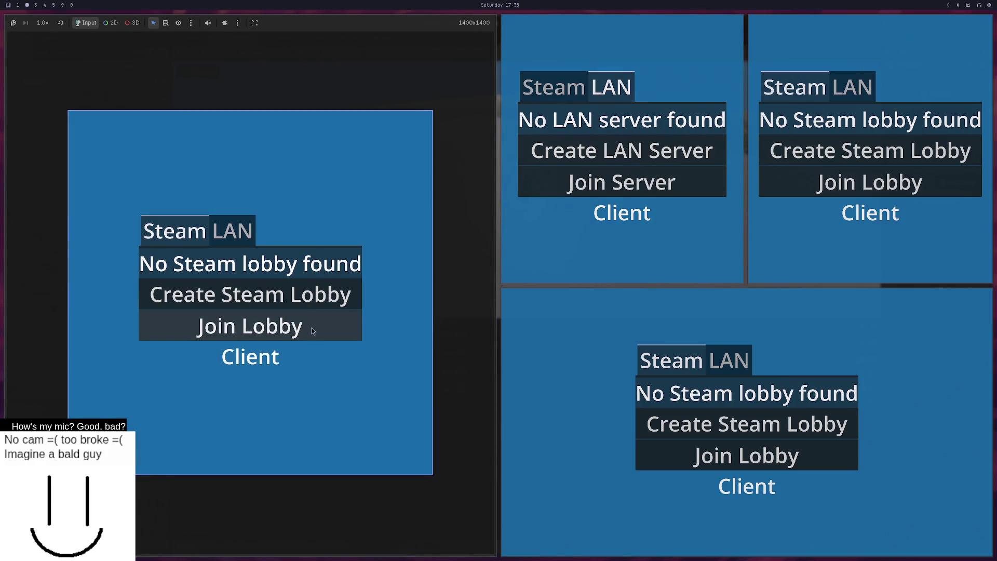
click(214, 222)
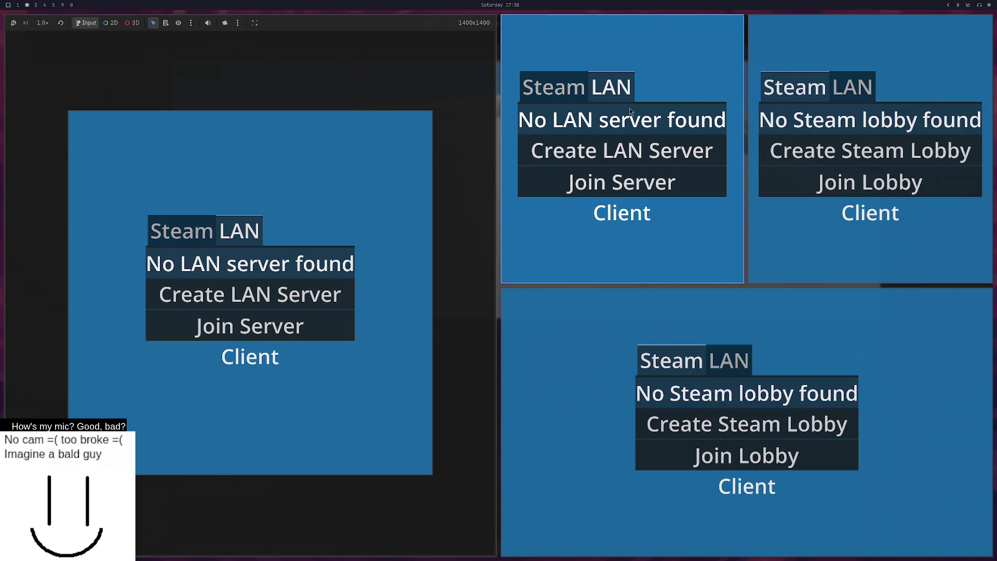
click(622, 150)
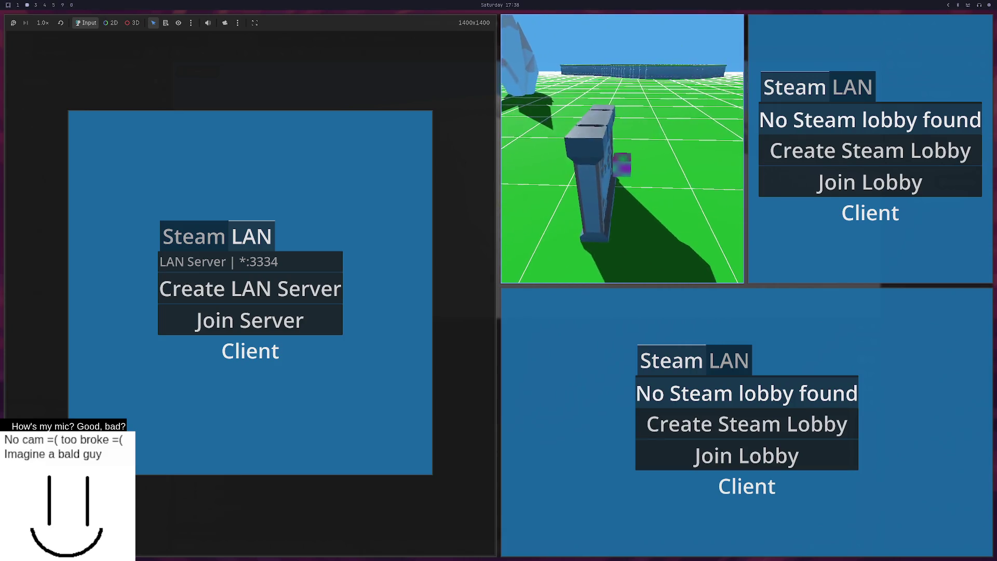
key(F8)
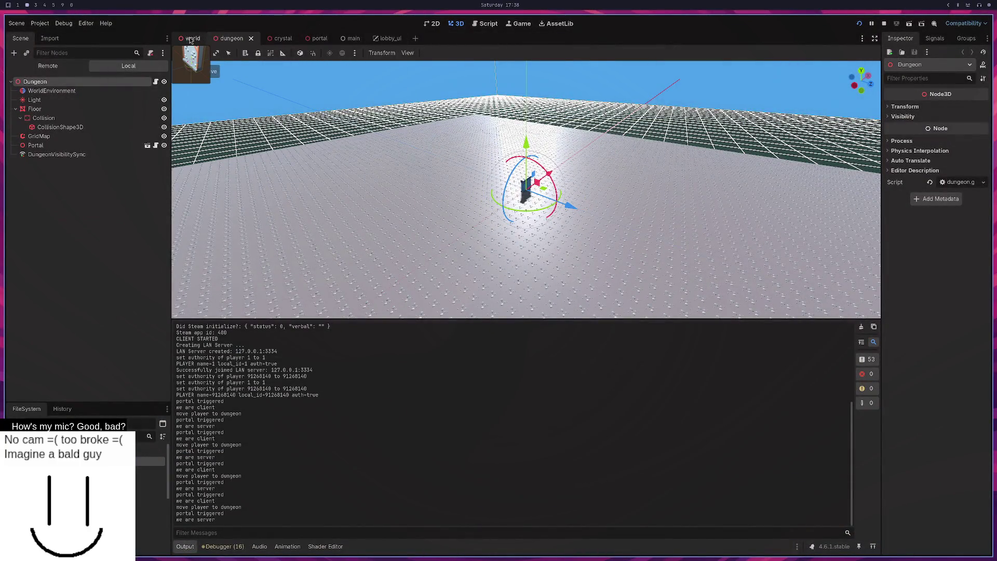
Step: In the main scene, instance world.tscn as a child of PlayerSpawner
click(905, 106)
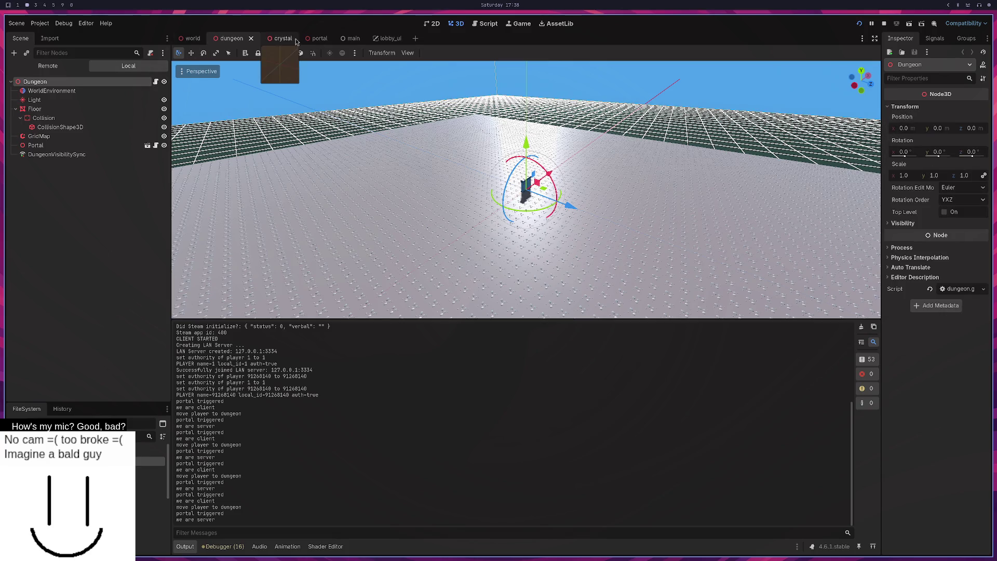
click(358, 40)
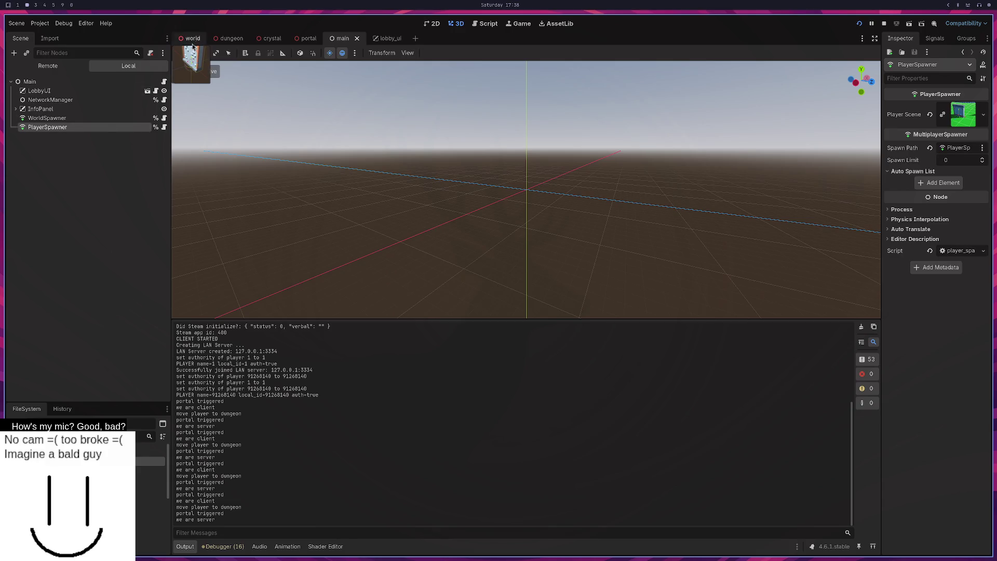
right_click(70, 179)
click(104, 202)
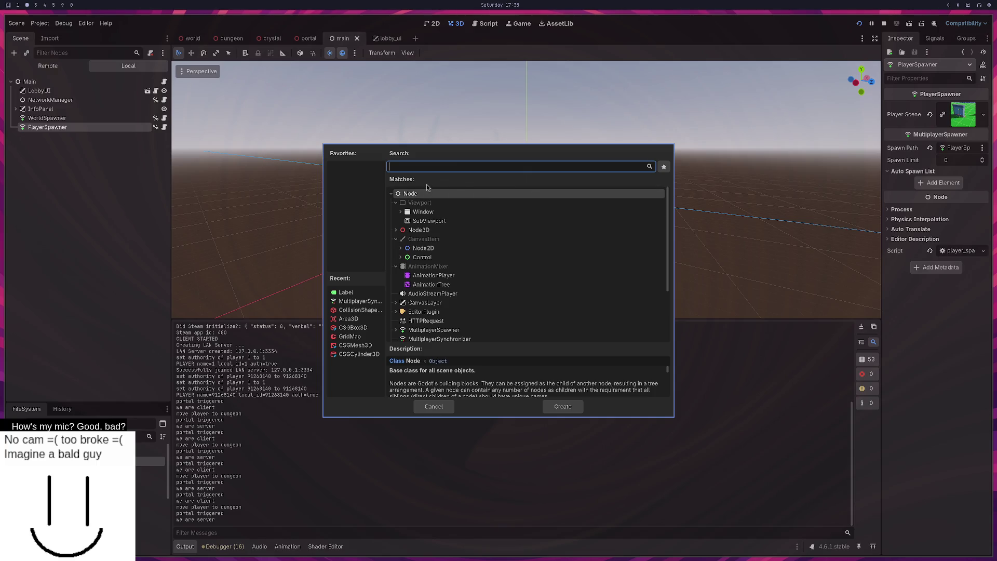
key(Escape)
right_click(32, 180)
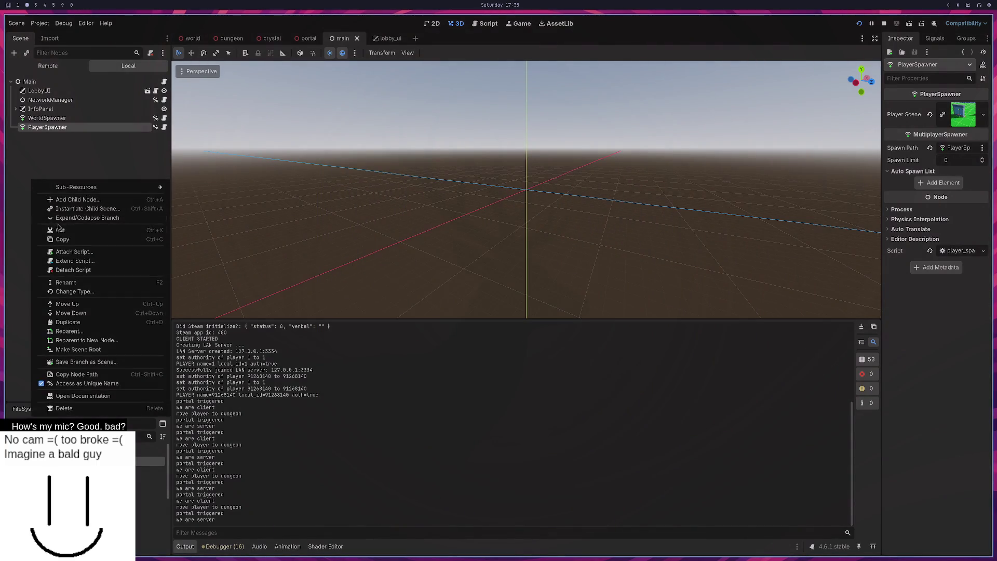
click(91, 210)
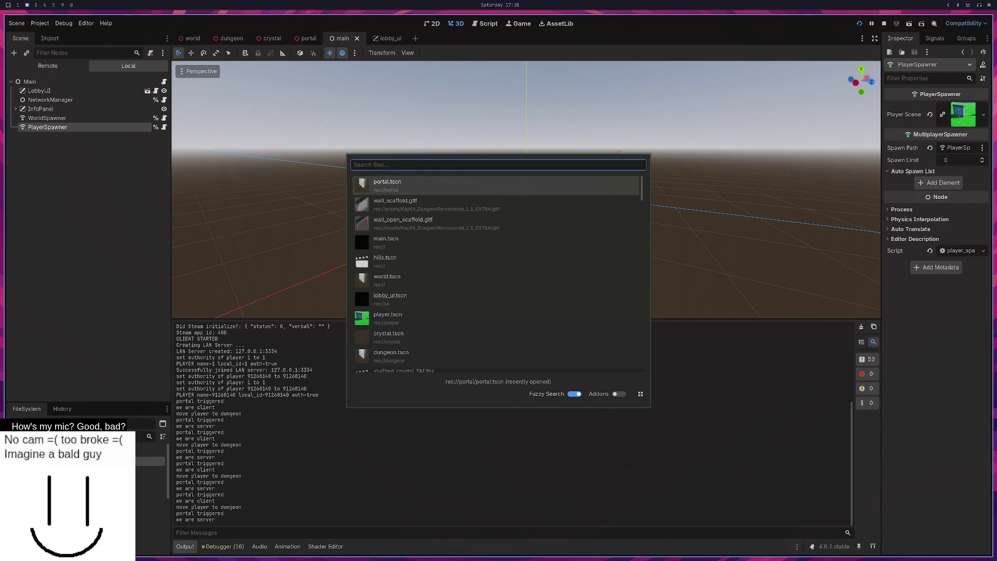
double_click(397, 281)
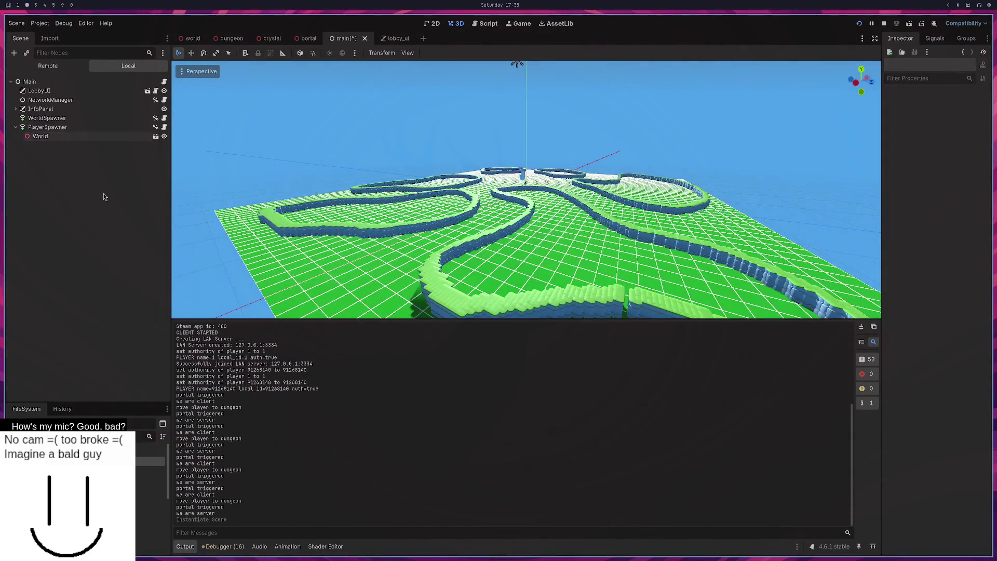
Step: Instance dungeon.tscn under PlayerSpawner and lower it beneath the World floor
right_click(83, 165)
click(131, 178)
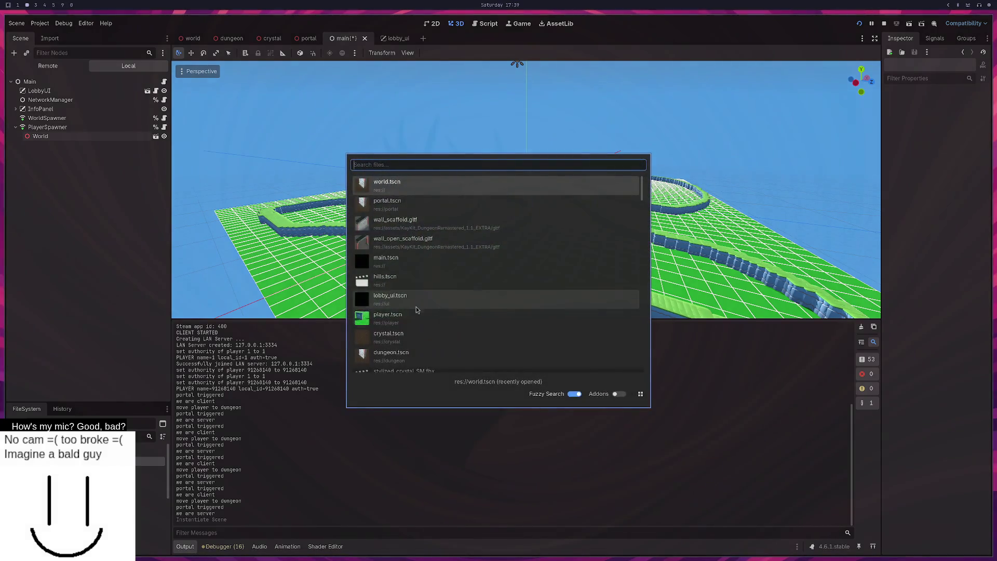
double_click(403, 356)
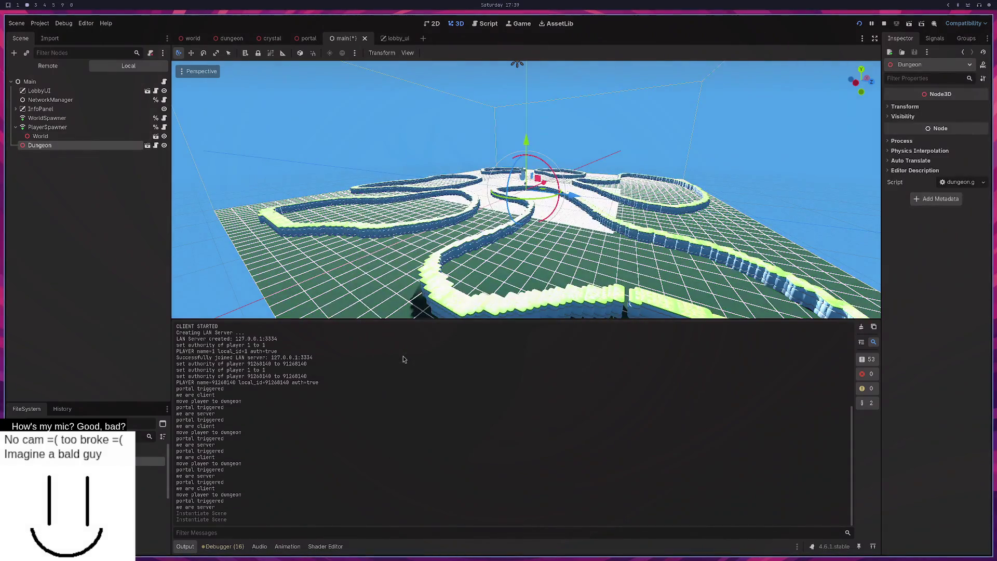
mouse_move(582, 156)
mouse_down()
mouse_move(537, 246)
mouse_move(576, 214)
mouse_move(623, 290)
mouse_move(570, 288)
mouse_move(447, 238)
mouse_move(546, 243)
mouse_move(556, 295)
mouse_move(571, 245)
mouse_move(602, 240)
mouse_move(529, 173)
mouse_move(642, 179)
mouse_up()
scroll(570, 289, down, 5)
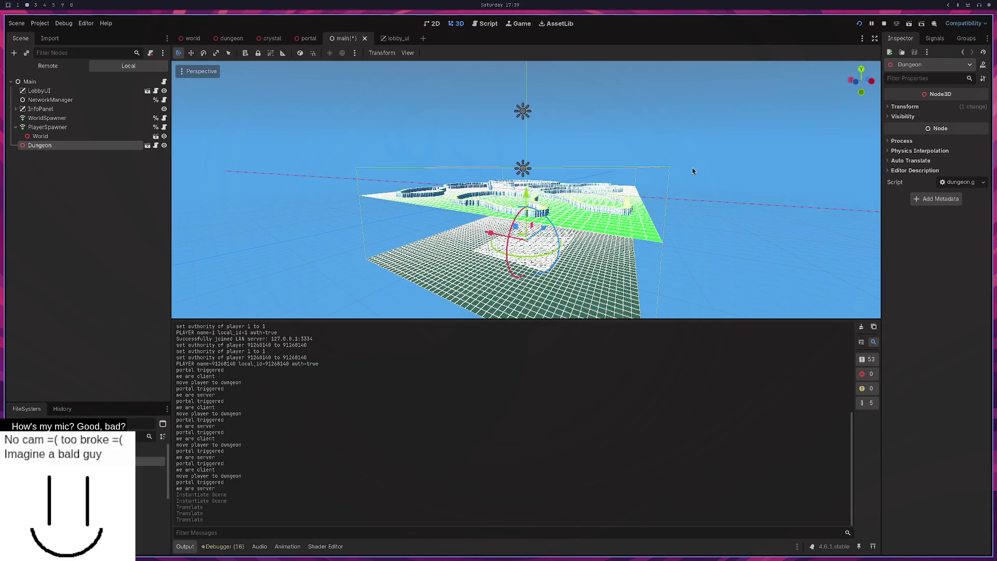
click(904, 108)
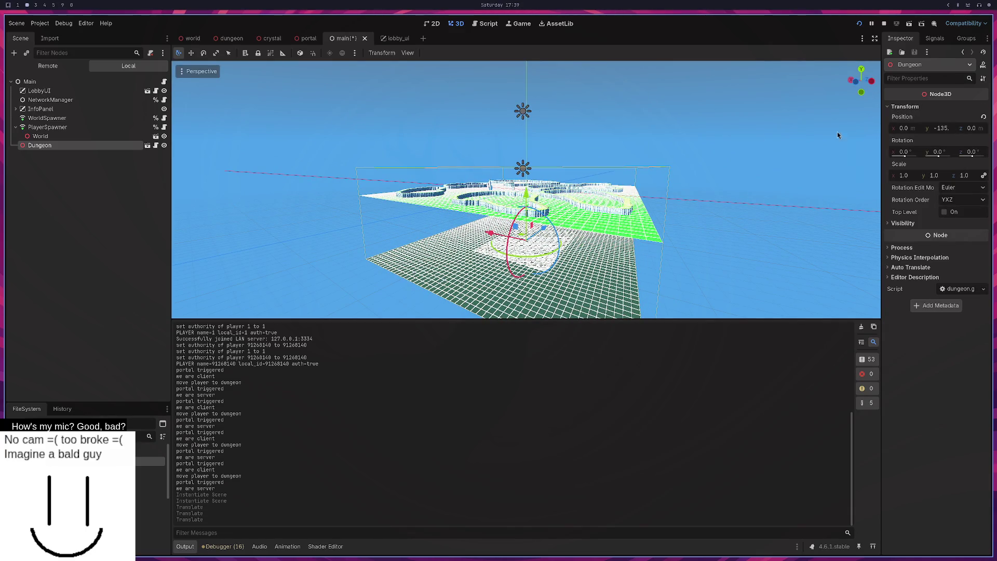
drag(525, 198, 532, 219)
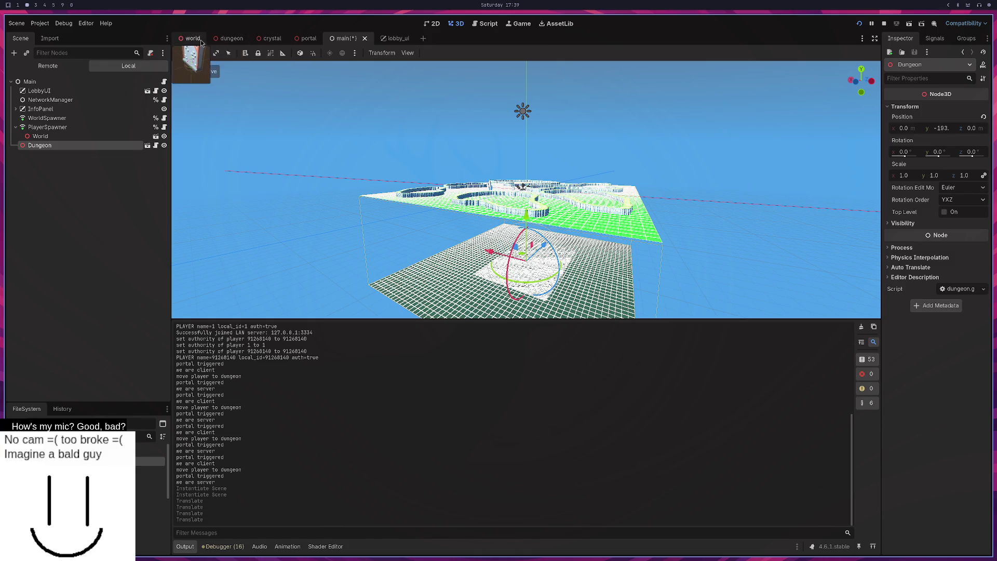
Step: Set the dungeon scene root's Position y to -200 and save the scene
click(232, 42)
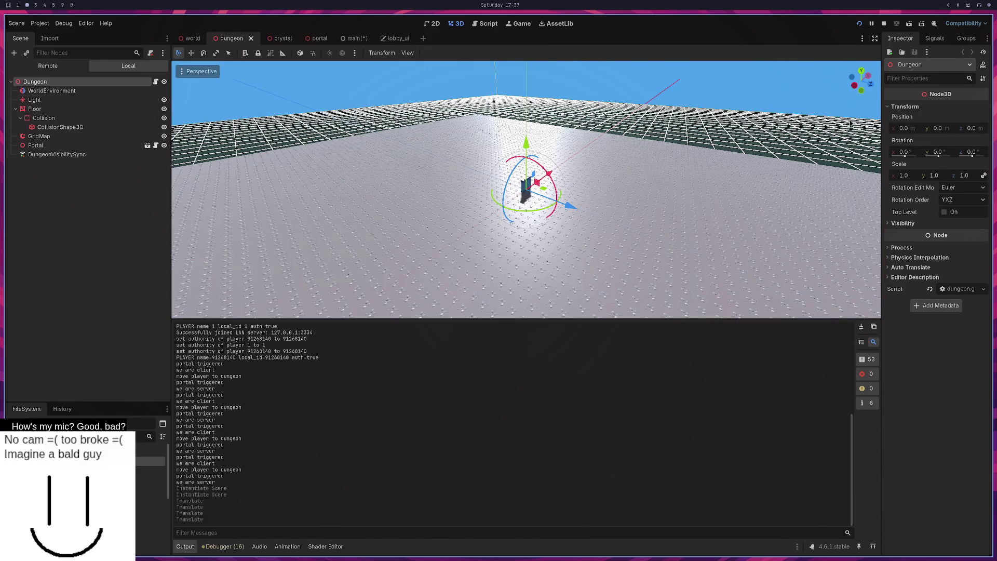
click(935, 130)
text(-2)
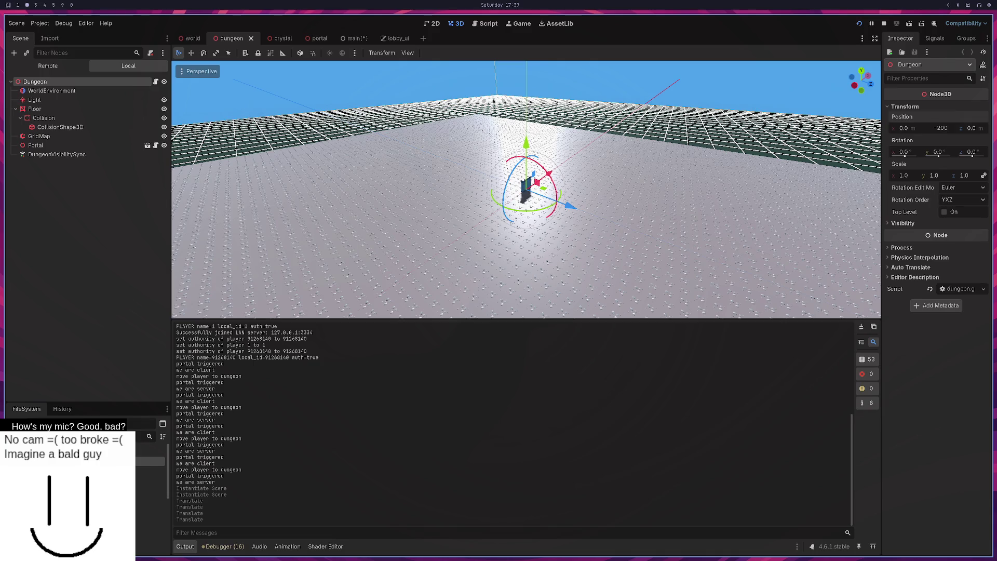
key(Return)
key(ctrl+s)
click(353, 38)
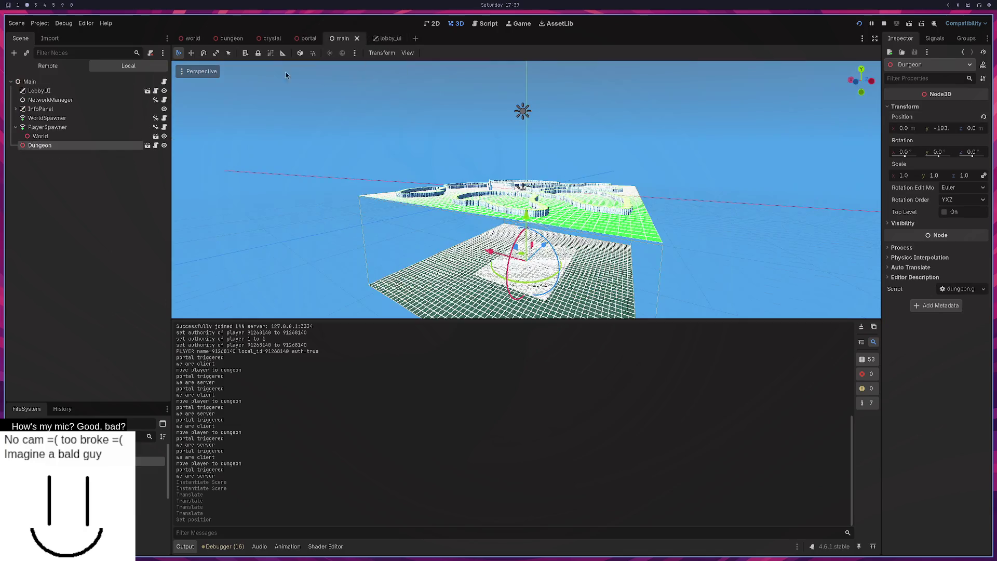
Step: Delete the Dungeon and World instances from the main scene
right_click(77, 147)
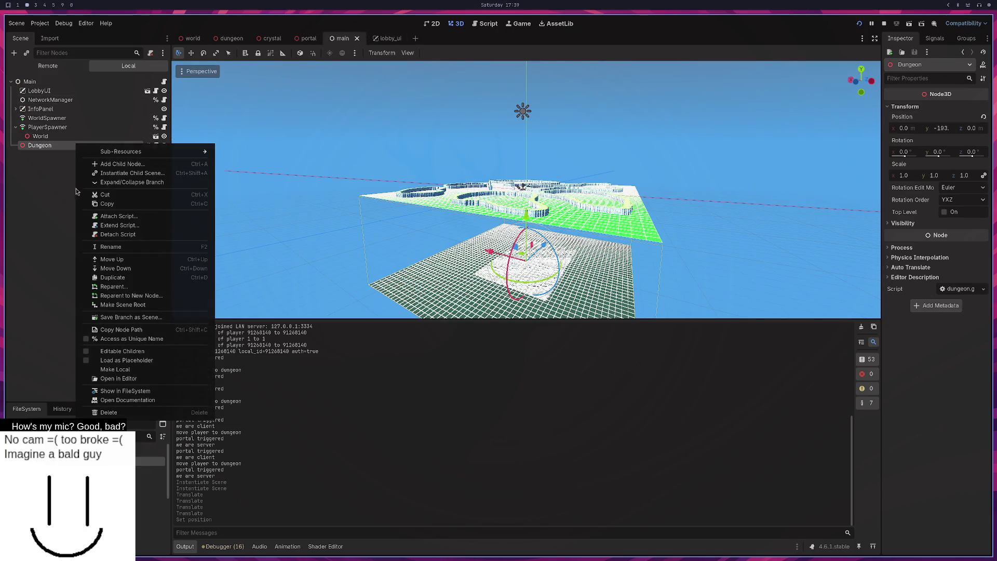
click(118, 412)
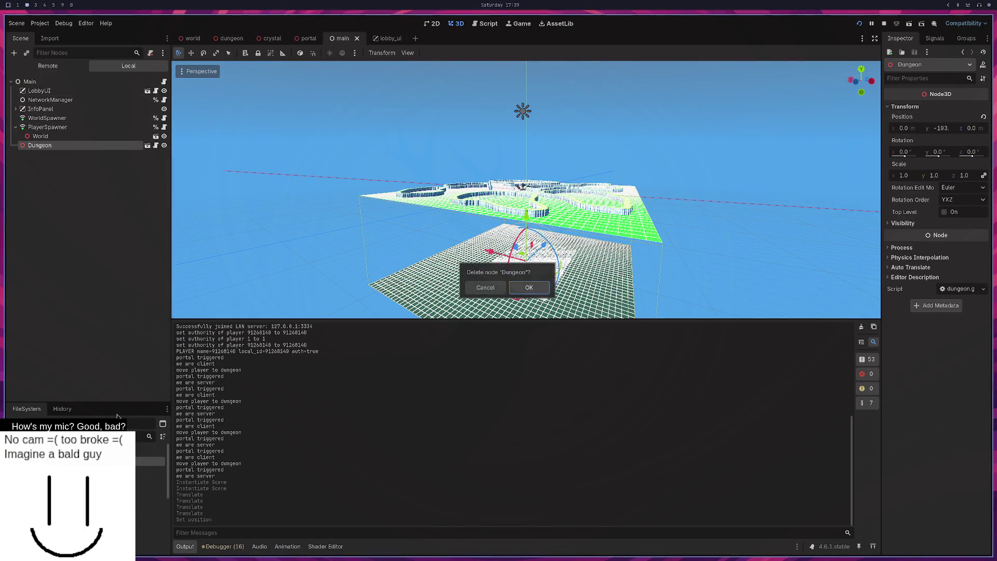
click(529, 287)
click(36, 139)
right_click(36, 139)
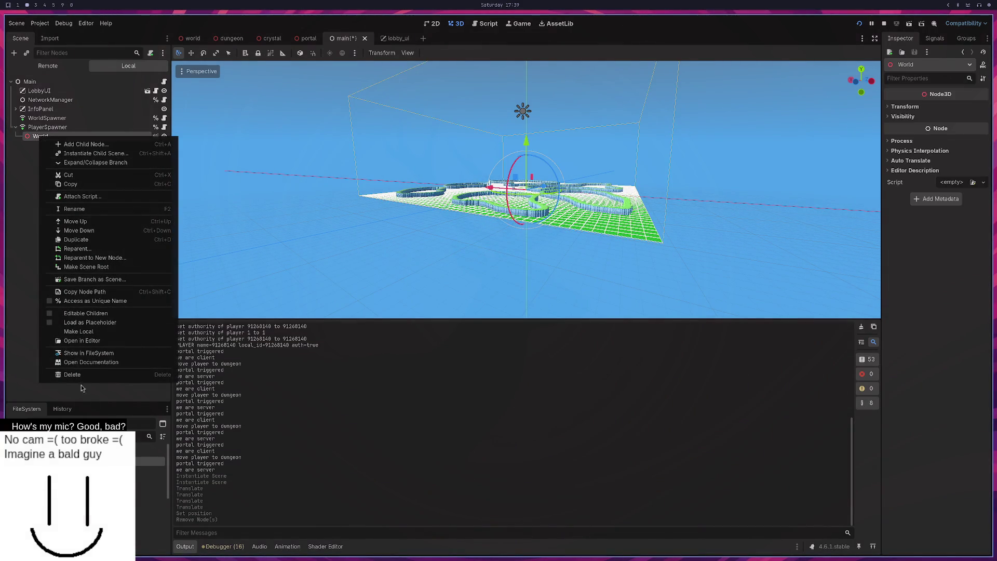
click(82, 378)
click(509, 289)
Step: Add a plain Node under Main and name it Test
right_click(71, 186)
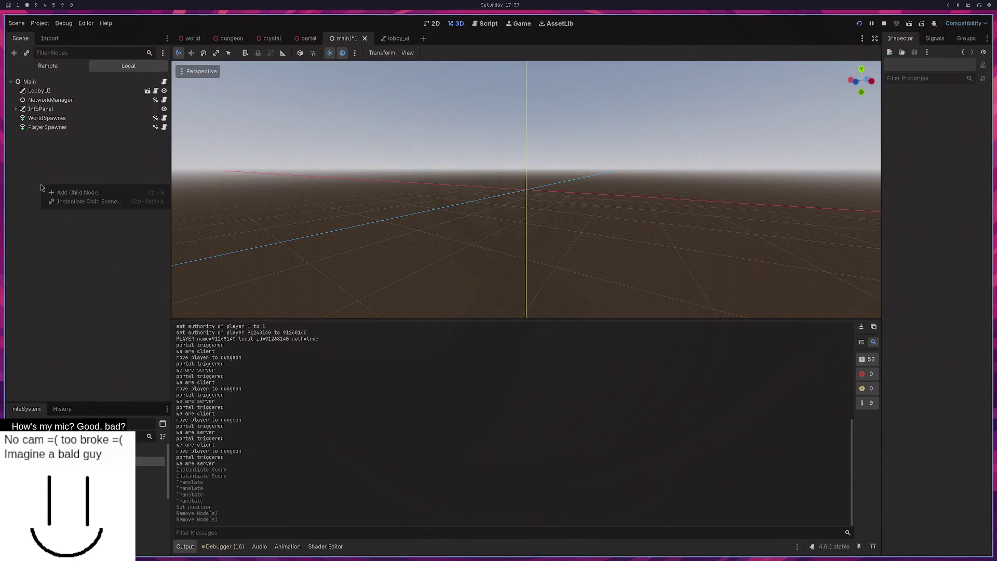
click(78, 196)
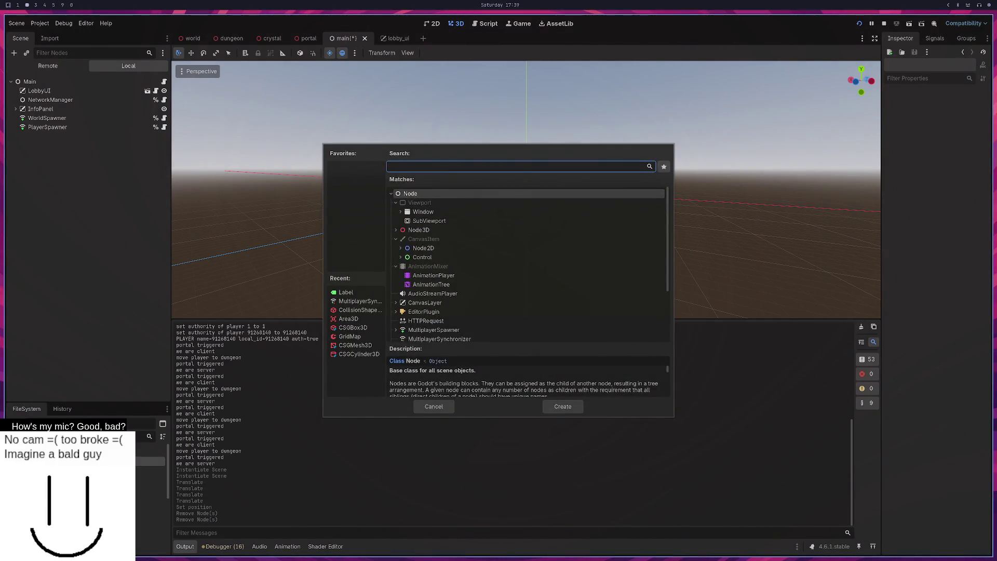
click(562, 406)
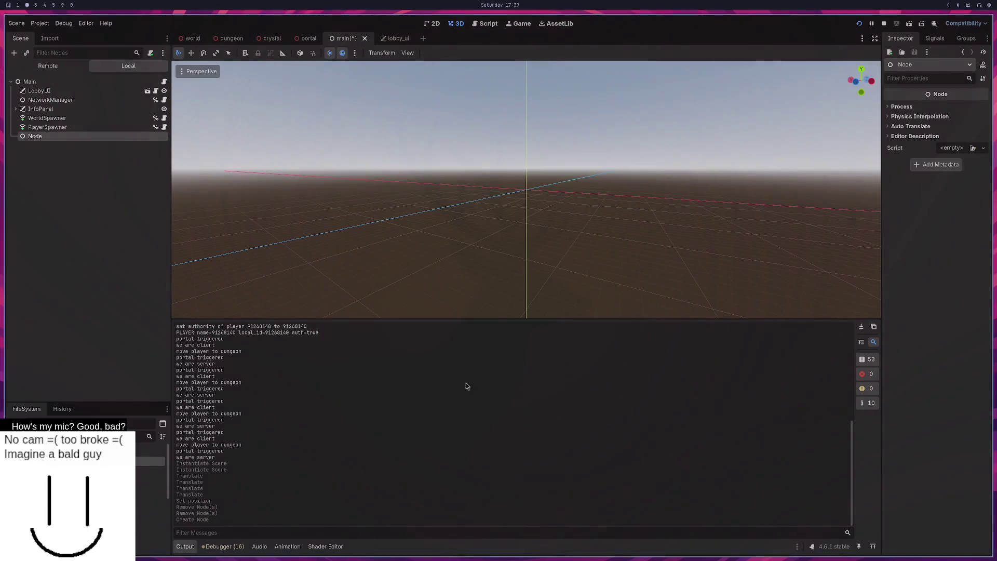
key(e)
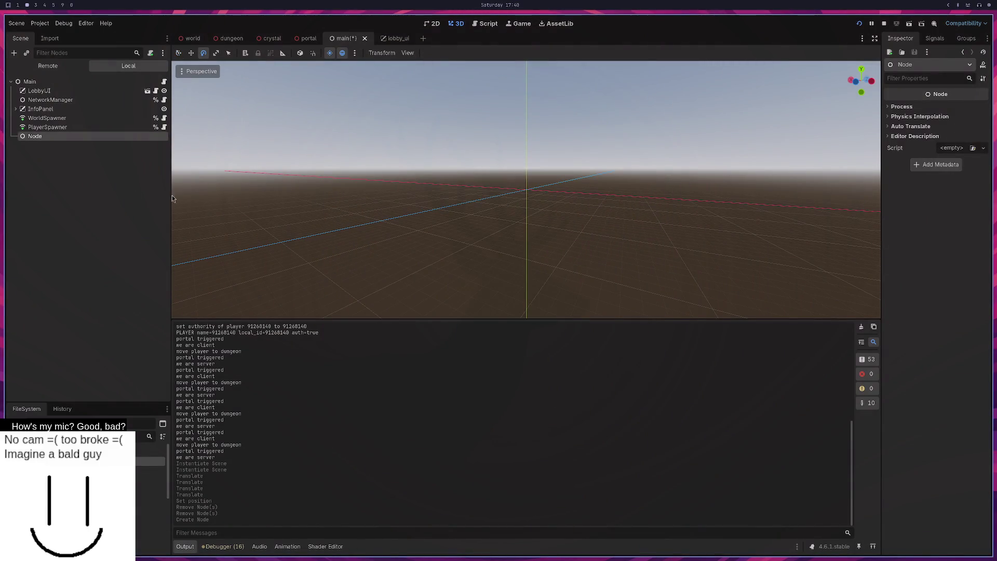
double_click(40, 135)
text(Test)
key(Return)
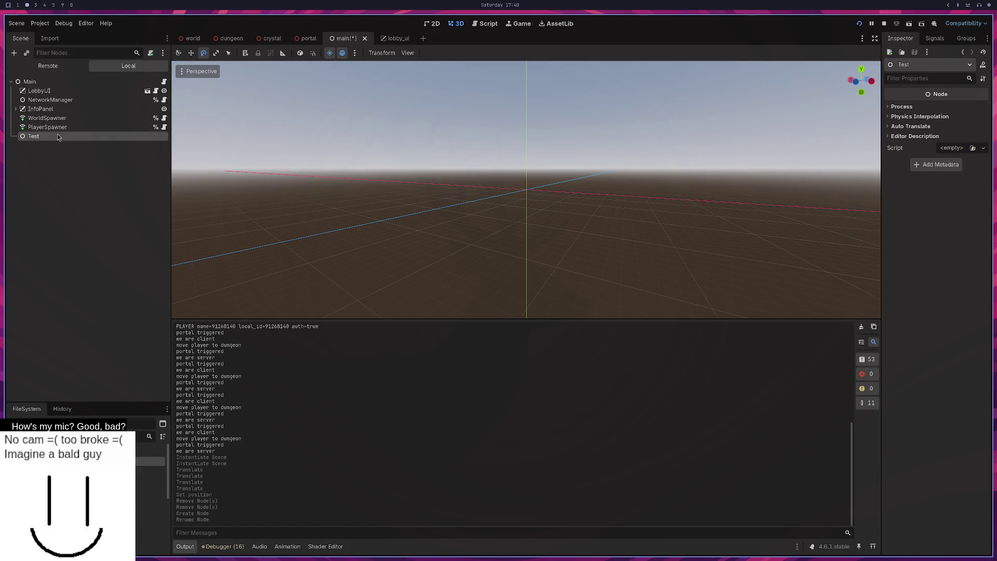
Step: Instance world.tscn and dungeon.tscn as children of Test
right_click(57, 134)
click(103, 150)
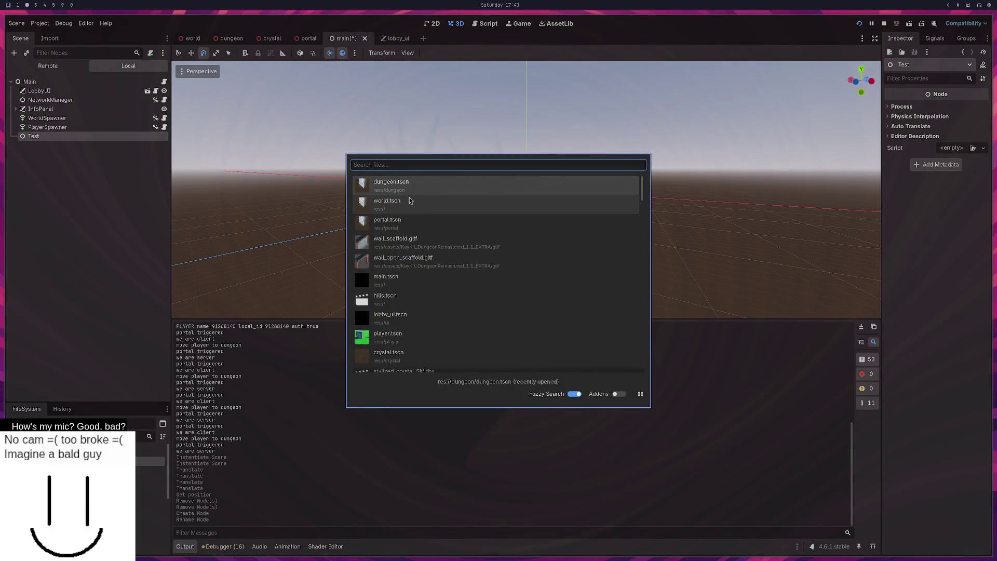
click(407, 203)
right_click(51, 136)
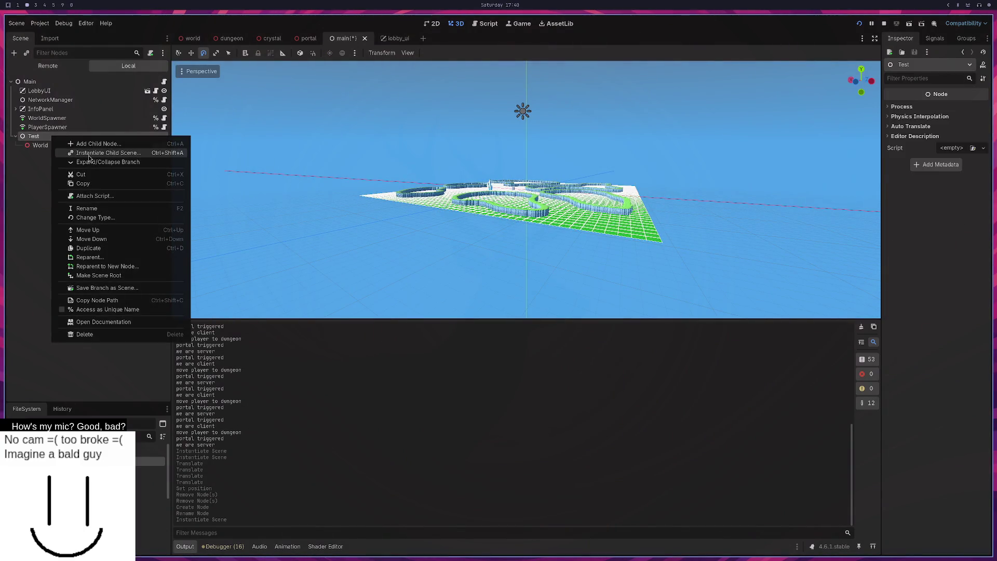
click(89, 153)
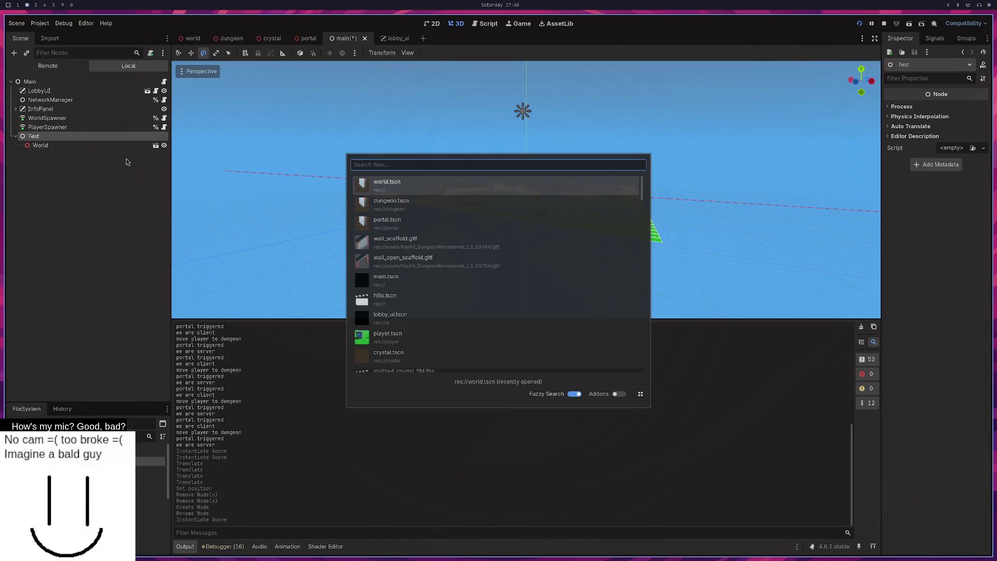
double_click(442, 208)
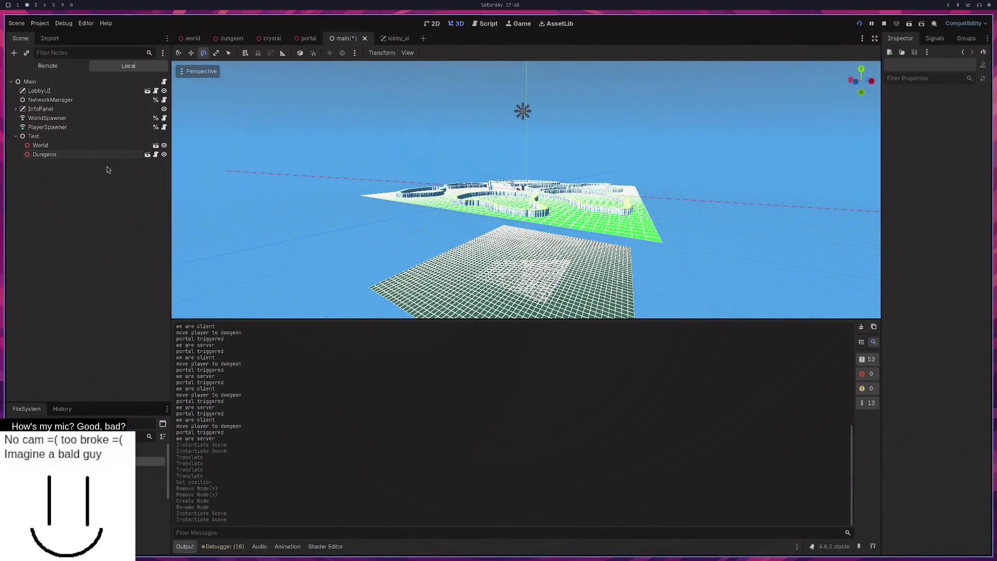
Step: Do a quick run-and-stop, toggle the Dungeon's visibility, then relaunch the project
click(859, 24)
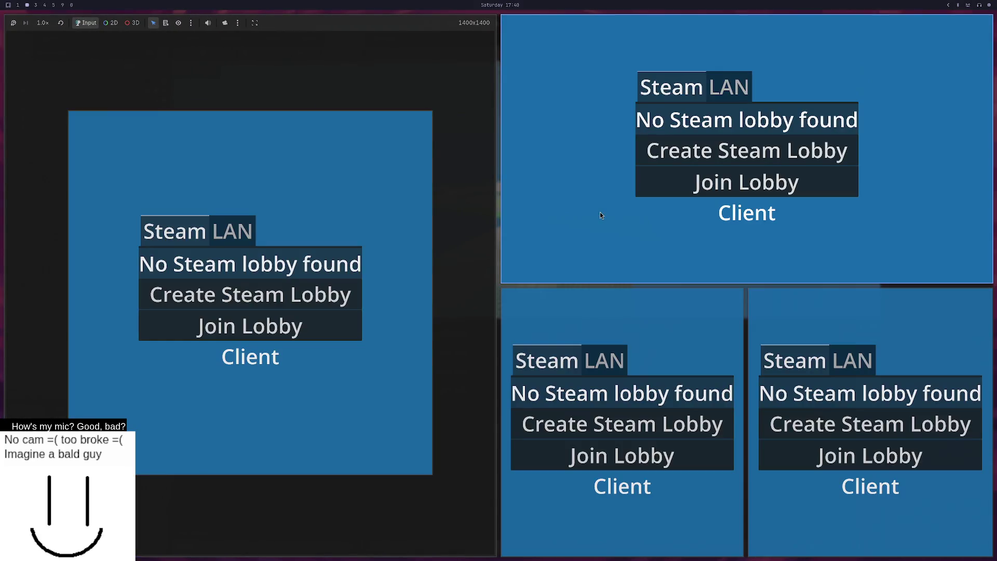
key(F8)
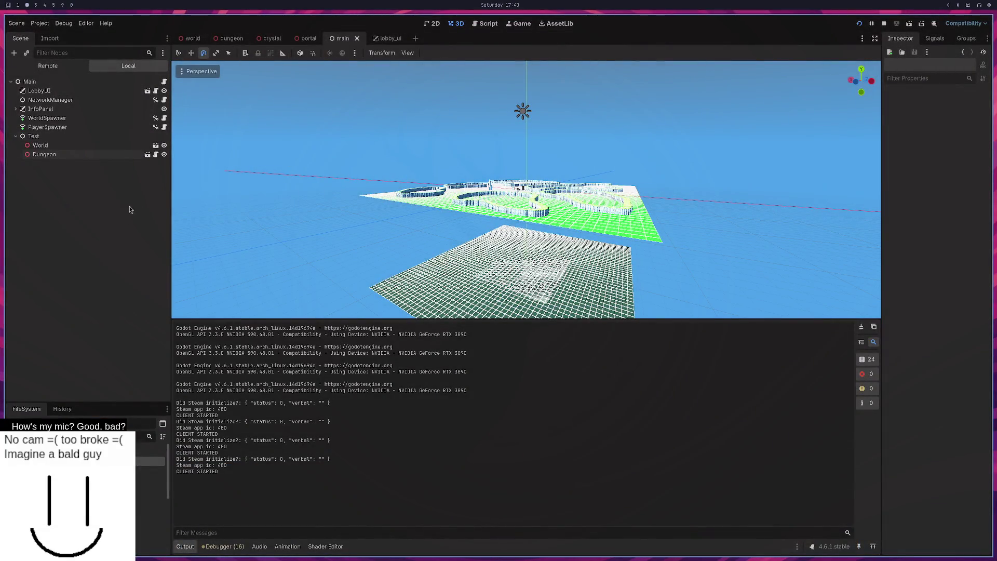
click(163, 154)
click(163, 154)
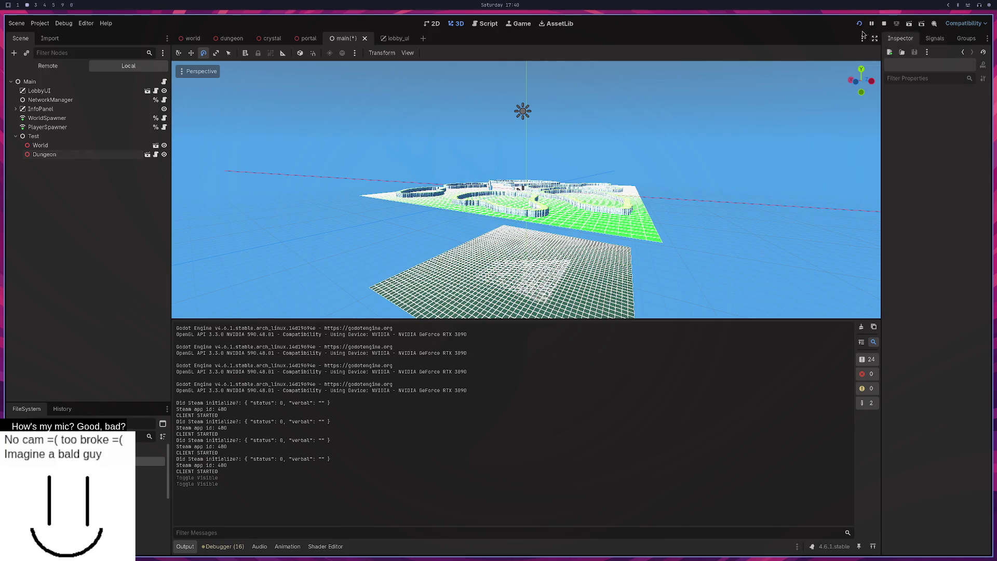
mouse_move(687, 173)
mouse_down()
mouse_move(714, 193)
mouse_move(716, 221)
mouse_move(685, 160)
mouse_up()
mouse_move(509, 232)
mouse_down()
mouse_move(502, 296)
mouse_move(416, 295)
mouse_move(372, 238)
mouse_move(347, 244)
mouse_move(379, 281)
mouse_move(387, 273)
mouse_up()
scroll(386, 272, up, 3)
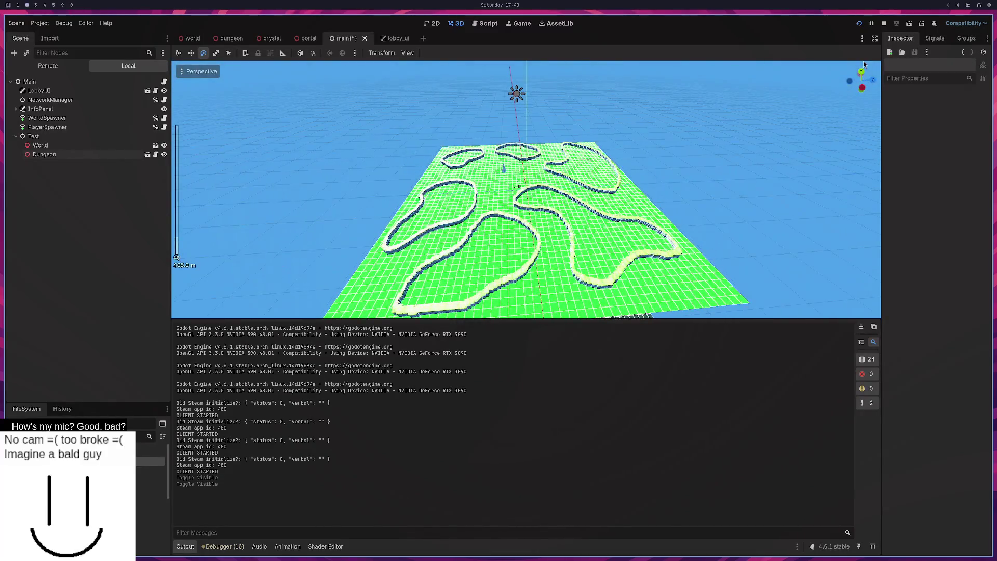
click(859, 24)
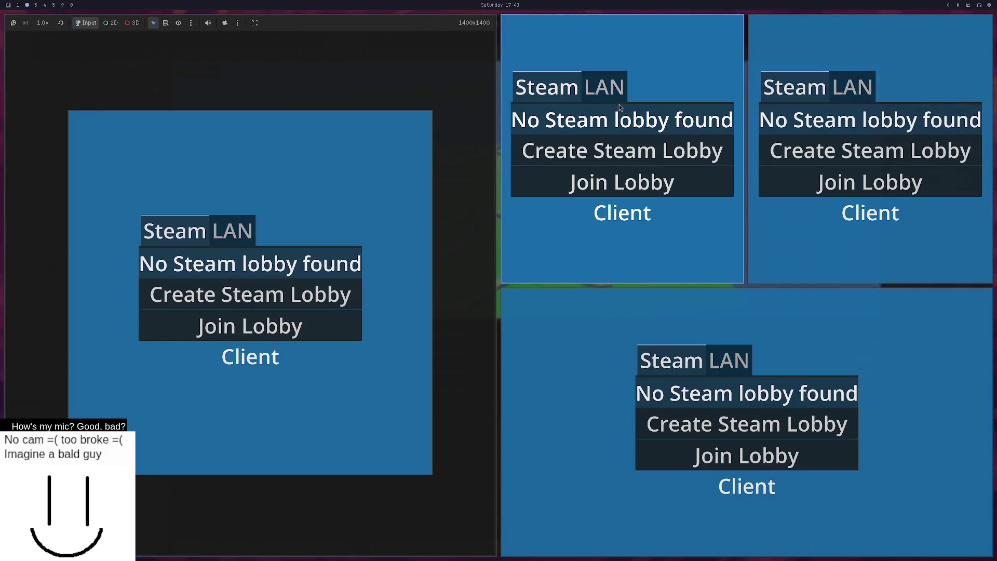
Step: Stop the game, reset the dungeon root Position from y -200 to 0, and go to the code editor
click(611, 87)
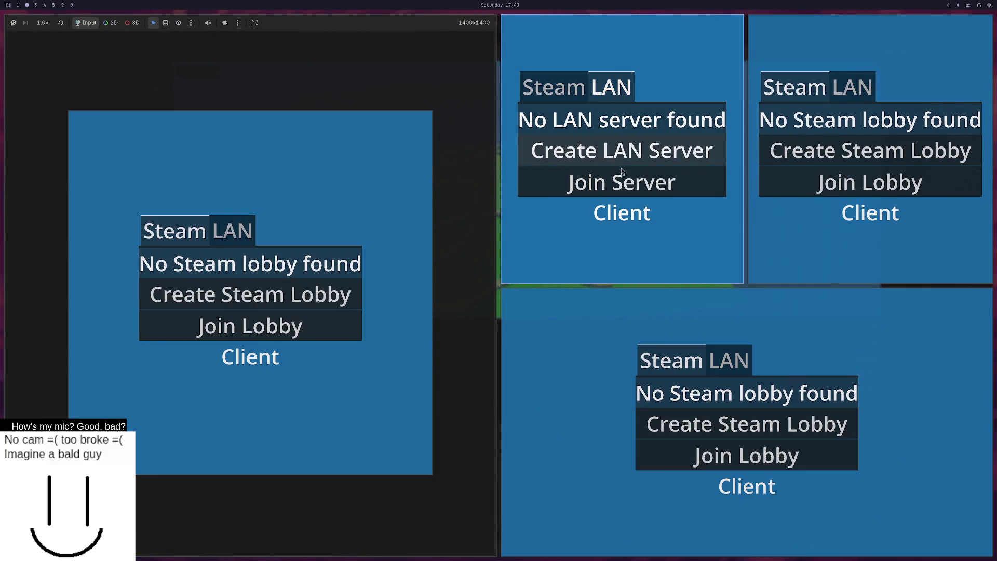
key(F8)
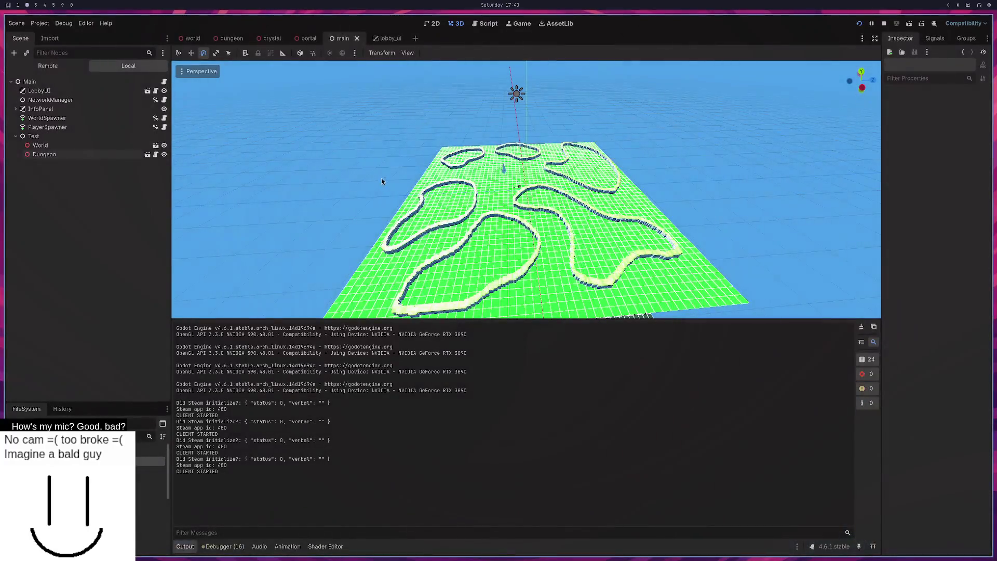
click(227, 40)
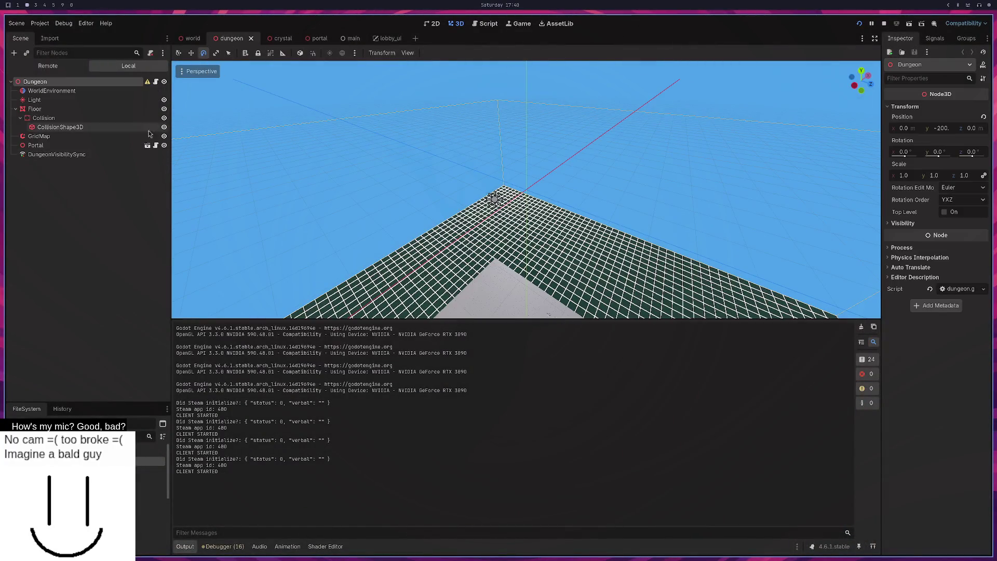
mouse_move(147, 83)
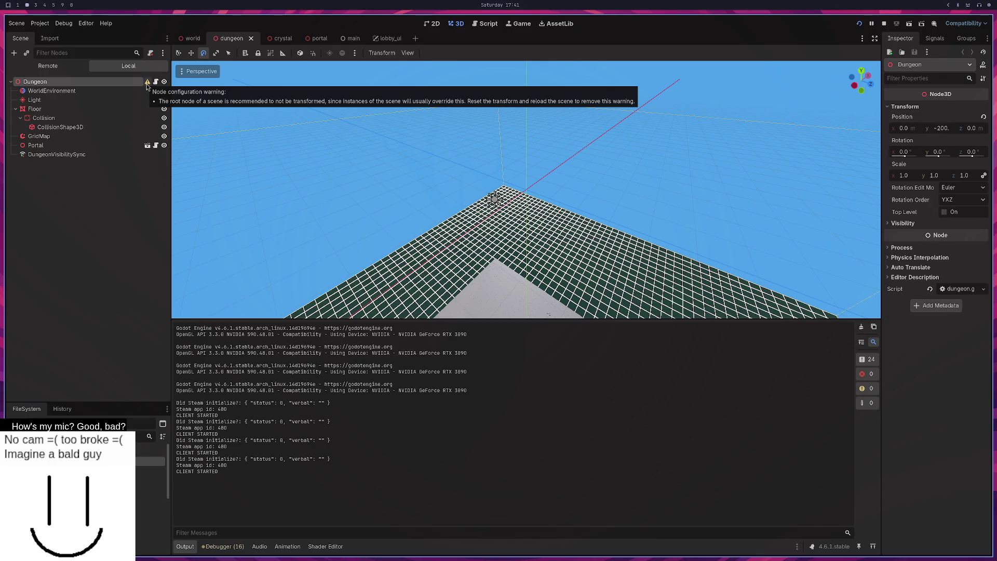
click(983, 118)
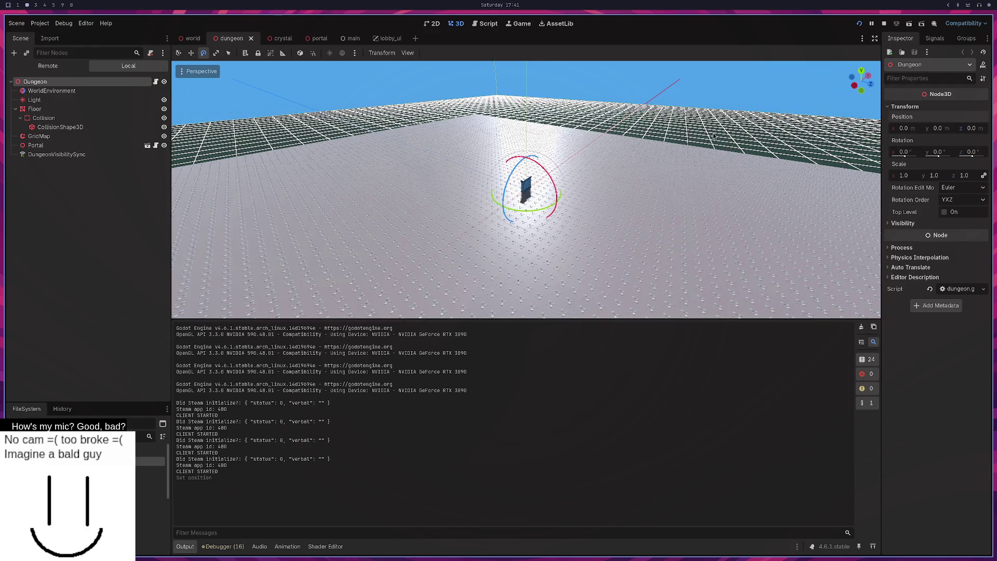
key(super+3)
click(475, 255)
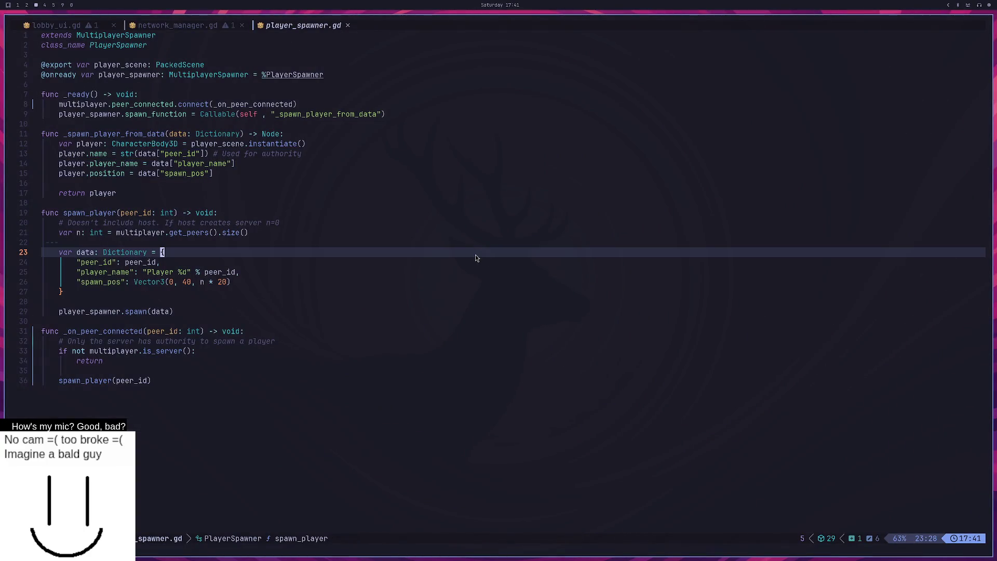
Step: Open network_manager.gd in Neovim through the file finder
key(space)
key(slash)
key(Escape)
key(space)
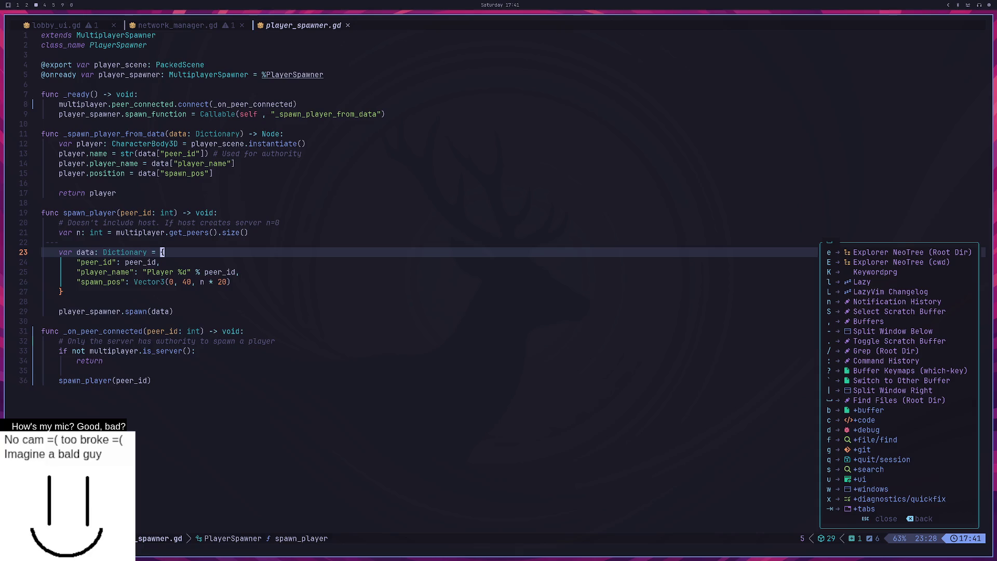
key(space)
text(network)
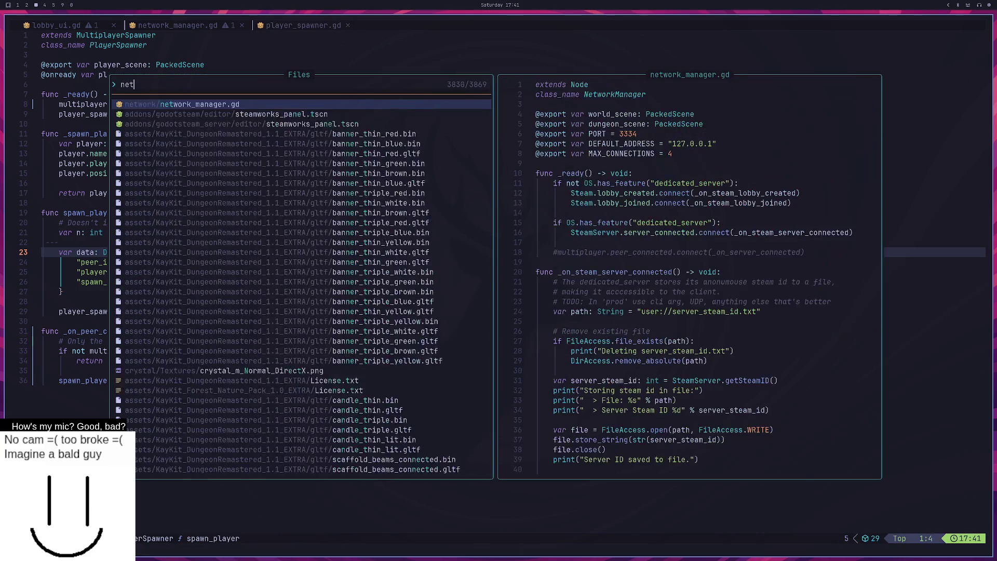
key(Return)
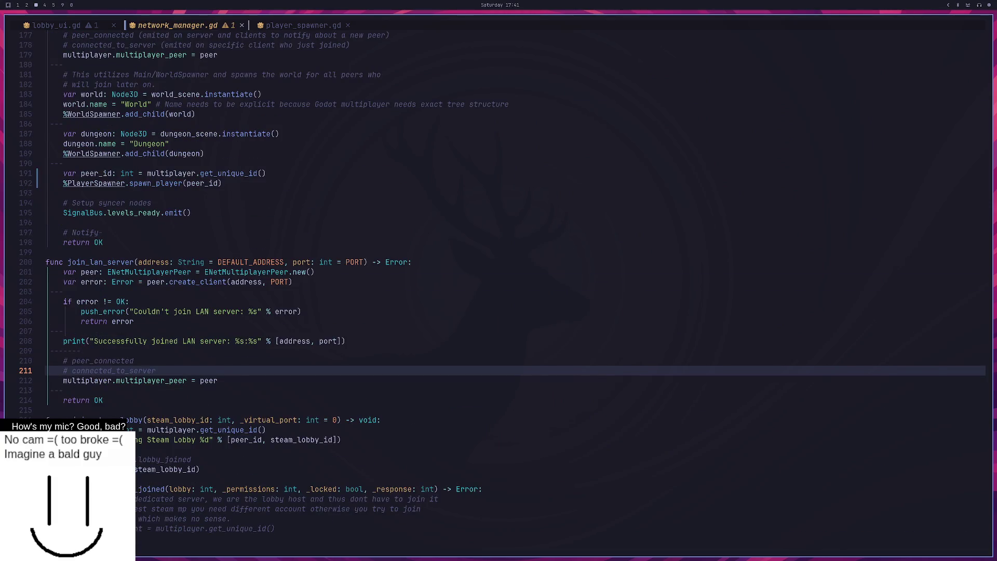
Step: Review the add_child matches in network_manager.gd, then return to the Godot editor
text(/add_child)
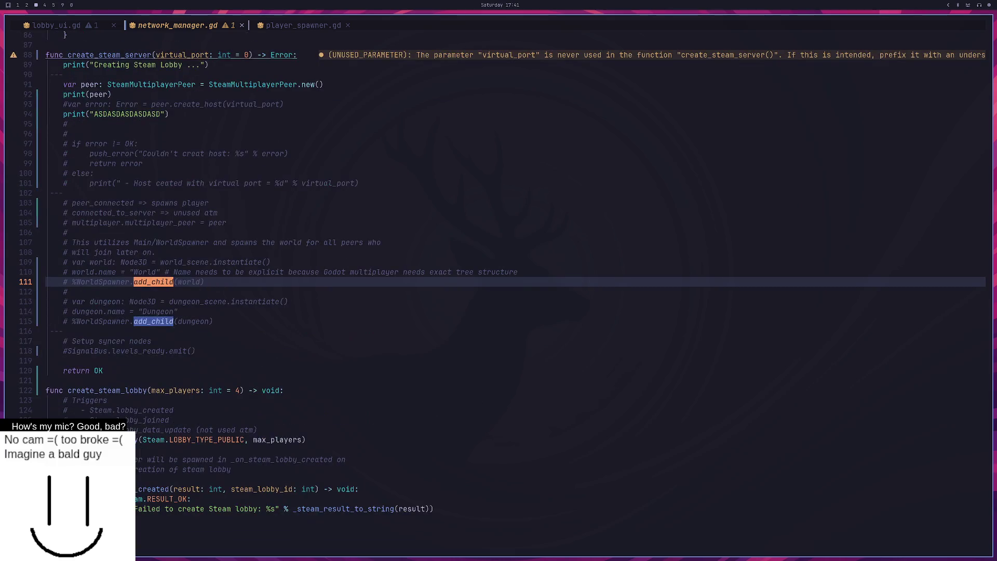
key(Return)
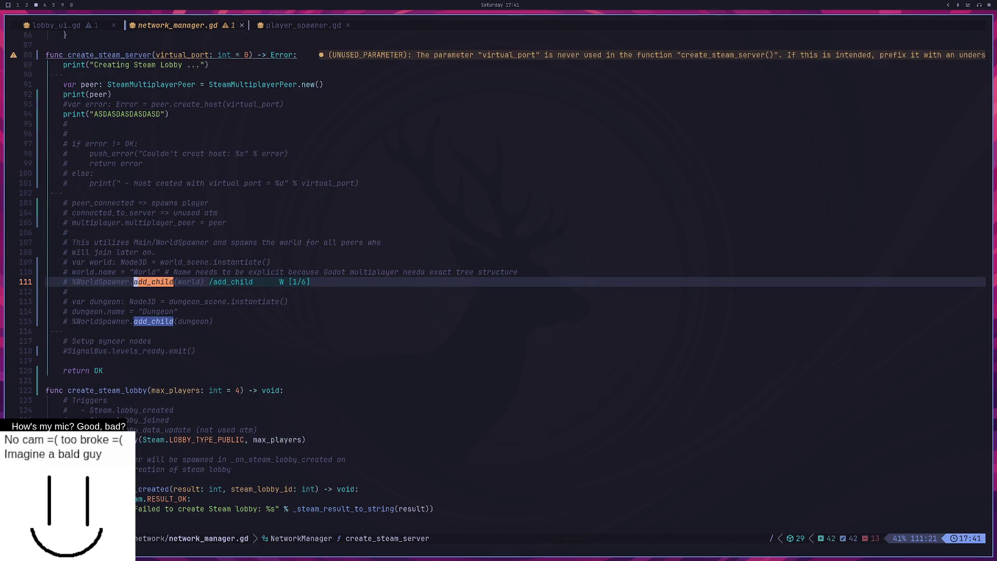
key(n)
key(n)
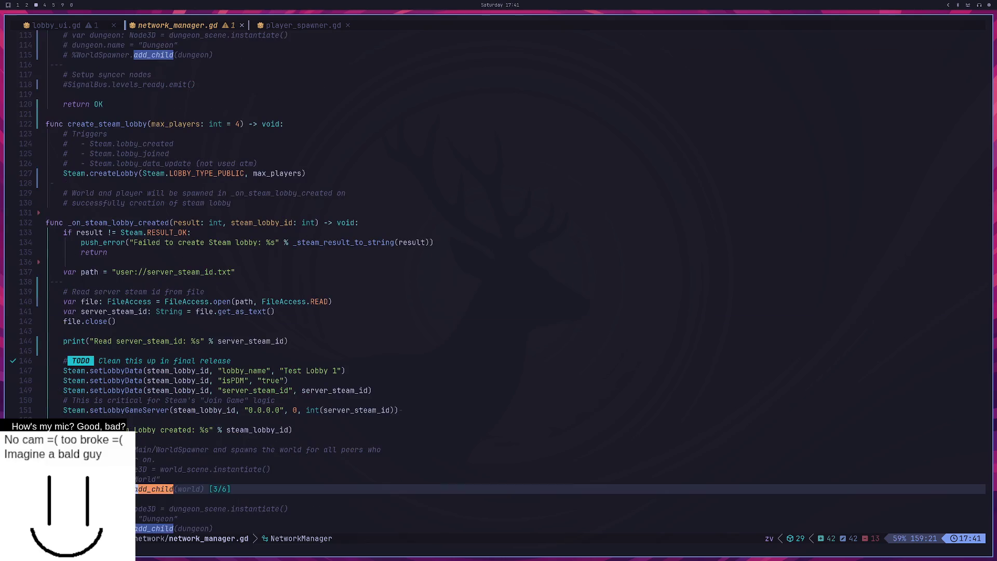
key(n)
key(n)
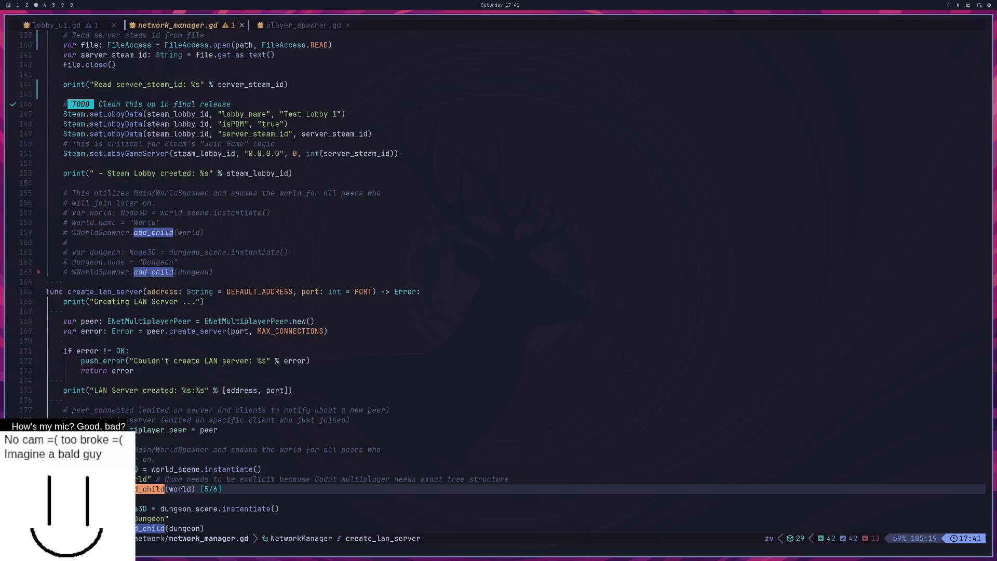
key(j)
key(j)
key(j)
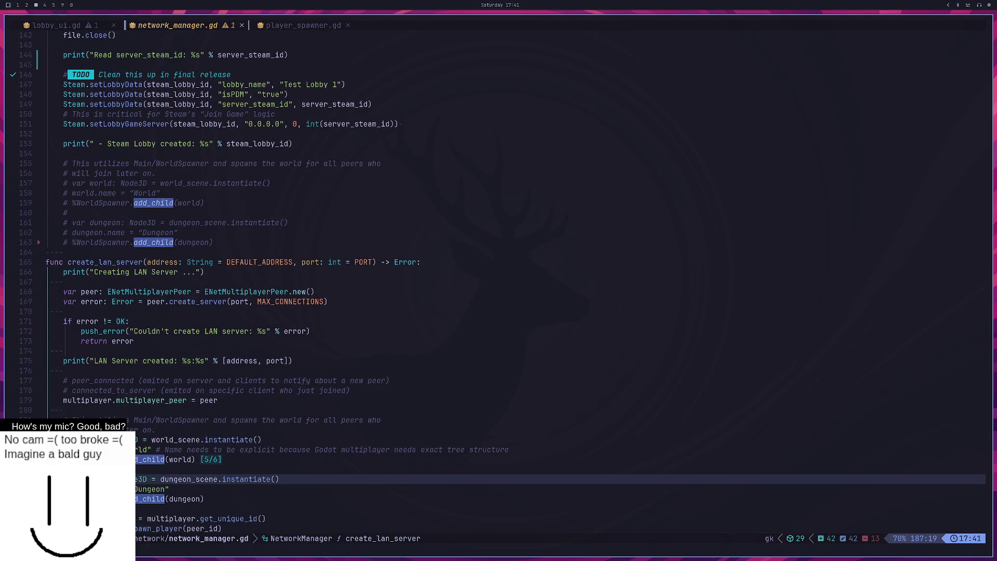
key(k)
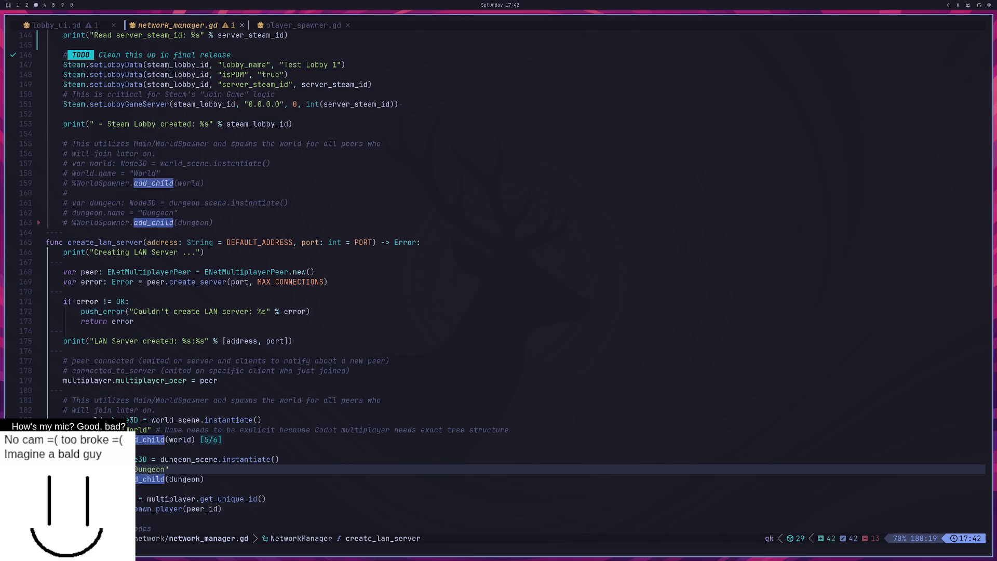
key(super+2)
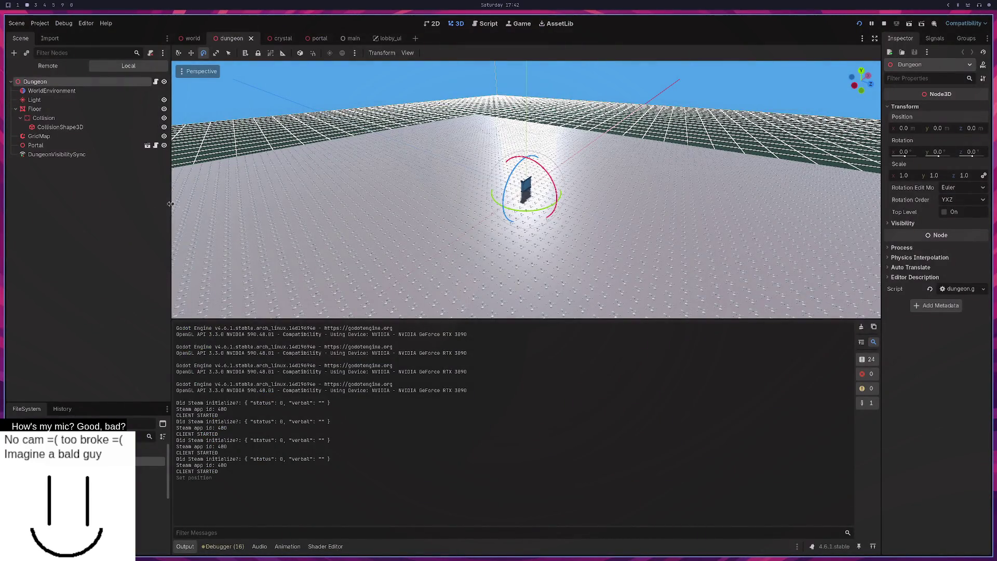
Step: In the main scene, move Dungeon directly under Main and check WorldSpawner's spawnable scenes list
click(349, 38)
click(46, 118)
mouse_move(56, 156)
mouse_down()
mouse_move(51, 114)
mouse_move(50, 129)
mouse_up()
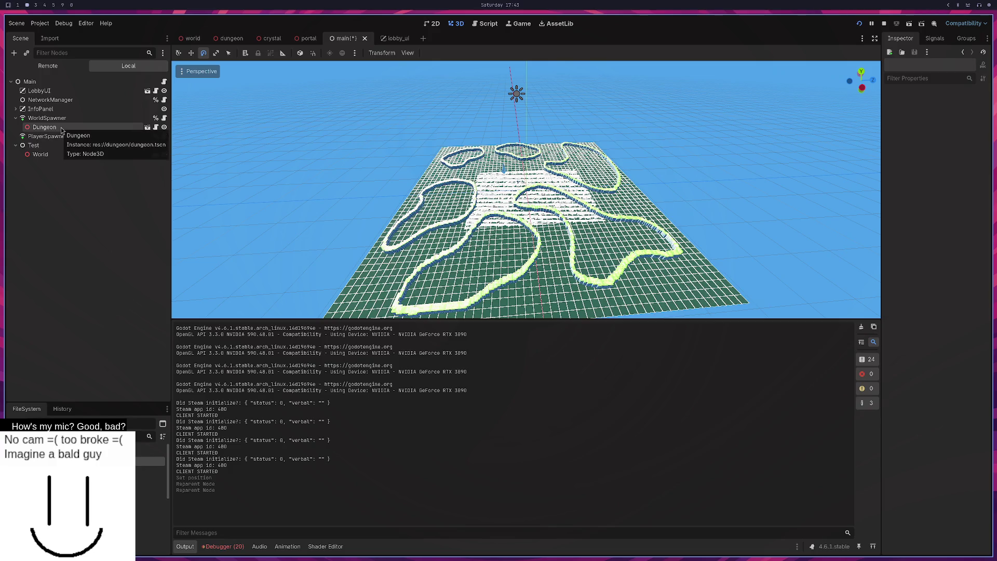
click(47, 118)
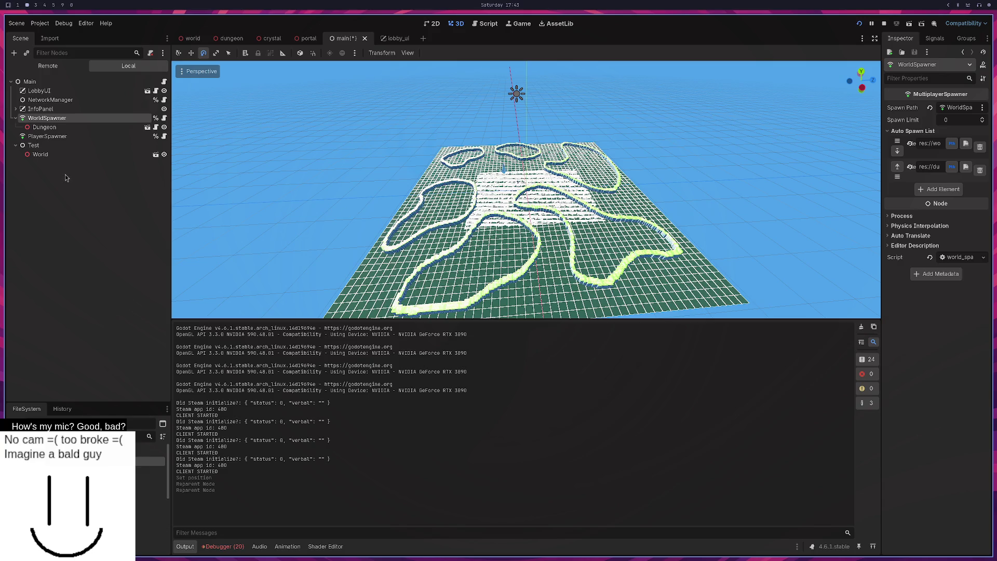
Step: Move Dungeon back under Test below World and open its script
click(73, 128)
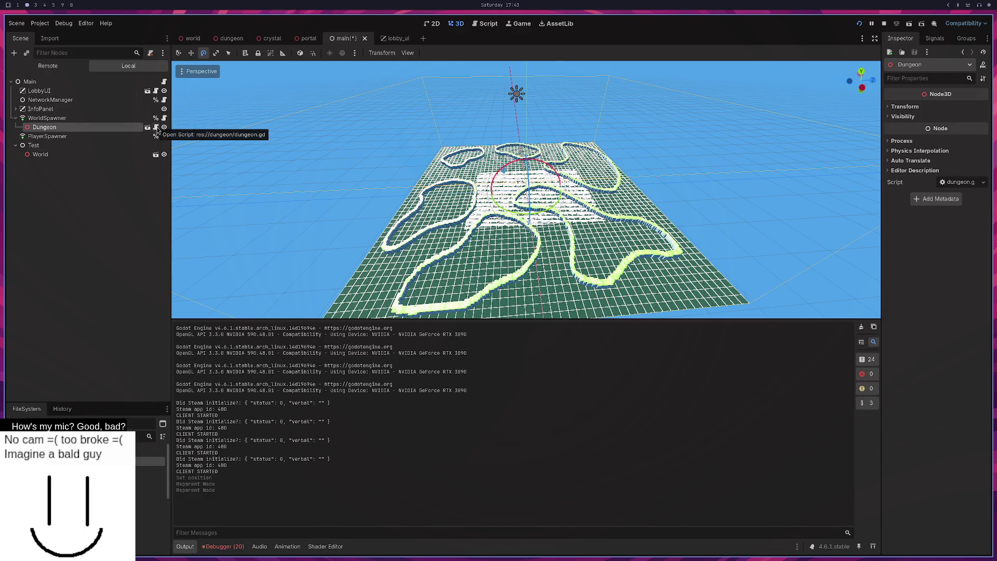
drag(45, 129, 45, 150)
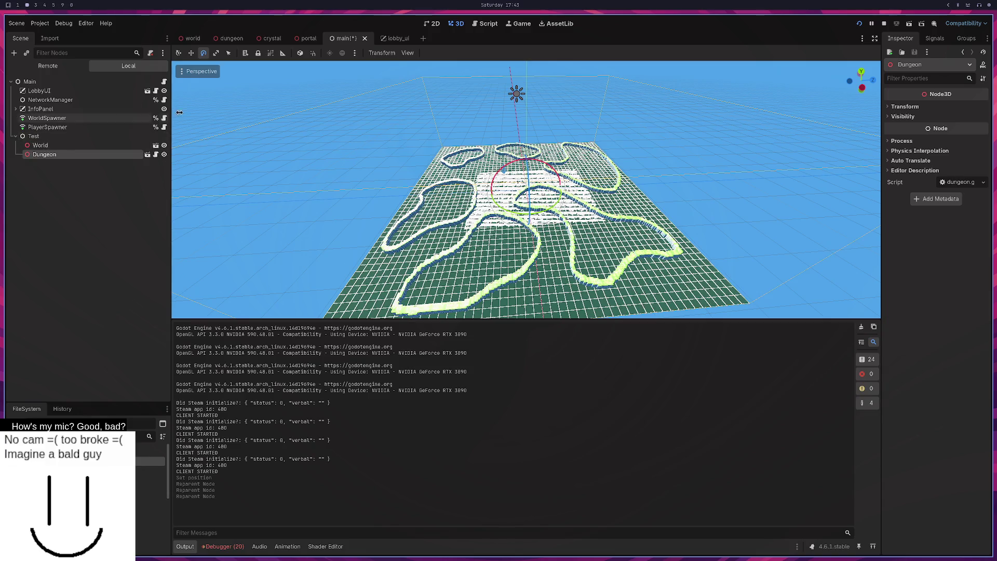
click(148, 155)
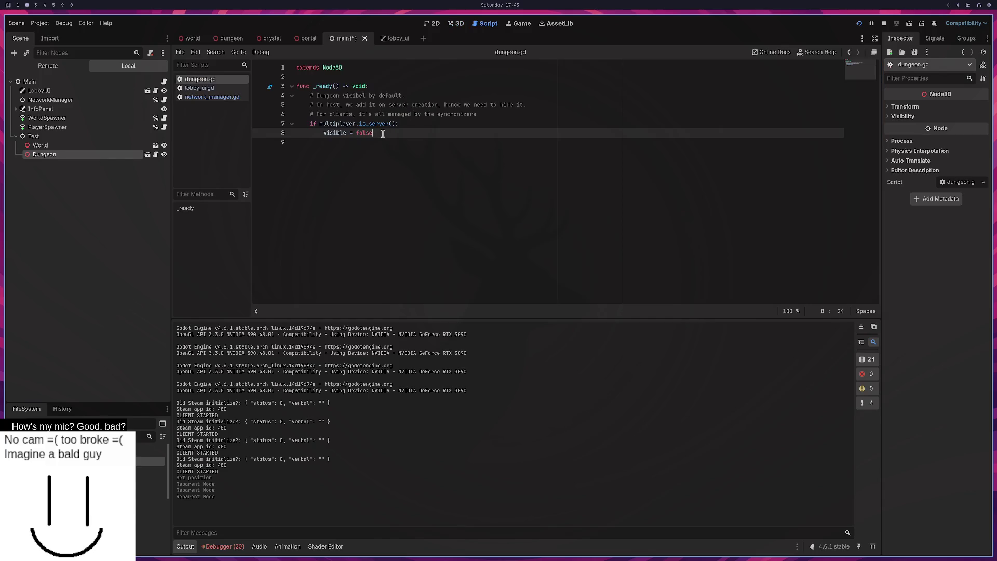
Step: Add a print line in _ready reporting 'Dungeon owned by peer %d' with peer_id
key(Return)
key(Return)
text(print()
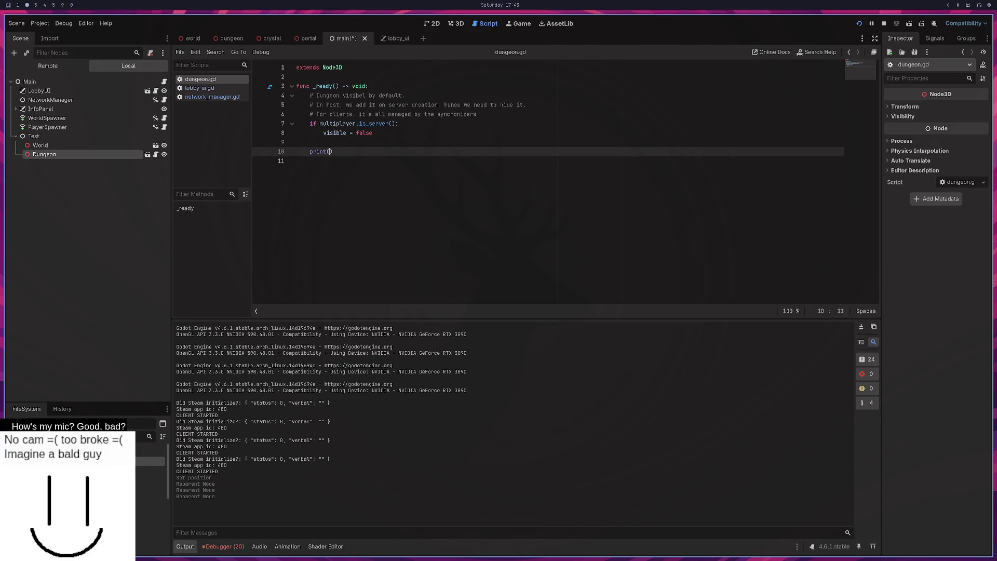
text("Du)
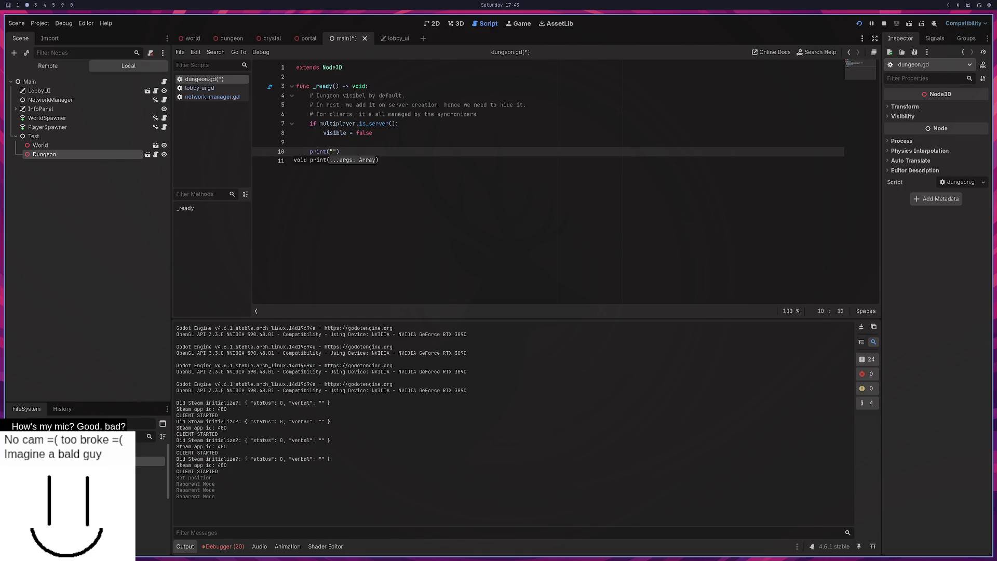
text(ngeon ow)
text(ned b)
text(y peer %d)
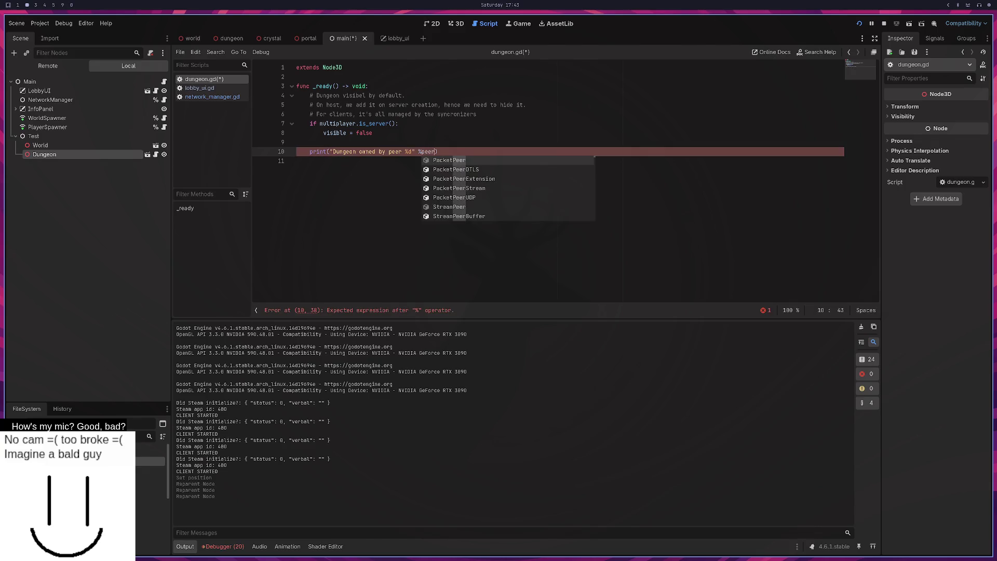
key(BackSpace)
key(BackSpace)
key(BackSpace)
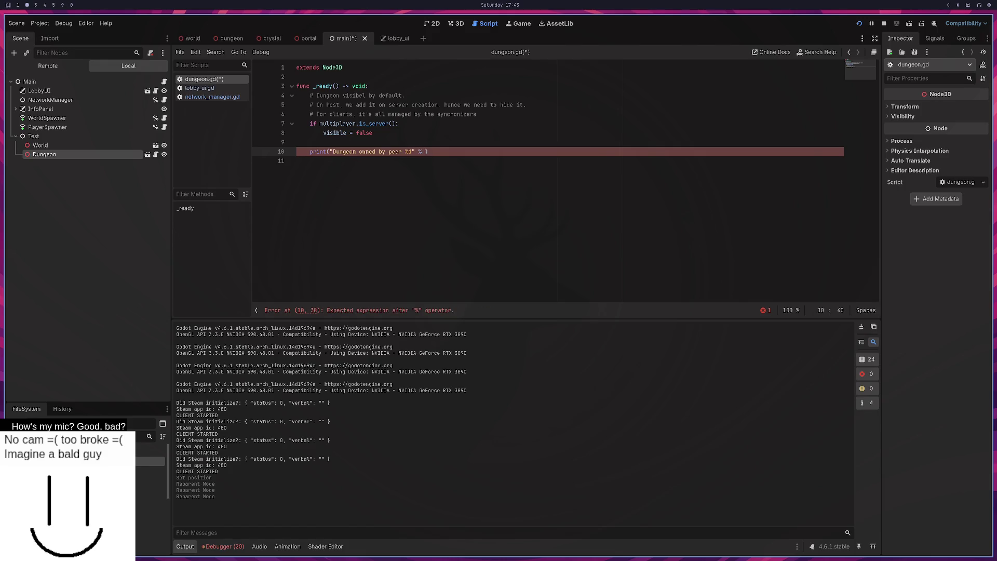
text(peer_id)
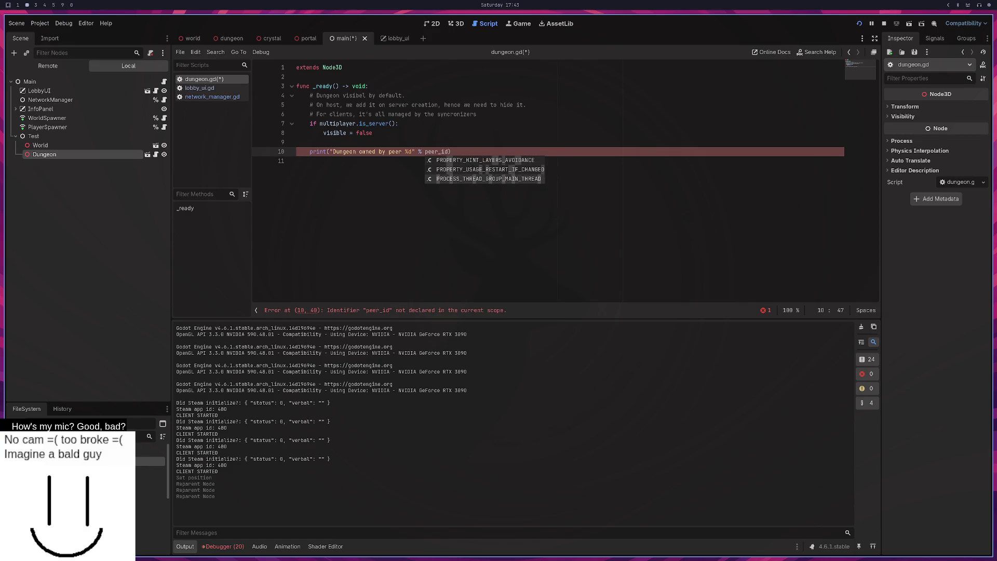
Step: Declare var peer_id: int = multiplayer.get_unique_id() above the print, save, and run the project
click(309, 141)
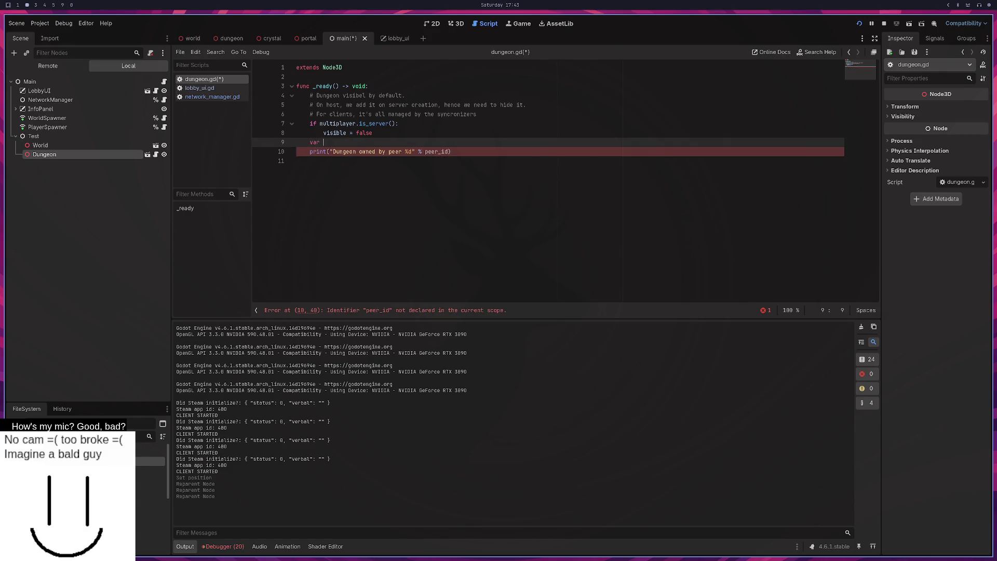
text(var peer_id)
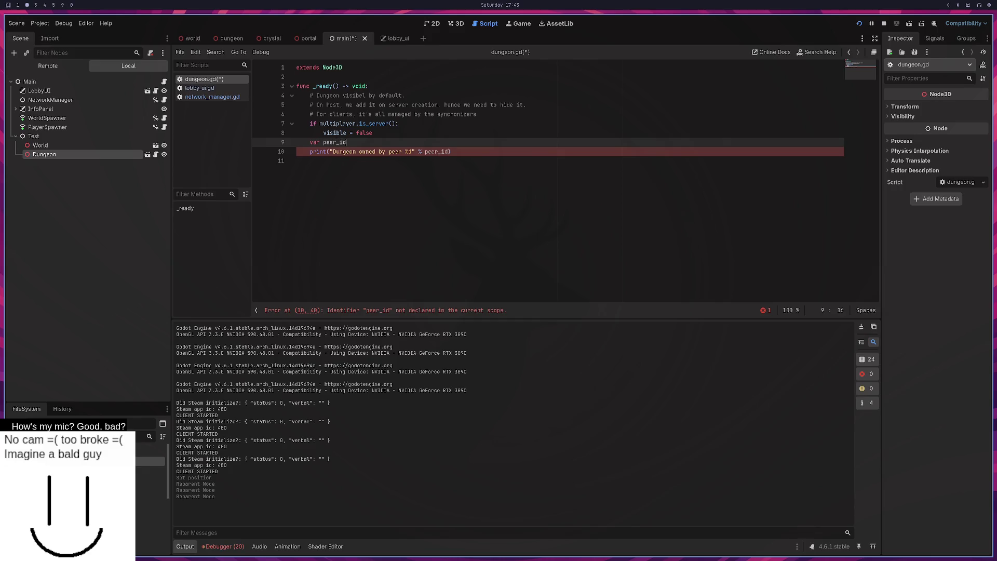
text(: int = )
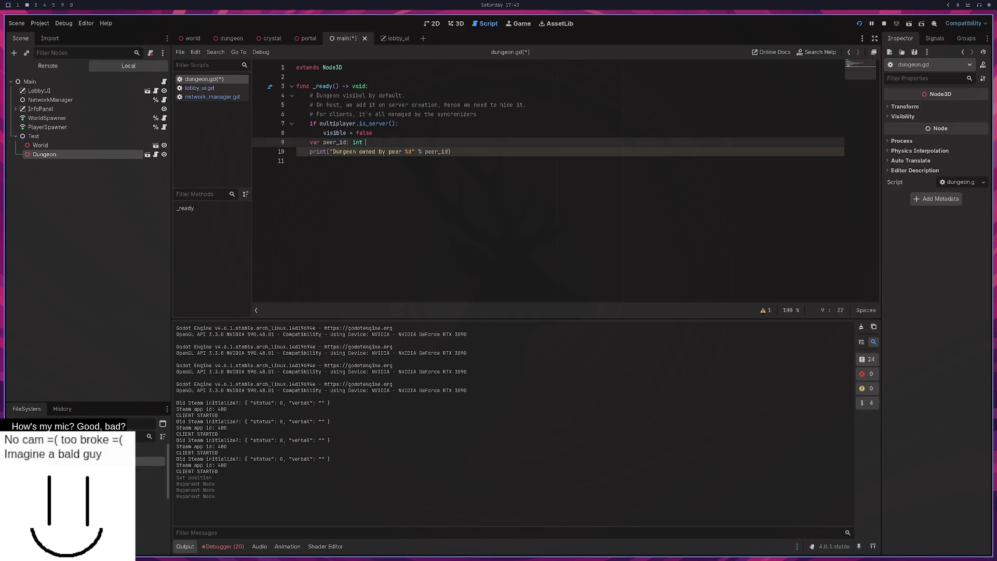
text(multipl)
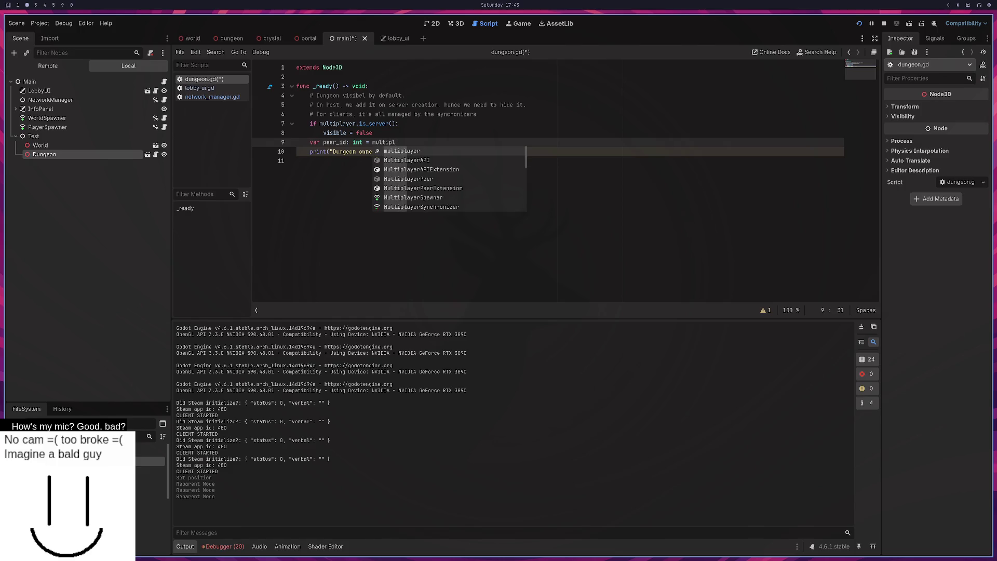
key(Return)
text(.get)
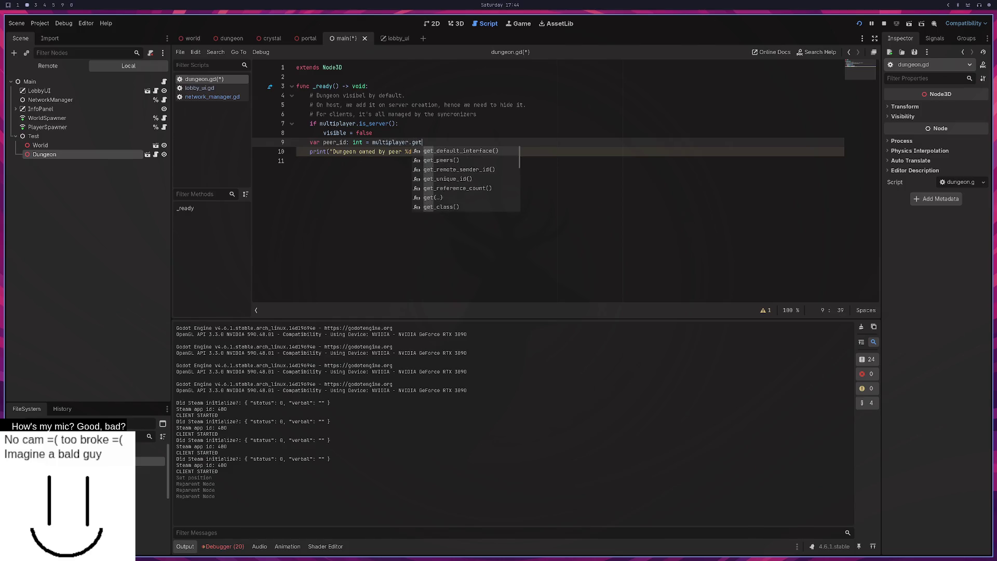
text(_de)
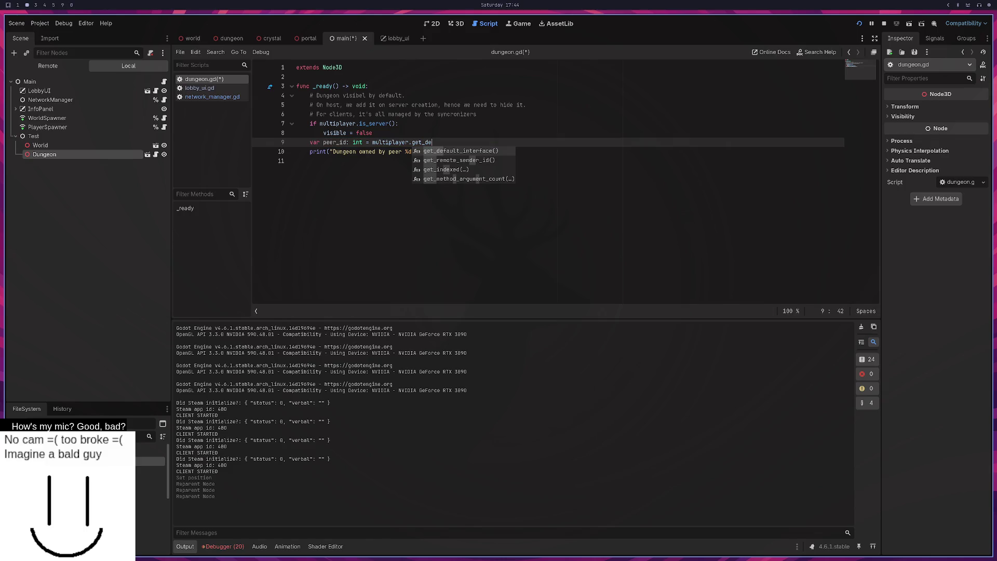
key(BackSpace)
key(BackSpace)
text(u)
key(Return)
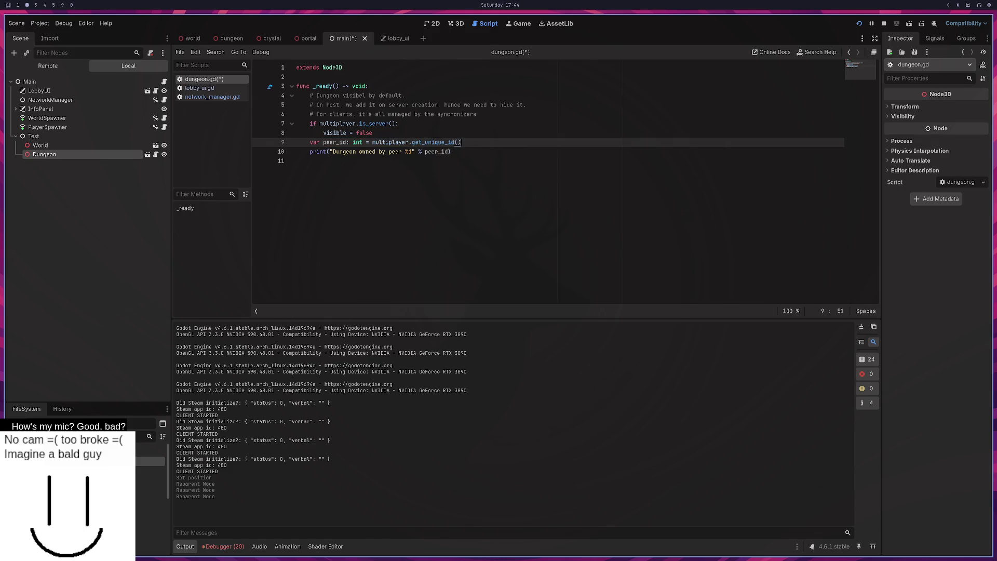
key(Up)
key(Return)
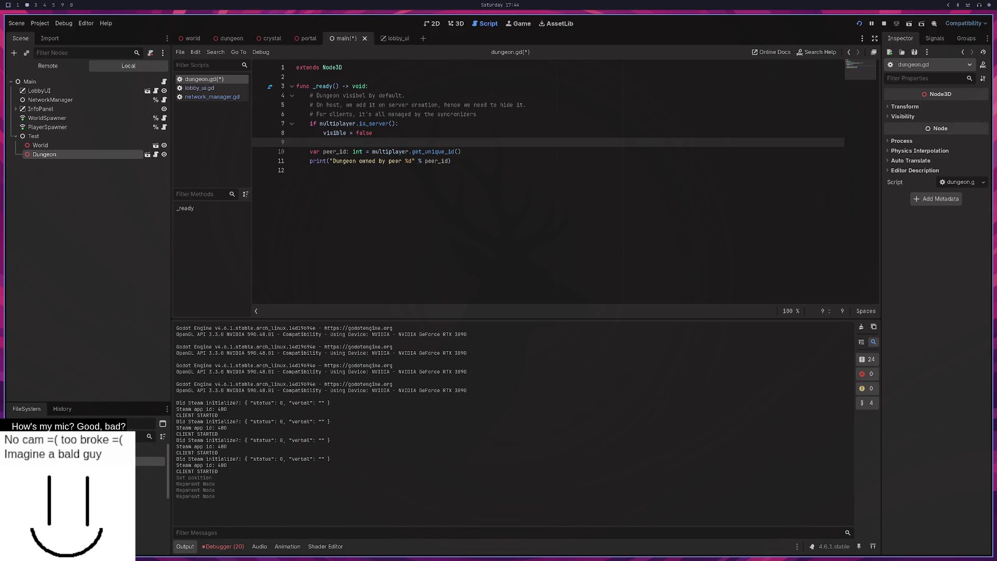
key(ctrl+s)
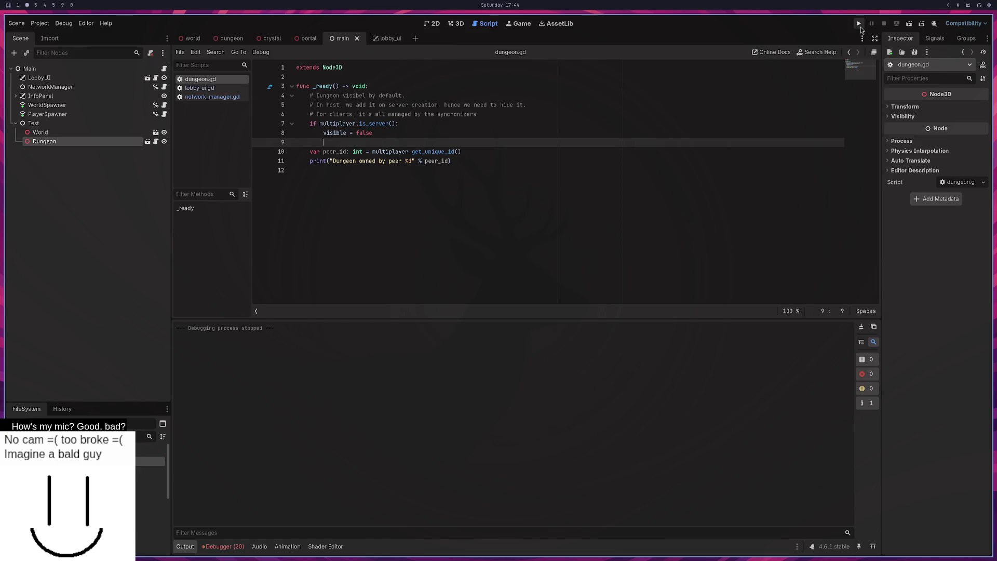
click(859, 26)
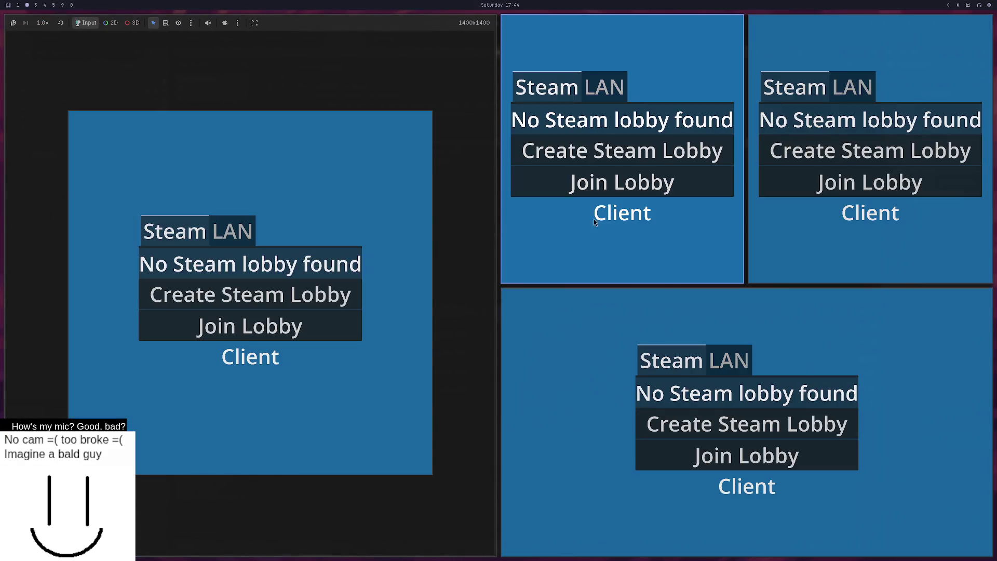
Step: Switch the game windows to LAN, host a server, and join it from another window
click(611, 87)
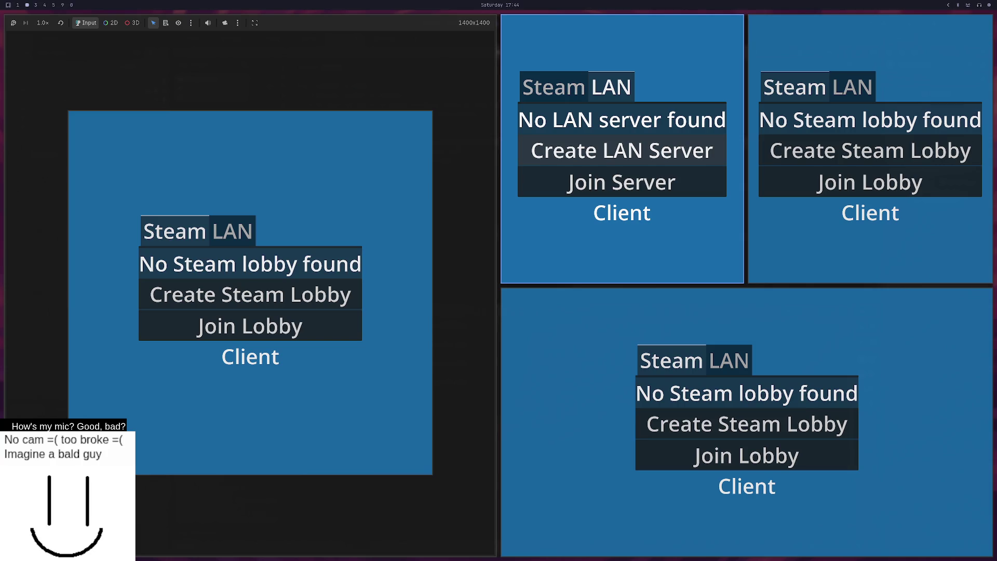
click(852, 87)
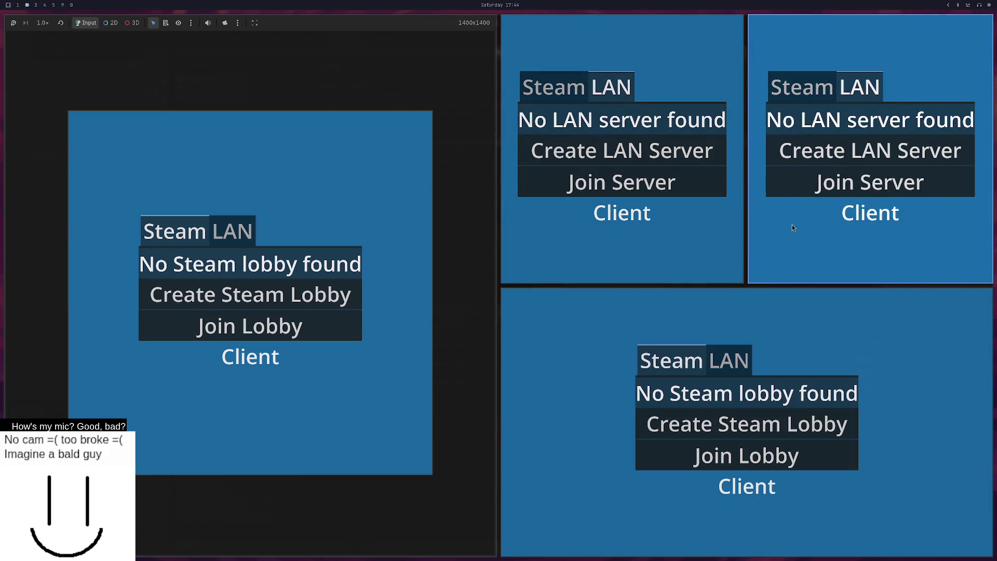
click(729, 363)
click(228, 229)
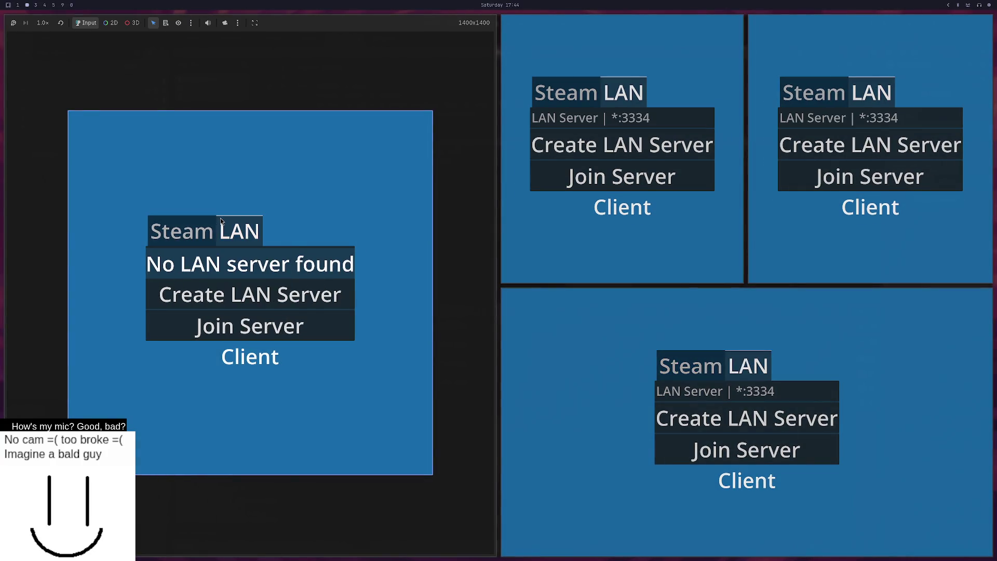
click(597, 117)
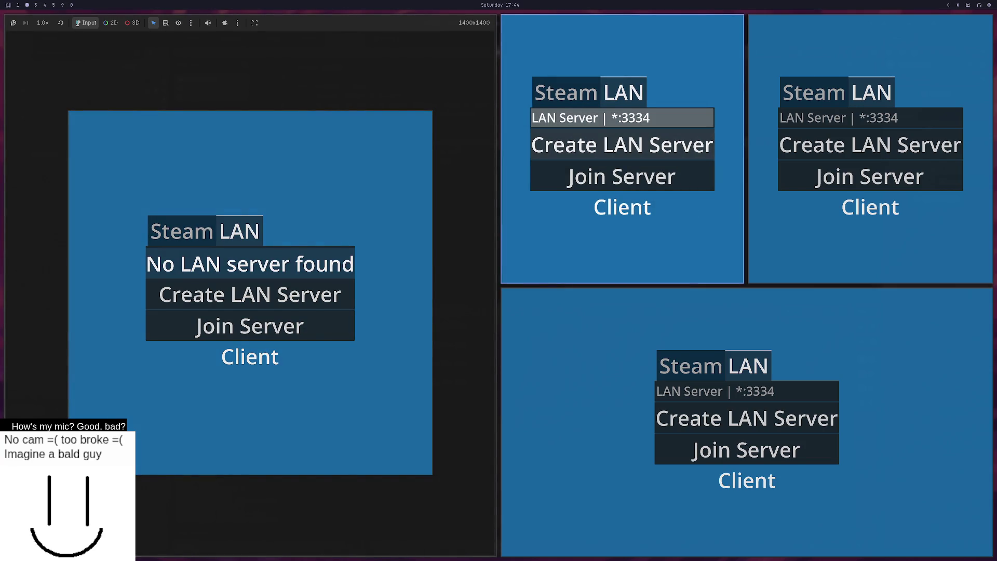
click(697, 177)
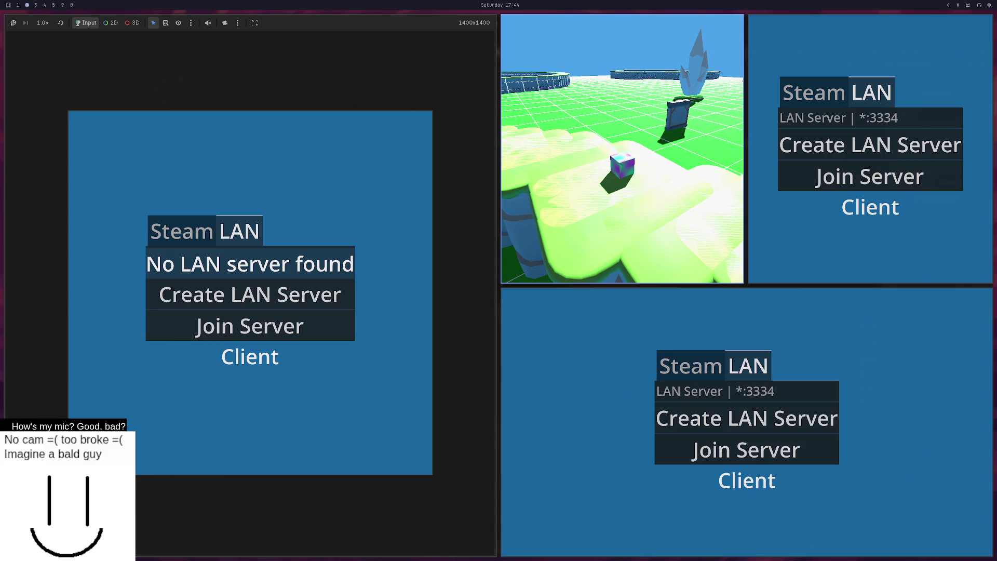
Step: Restart the run, host a LAN server on port 3334, and join from the top-middle and top-right windows
click(881, 24)
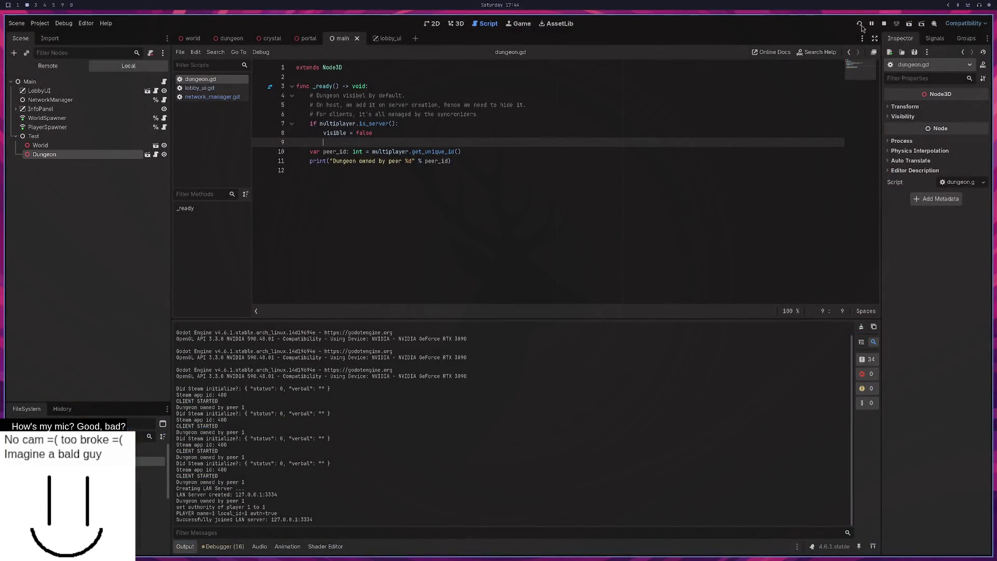
click(858, 25)
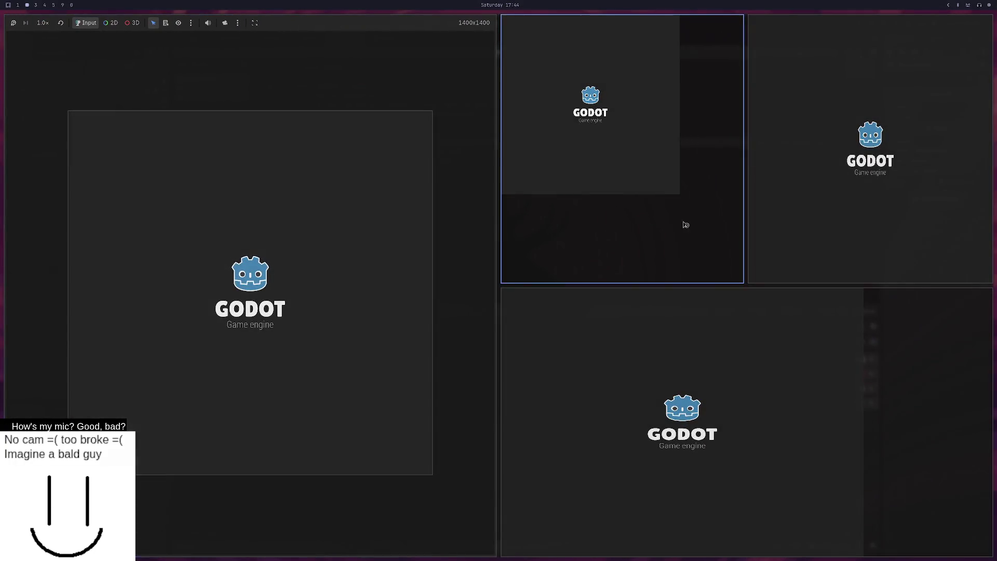
click(238, 231)
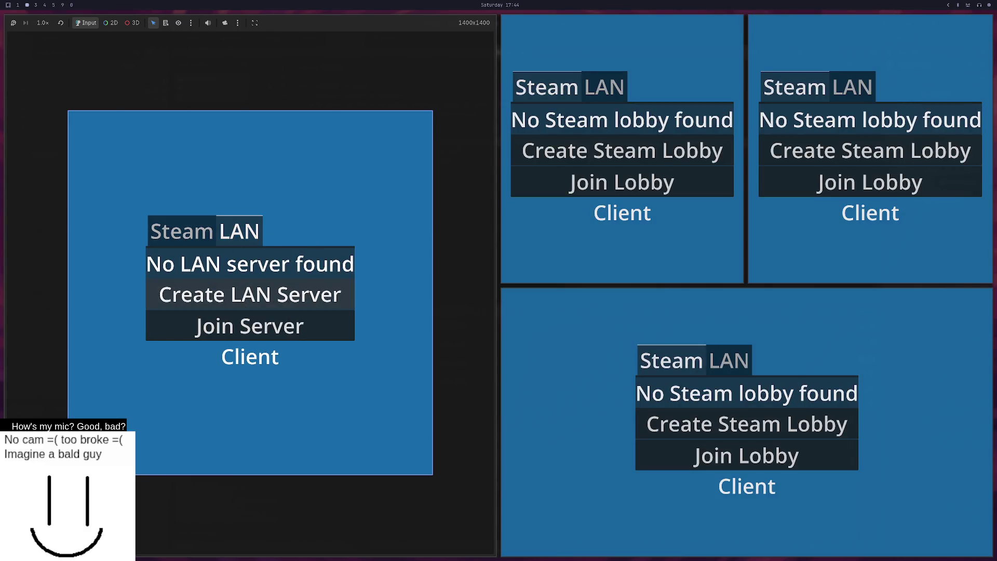
click(596, 88)
click(641, 147)
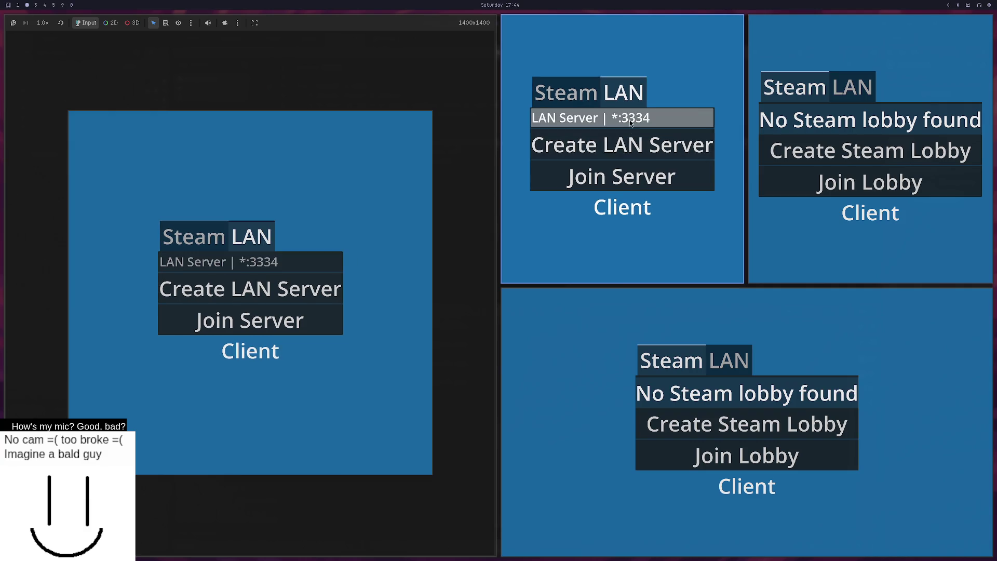
click(642, 190)
click(859, 89)
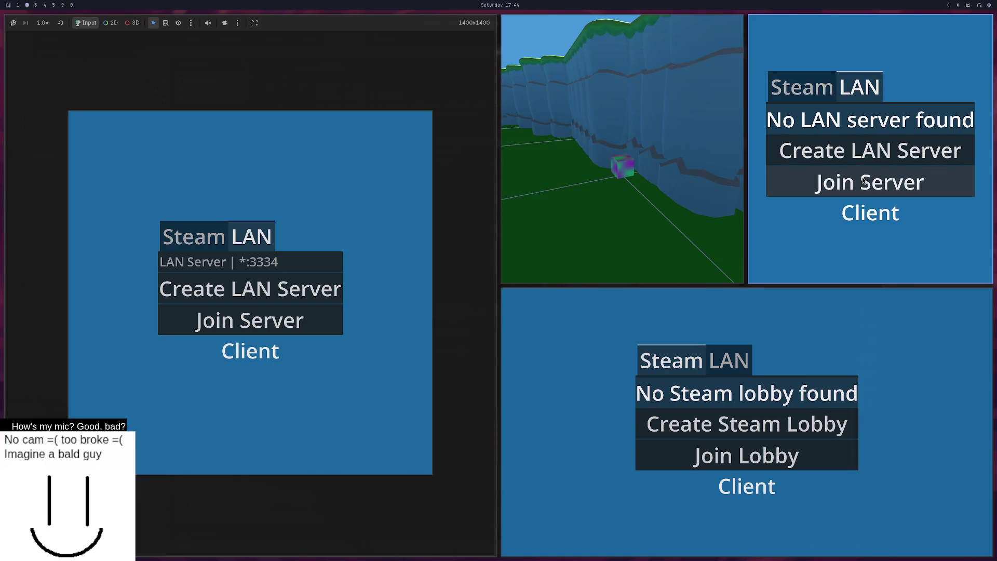
click(862, 120)
click(863, 182)
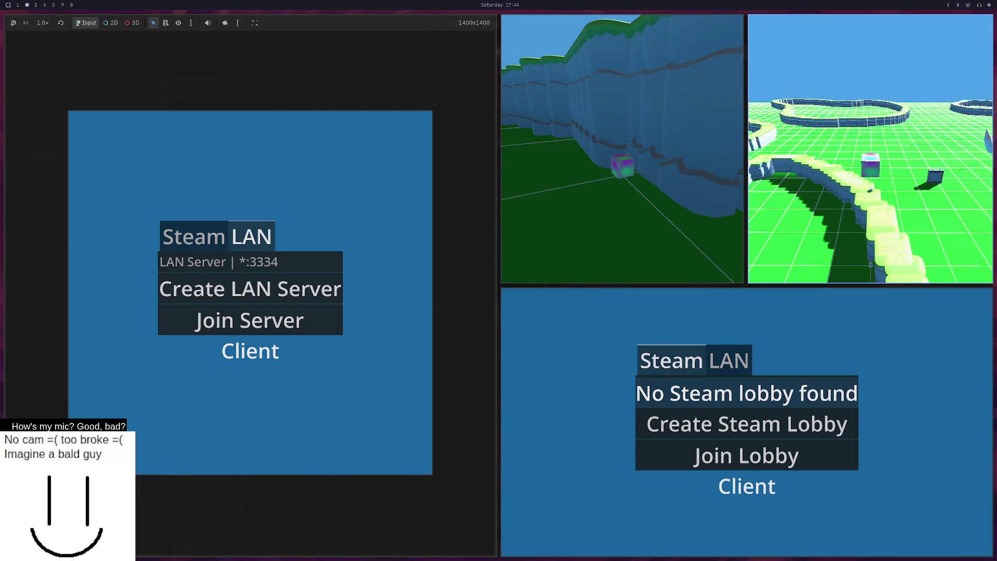
key(alt+Tab)
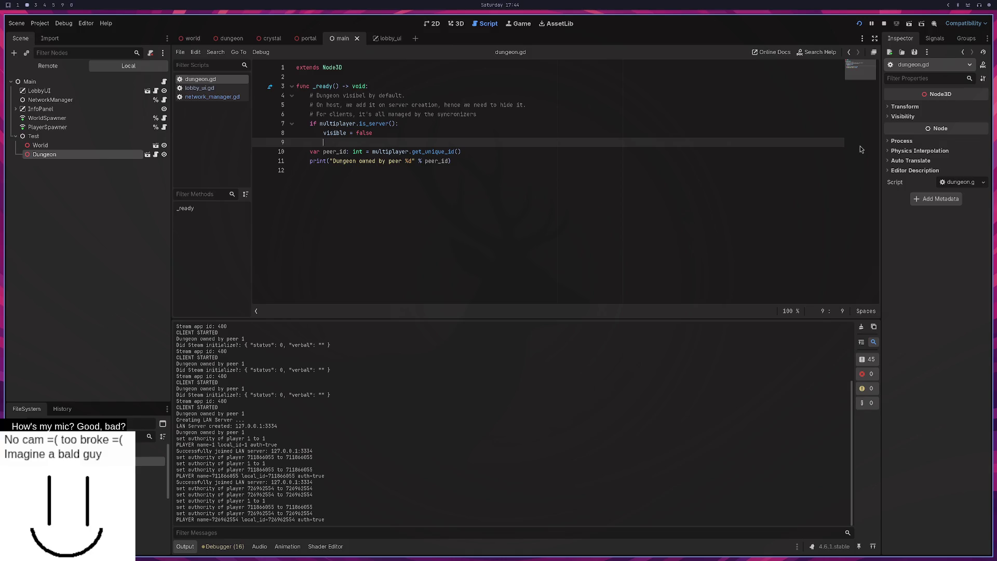
Step: Highlight the three 'Dungeon owned by peer 1' lines in the output log
drag(244, 433, 175, 433)
drag(245, 414, 177, 414)
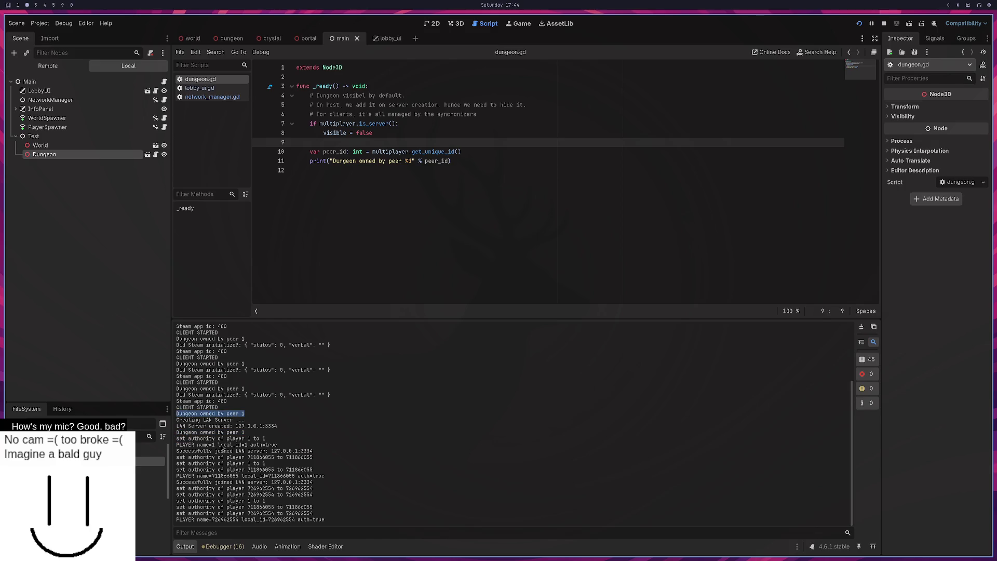
drag(244, 389, 175, 388)
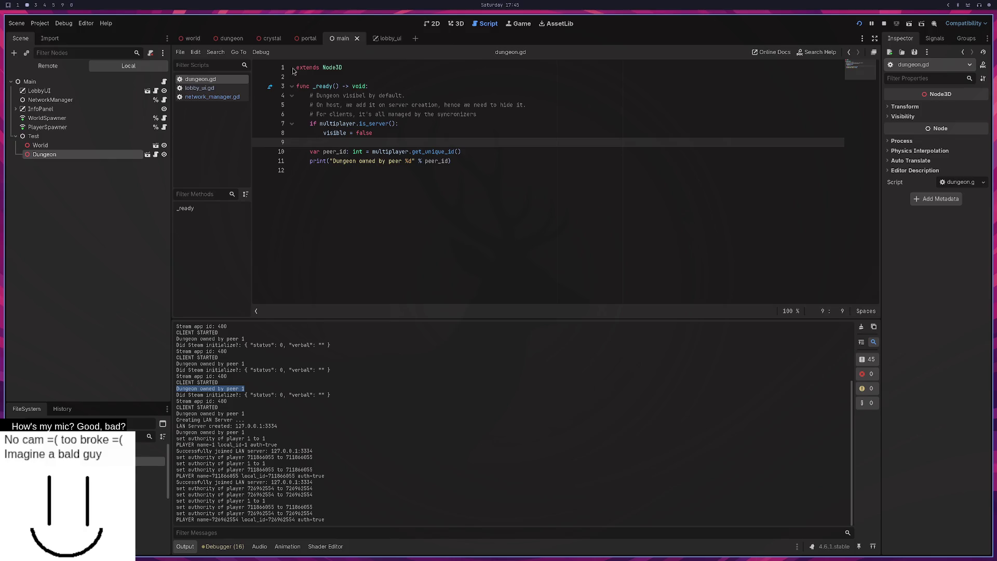
Step: In the dungeon scene, reset DungeonVisibilitySync's Public Visibility to its default On
click(228, 37)
click(51, 147)
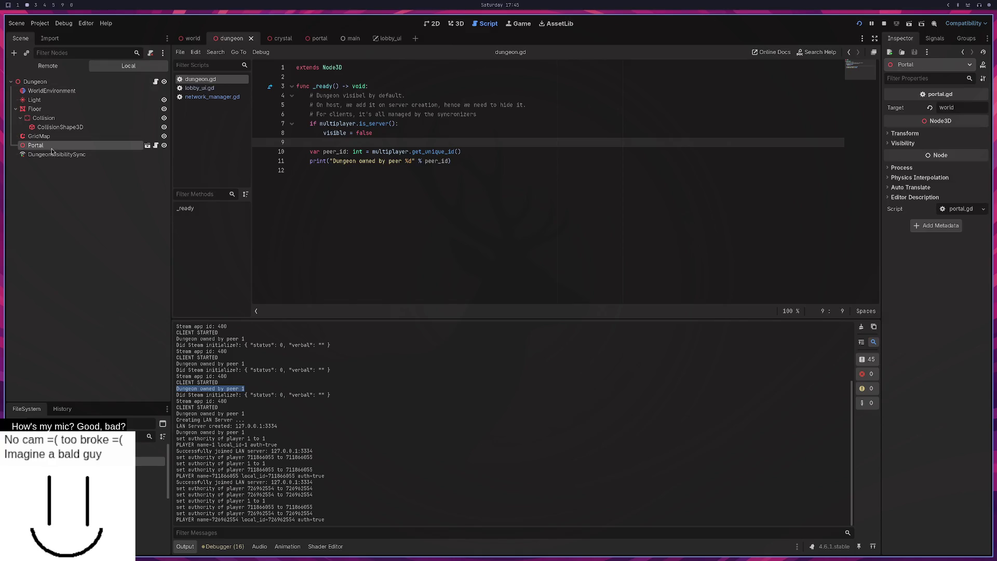
click(55, 154)
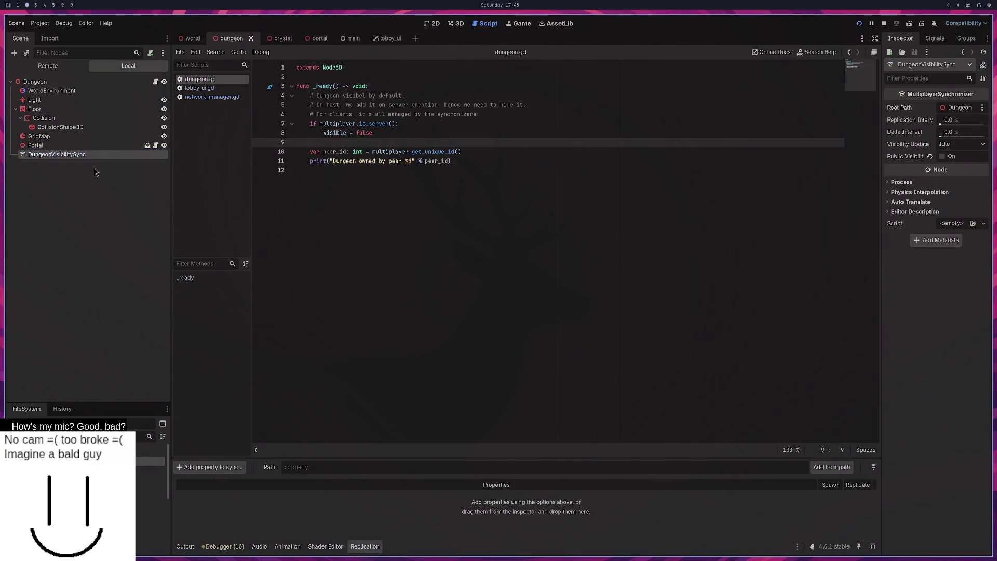
click(930, 156)
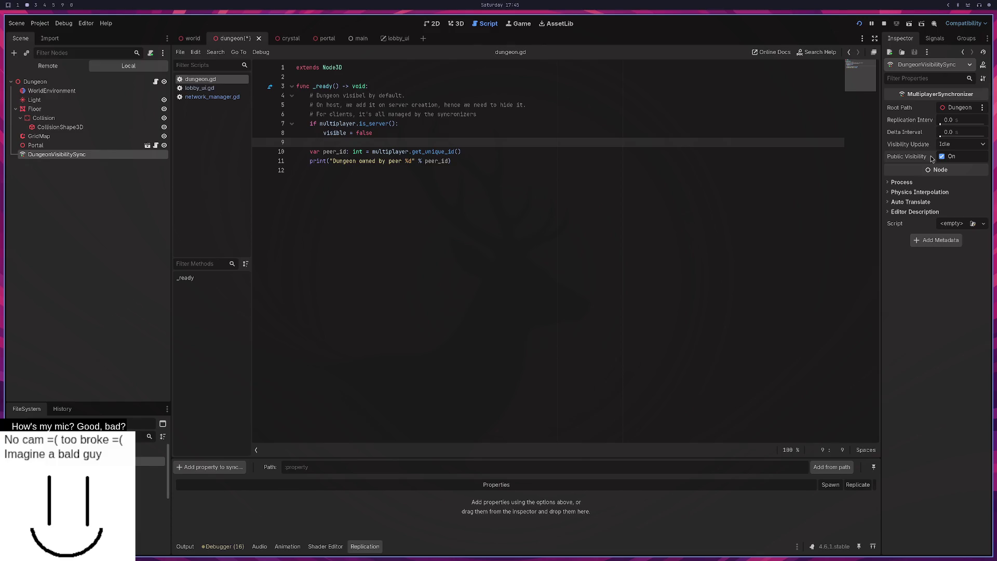
Step: Run four instances, host a LAN server, join from the top-right and bottom-middle windows, then stop with F8
click(858, 24)
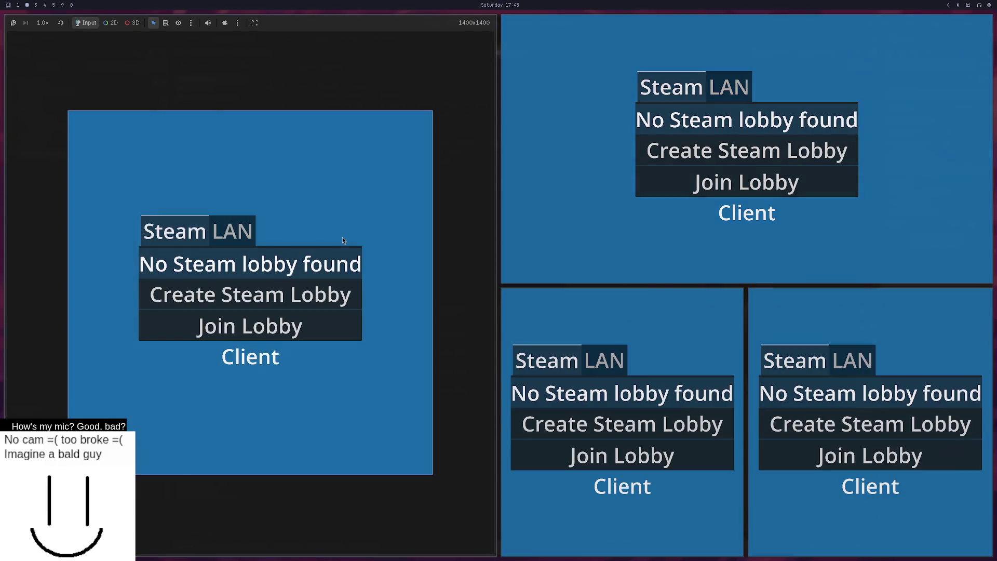
click(234, 240)
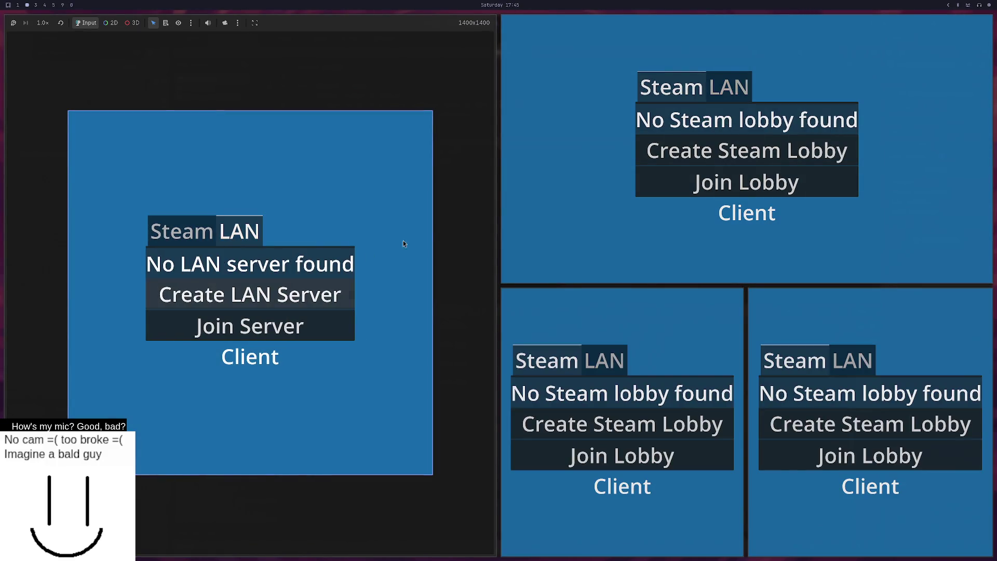
click(729, 86)
click(854, 360)
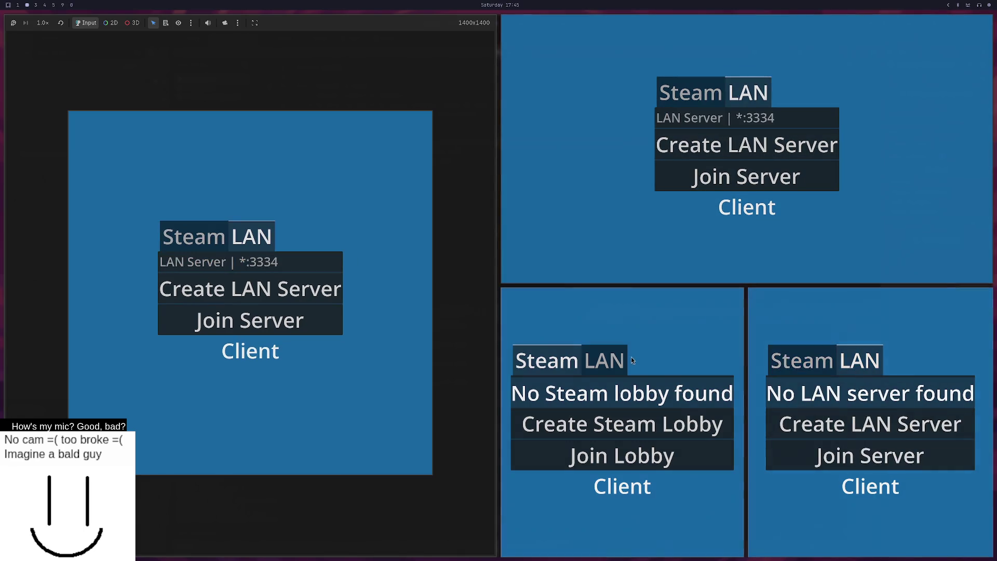
click(770, 119)
click(746, 177)
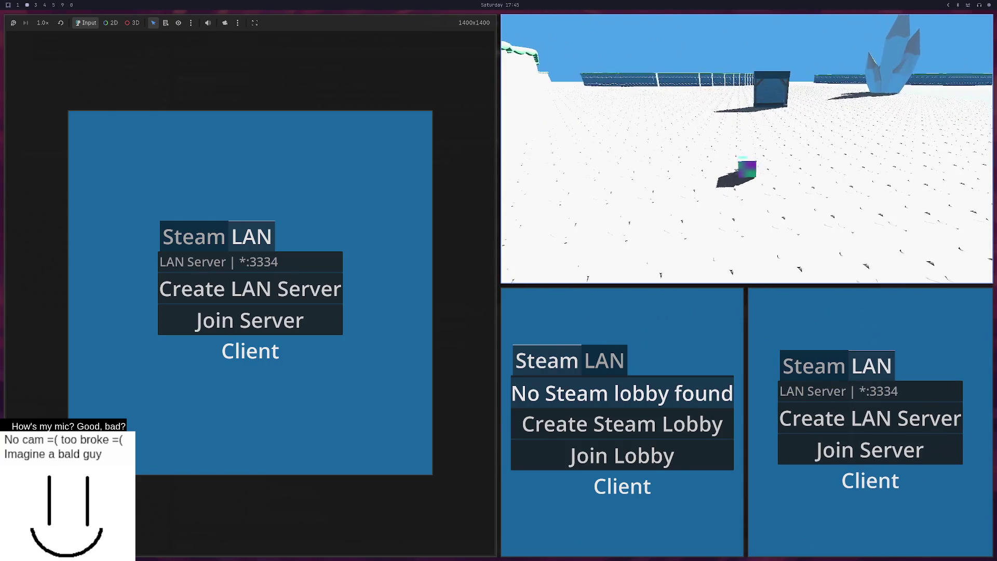
click(605, 360)
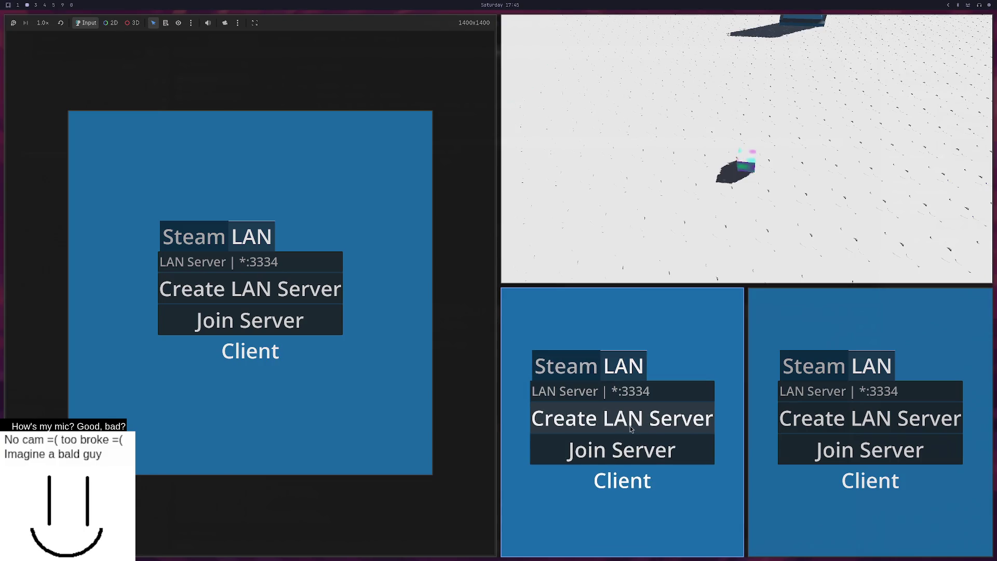
click(630, 391)
click(623, 450)
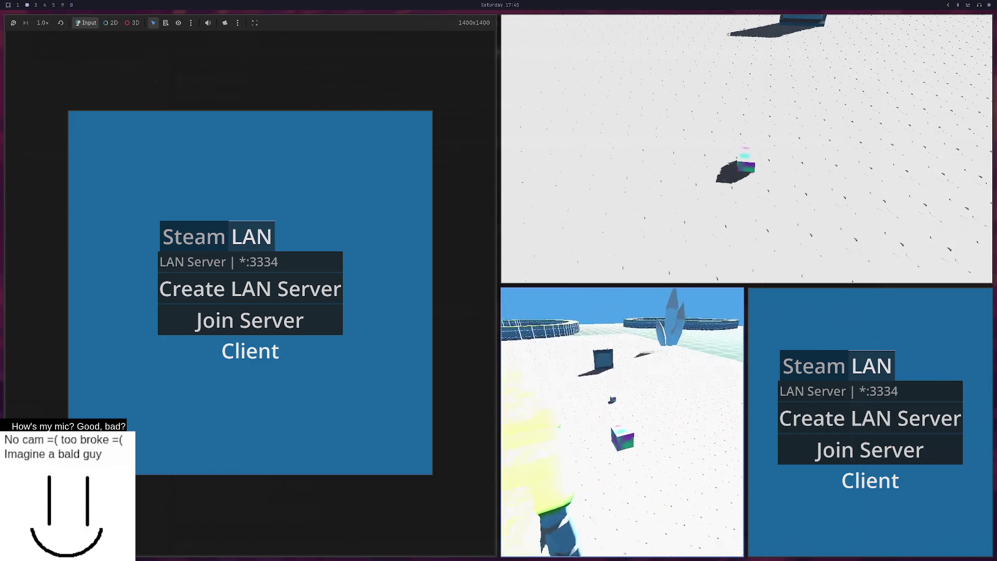
key(F8)
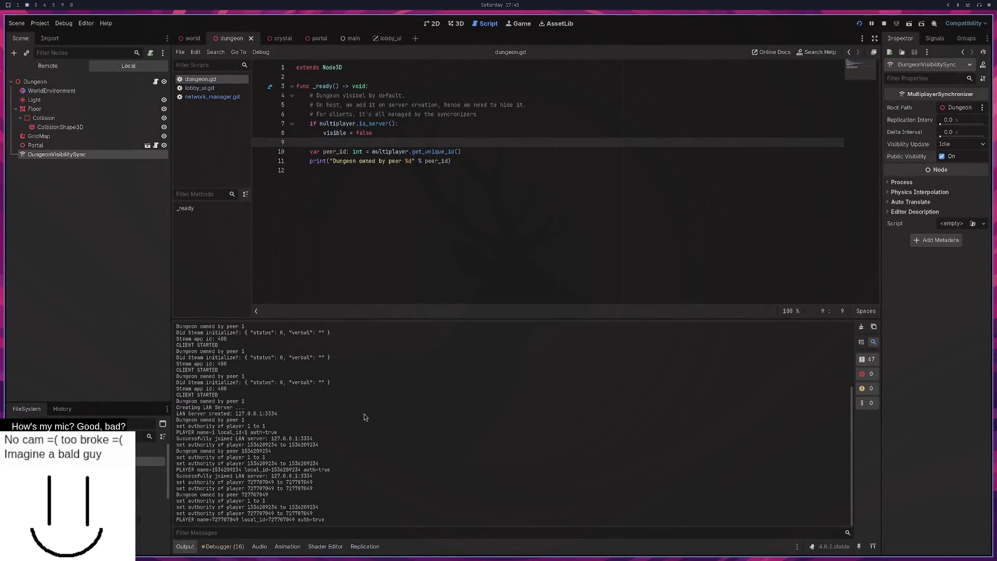
Step: Highlight peer ids in the output log, then select the peer_id and print lines in dungeon.gd
drag(209, 494, 245, 495)
click(259, 497)
mouse_move(195, 453)
mouse_down()
mouse_move(244, 453)
mouse_move(218, 432)
mouse_up()
click(254, 453)
click(396, 235)
drag(460, 162, 310, 150)
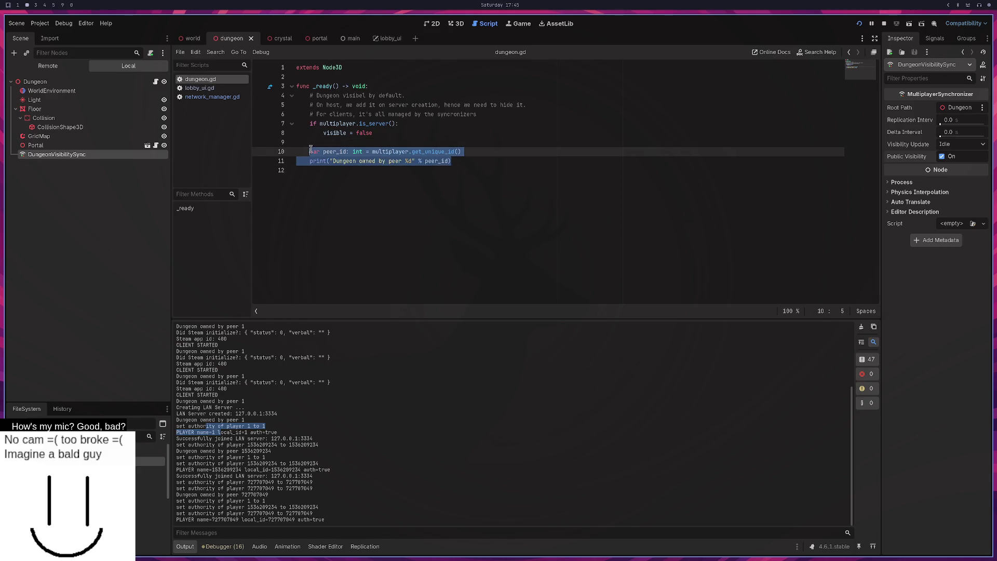
Step: Insert global_position.y = -200 on a new line 10 in _ready and save the script
key(Up)
key(Return)
key(BackSpace)
key(BackSpace)
key(BackSpace)
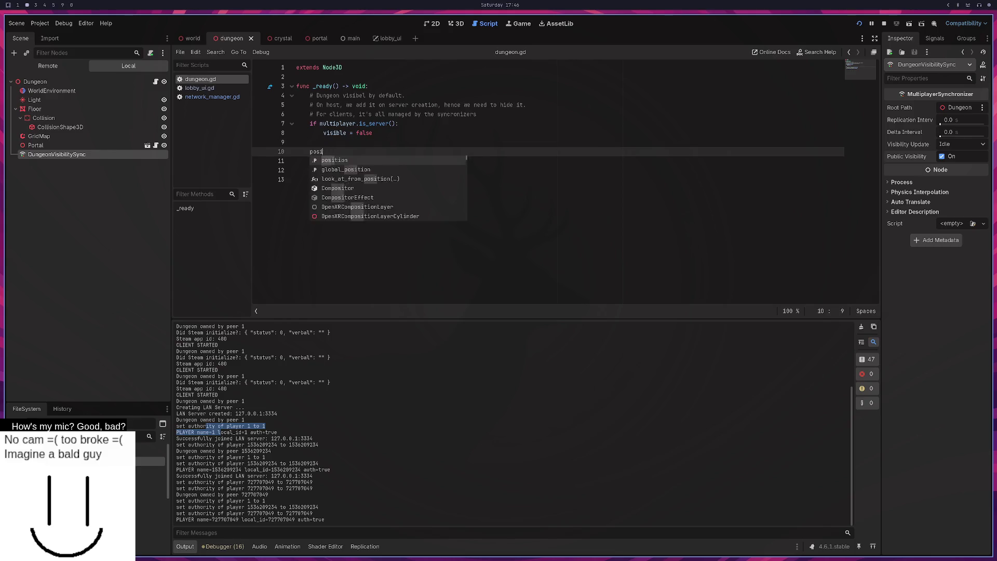
text(ga)
key(BackSpace)
text(lobal)
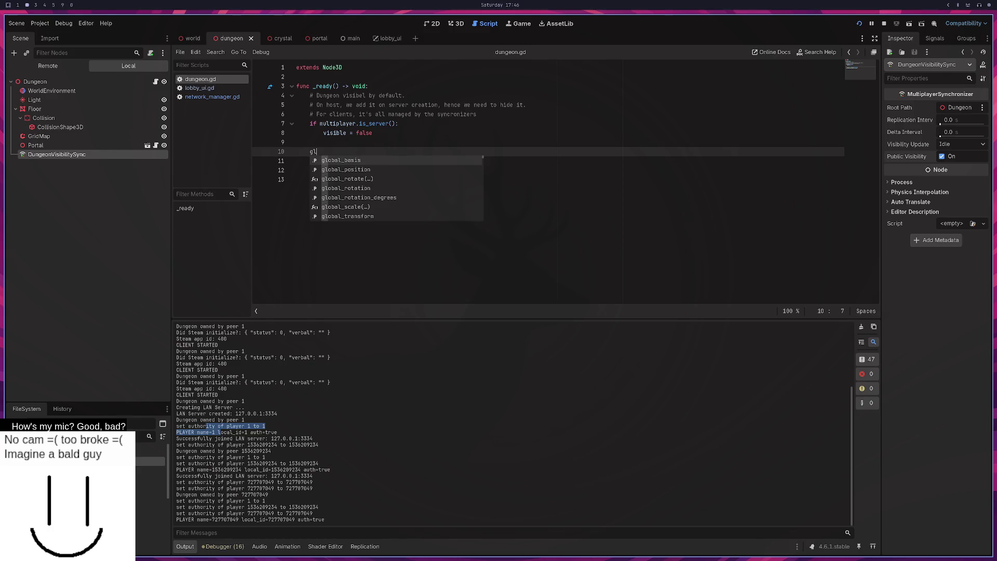
key(Down)
key(Return)
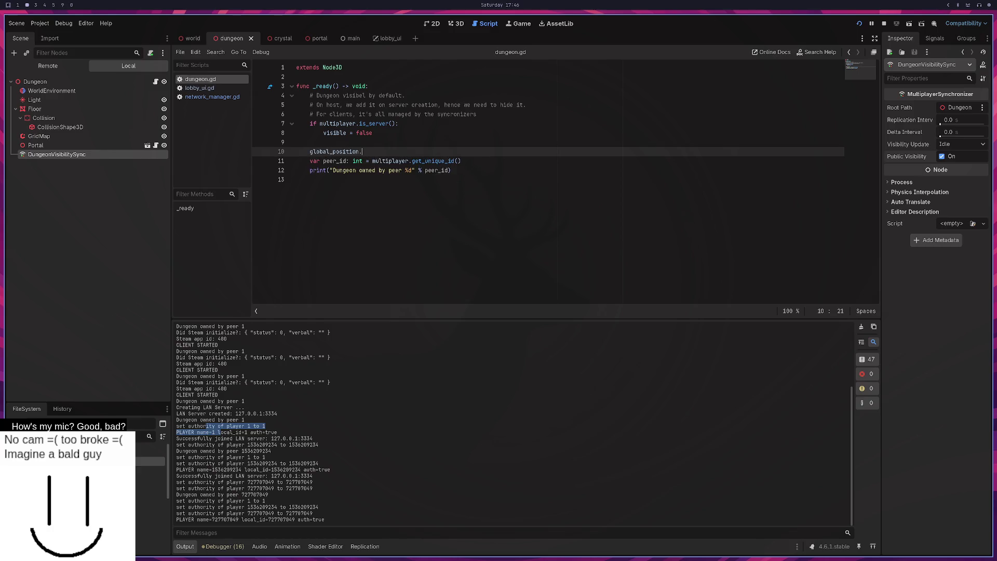
text(y)
text( = /)
key(ctrl+s)
Step: Rerun the project, create a LAN server, and join it from the top-middle window
click(583, 182)
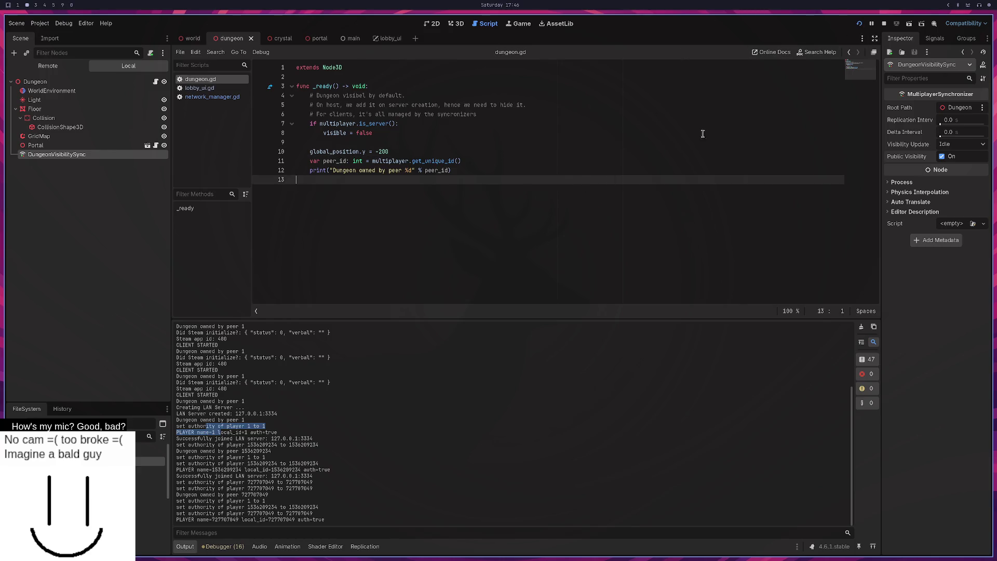
click(859, 24)
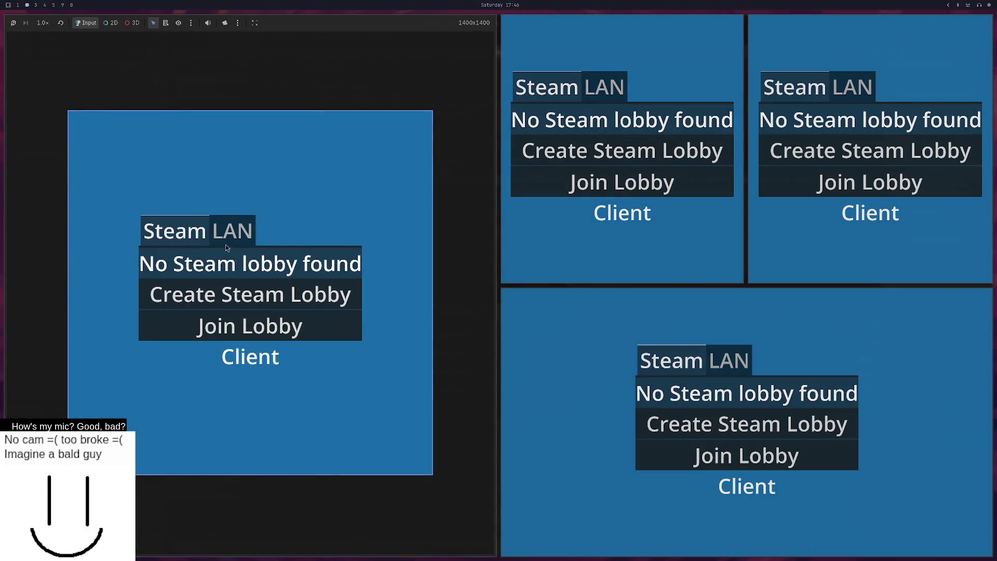
click(228, 236)
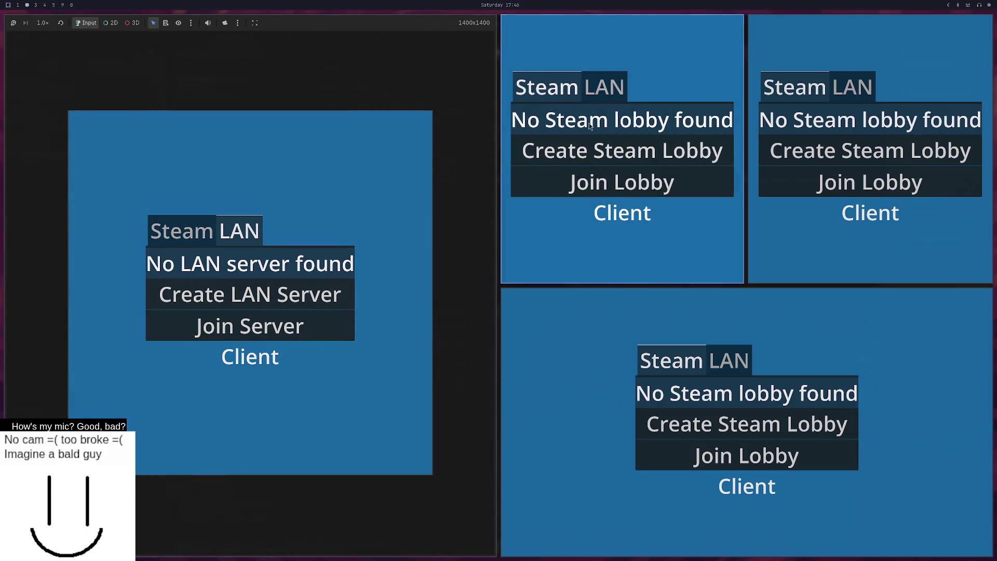
click(631, 96)
click(852, 86)
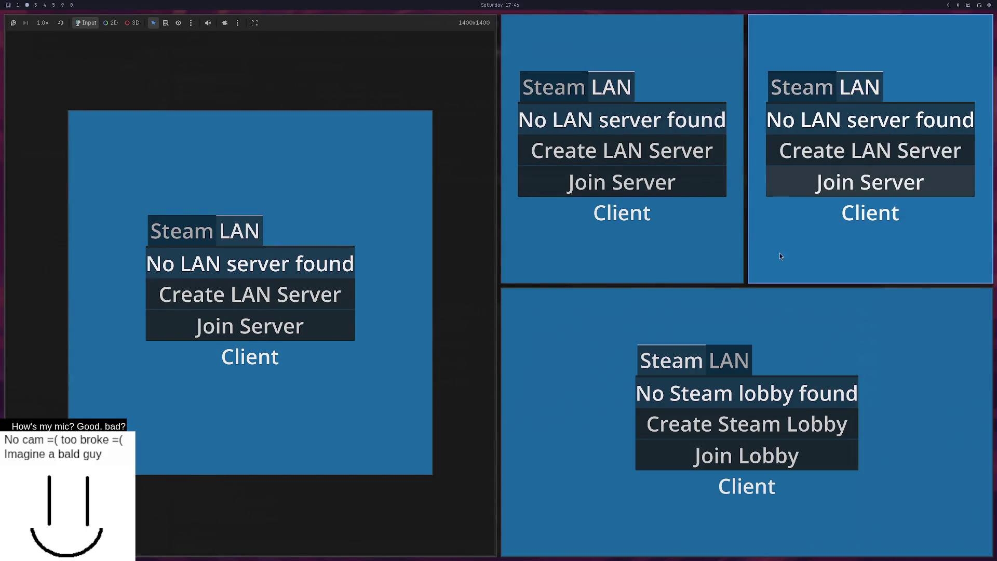
click(691, 156)
click(597, 118)
click(621, 176)
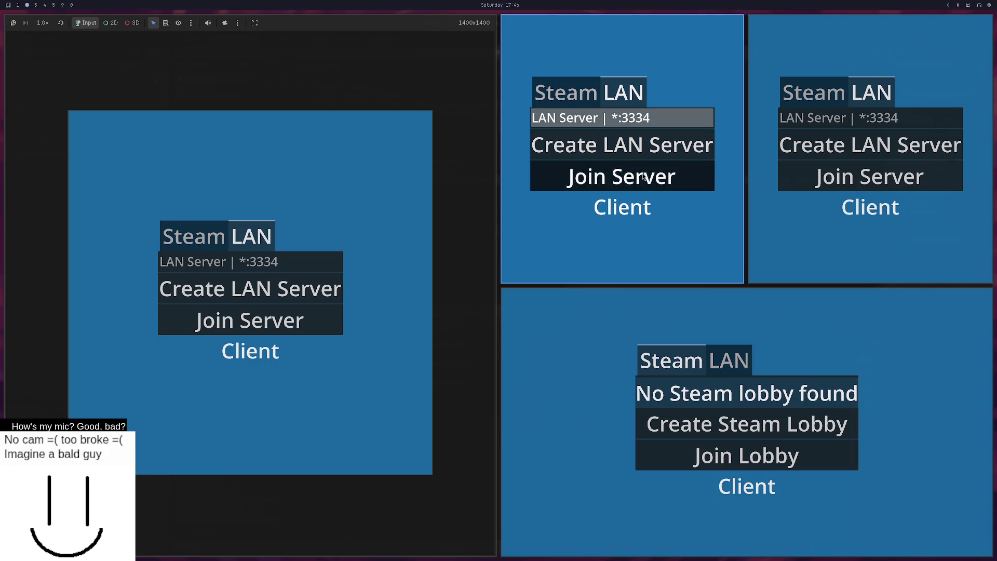
Step: Walk the player along the yellow track onto the green ground, then stop the game with F8
key(w)
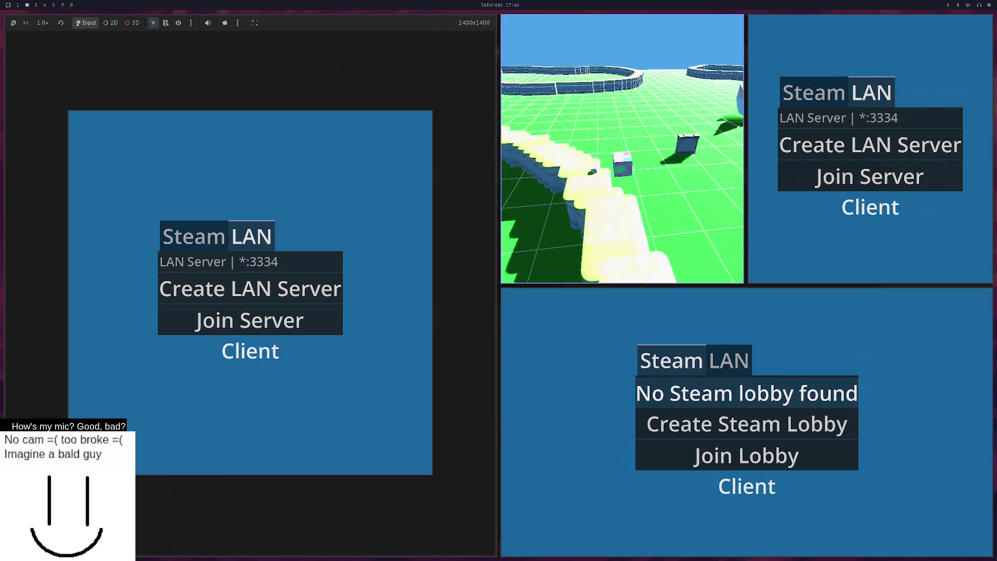
key(w)
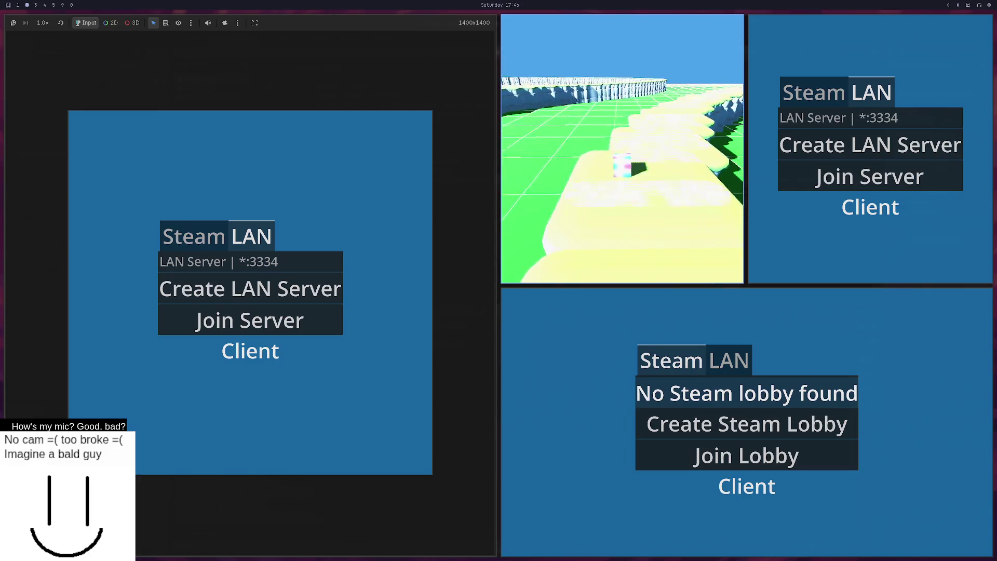
key(w)
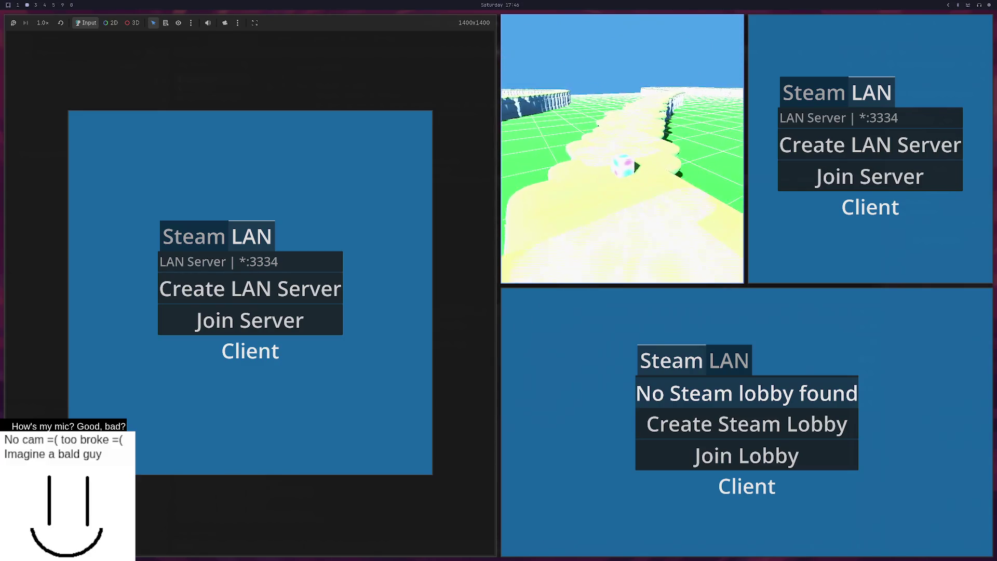
key(w)
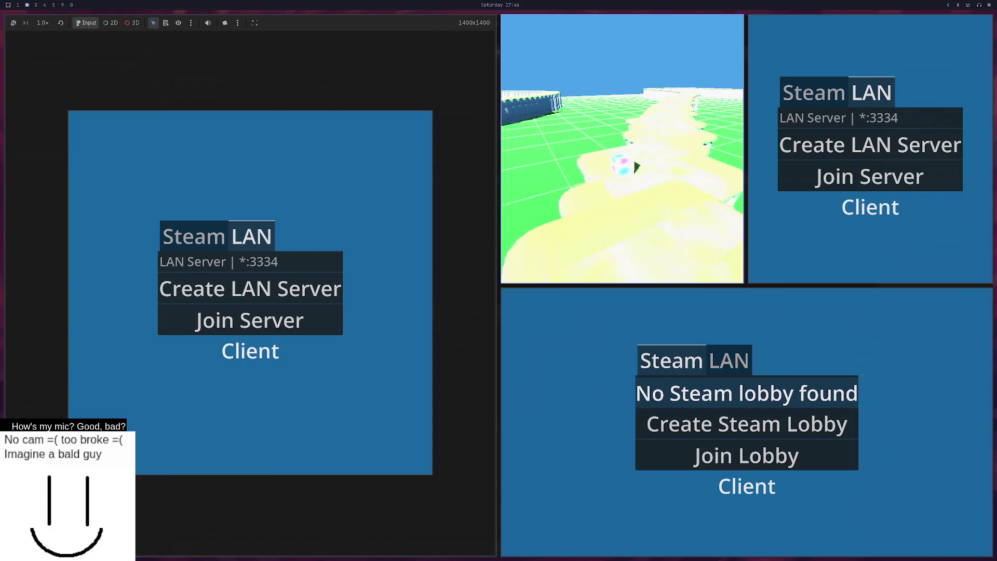
key(w)
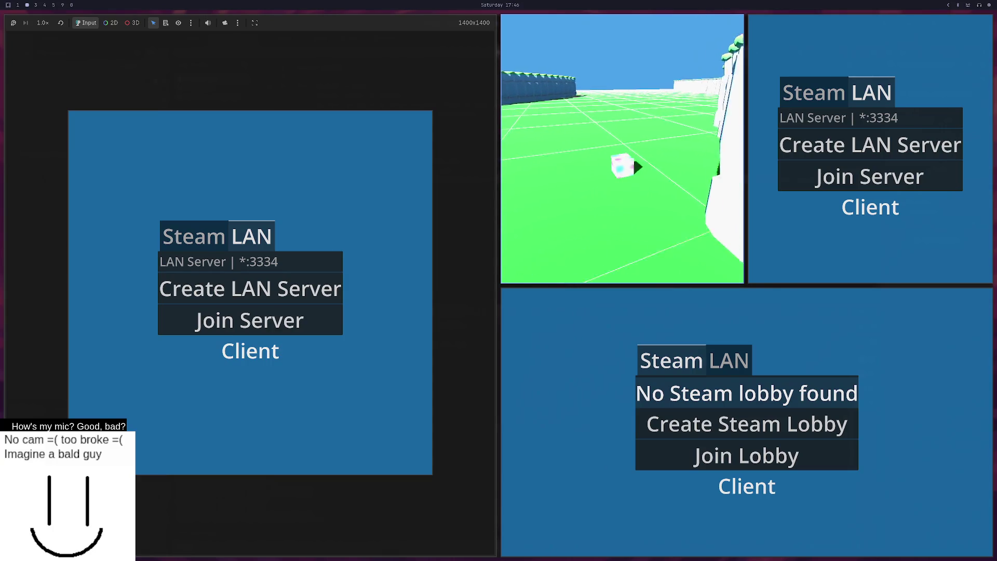
key(w)
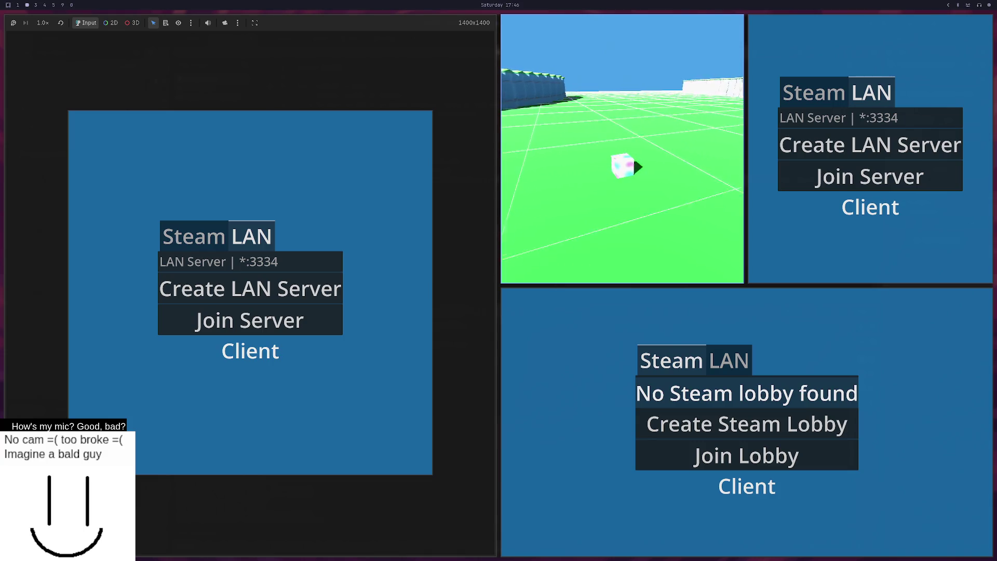
key(F8)
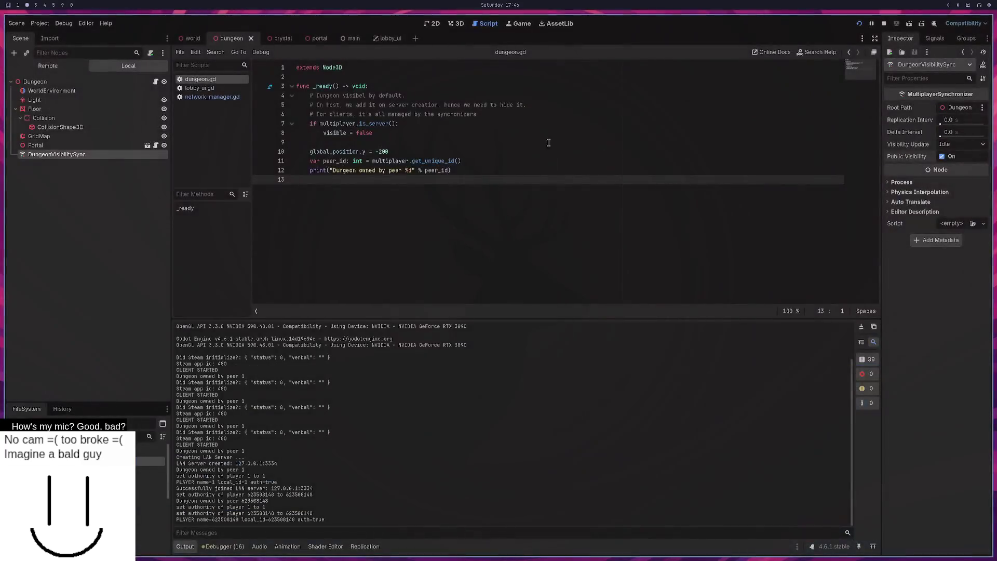
Step: Open debug Session 2's remote scene tree and expand Main down to the second player node
click(224, 546)
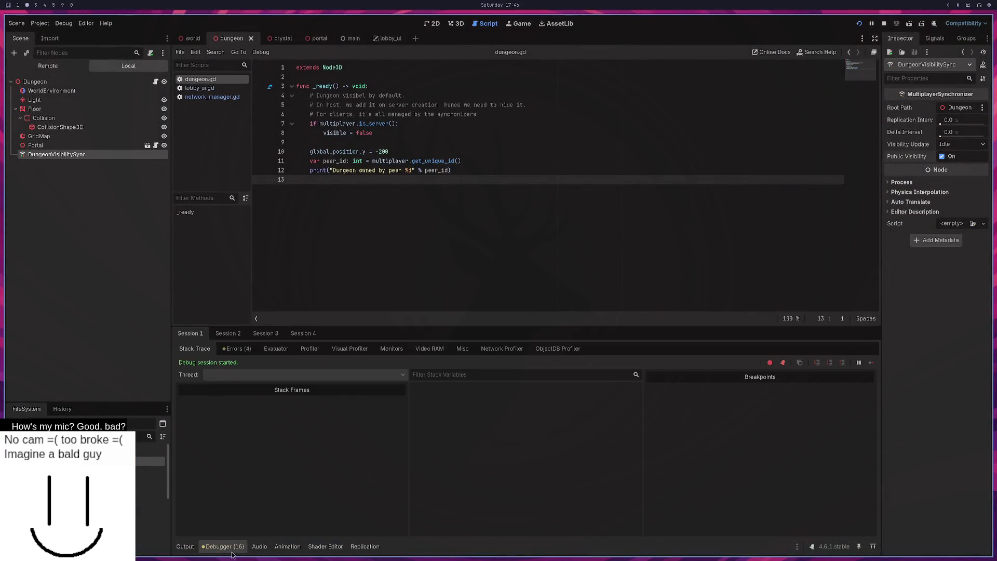
click(228, 333)
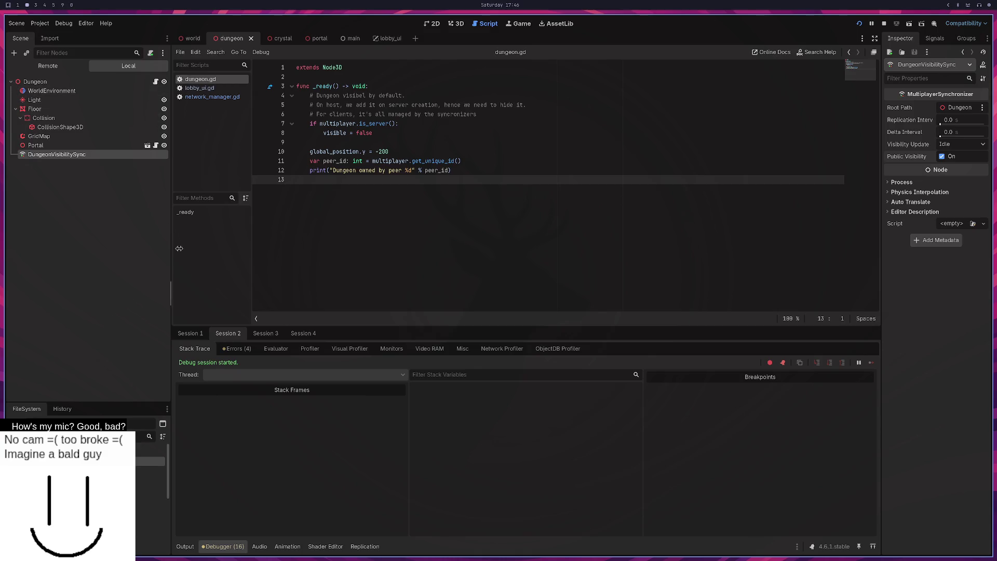
click(48, 66)
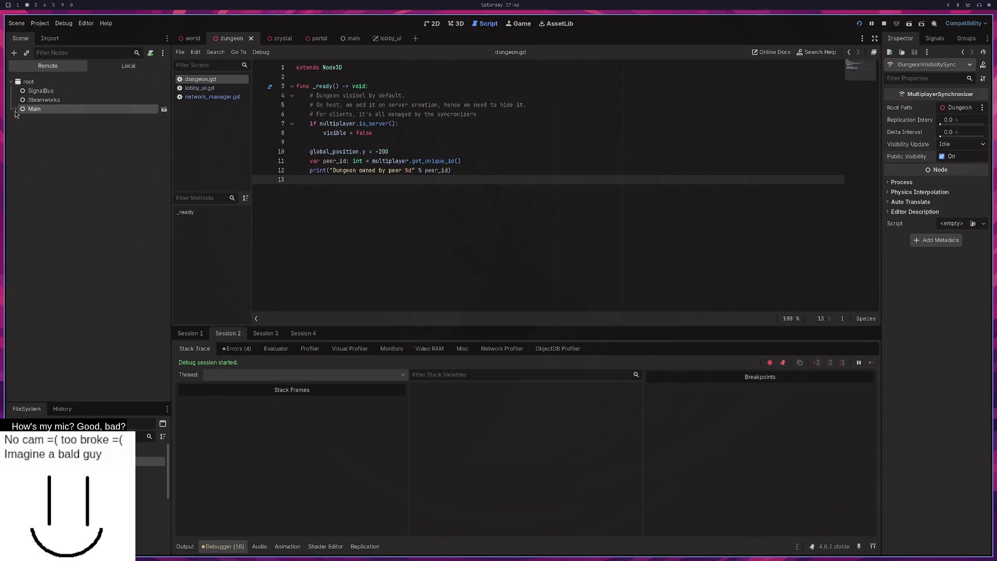
click(16, 111)
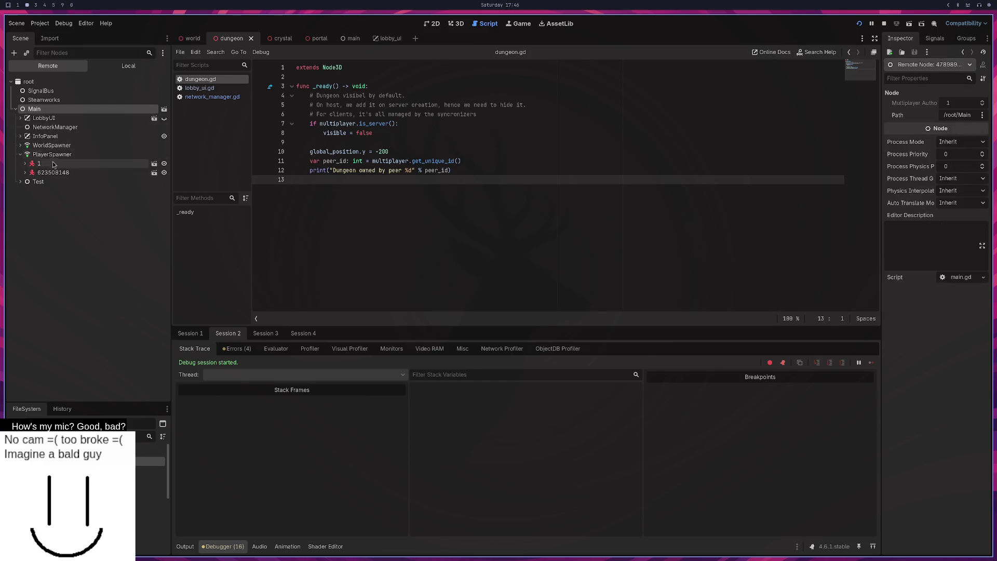
click(54, 191)
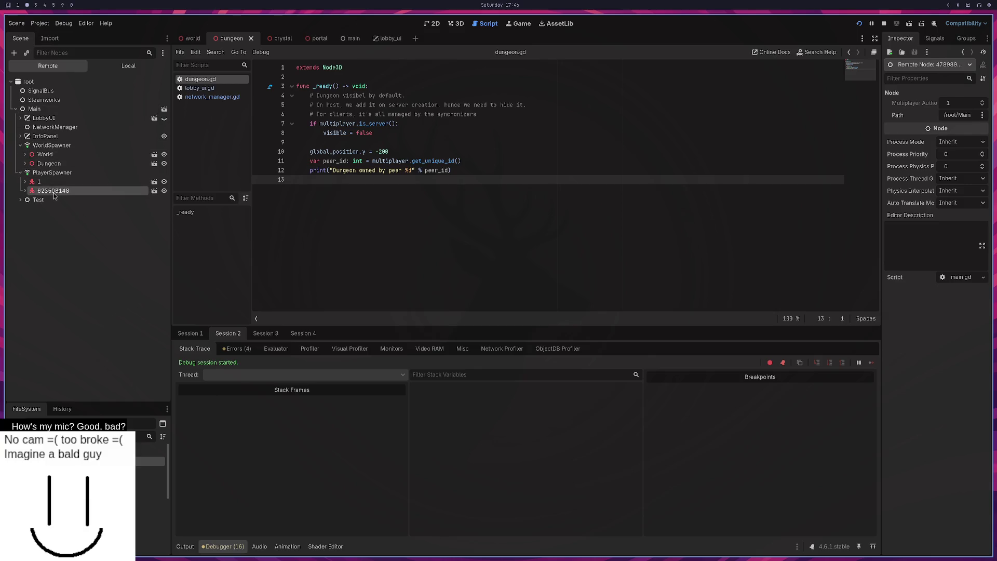
double_click(57, 192)
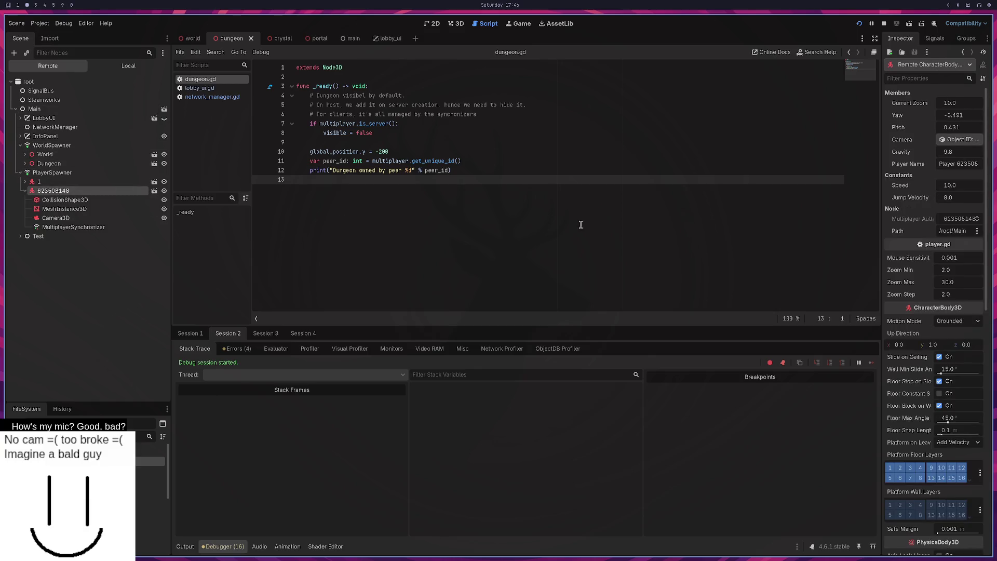
Step: Set the live player's Speed to 10 and start raising its Jump Velocity to 18.0
click(960, 189)
text(10)
click(952, 187)
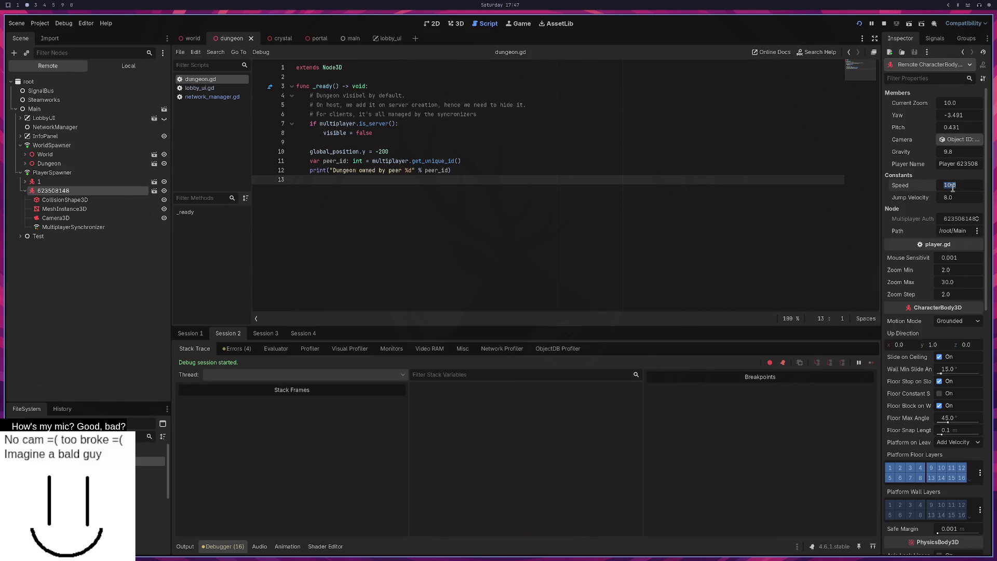
click(945, 185)
click(946, 198)
click(945, 198)
text(1)
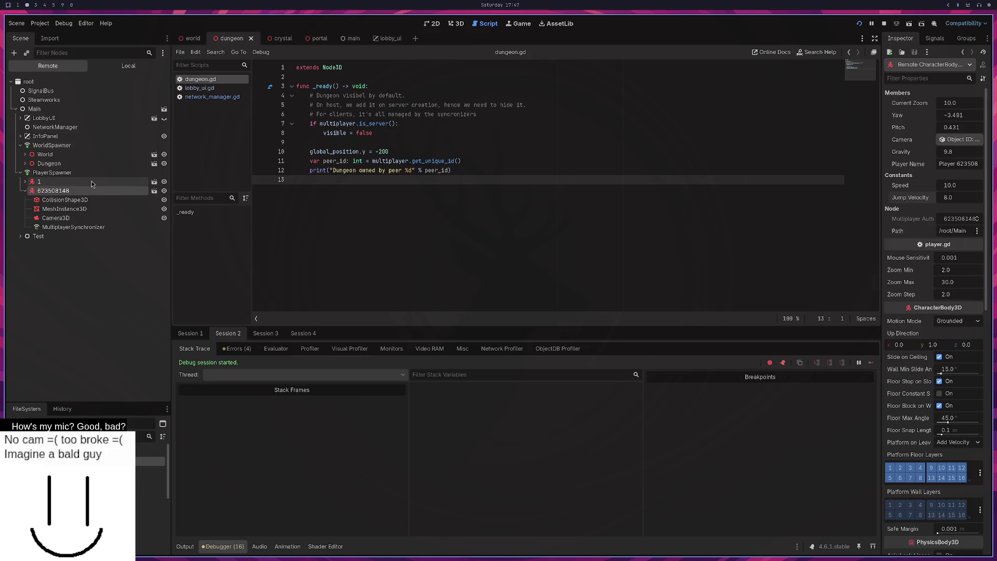
Step: Cycle through debug Sessions 1–4 and settle on Session 1
click(266, 333)
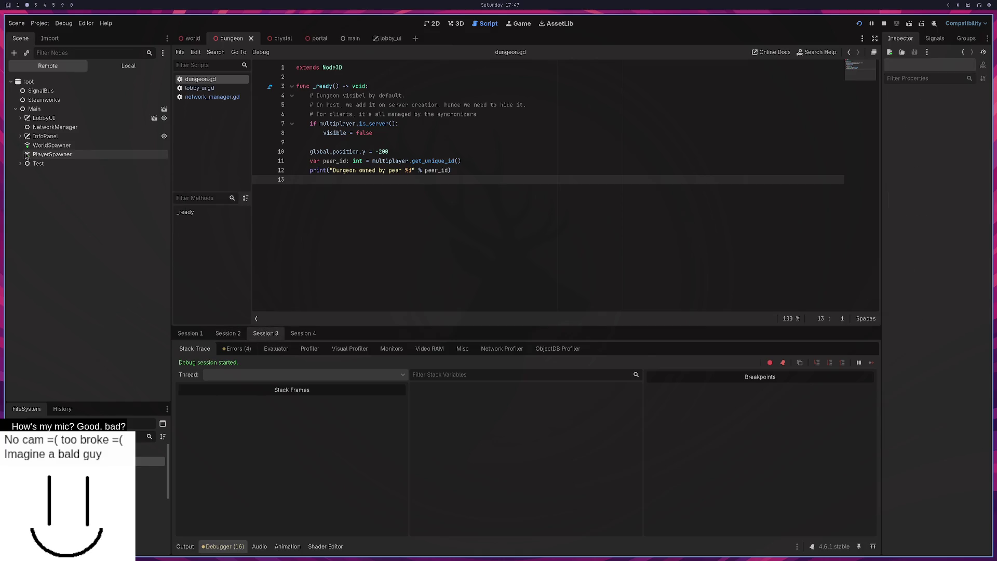
click(190, 333)
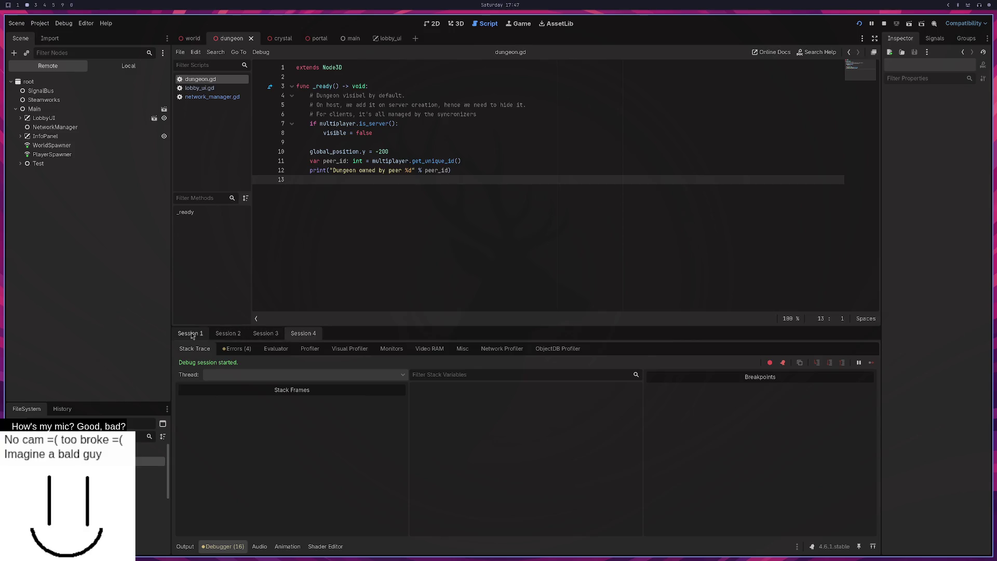
click(222, 338)
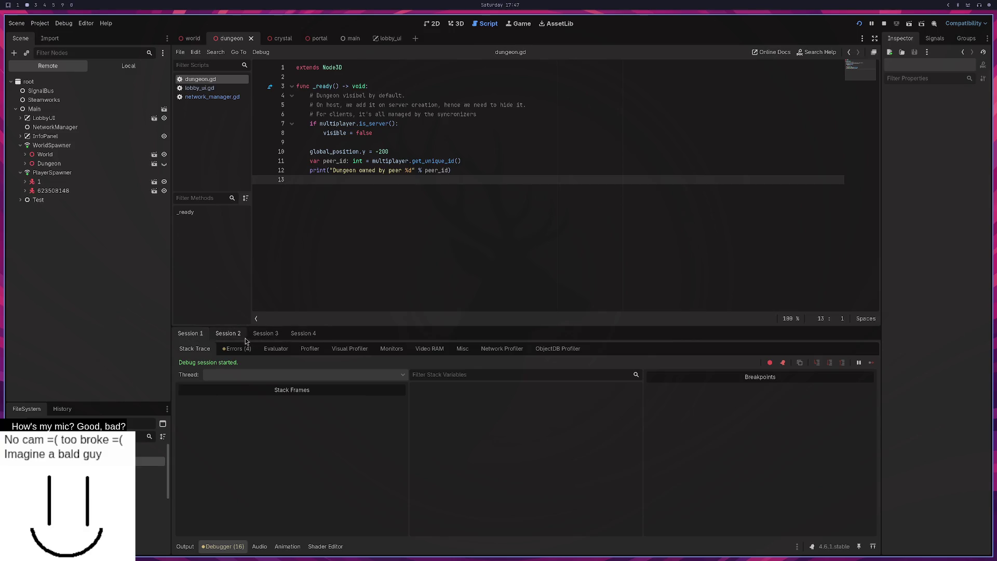
click(196, 337)
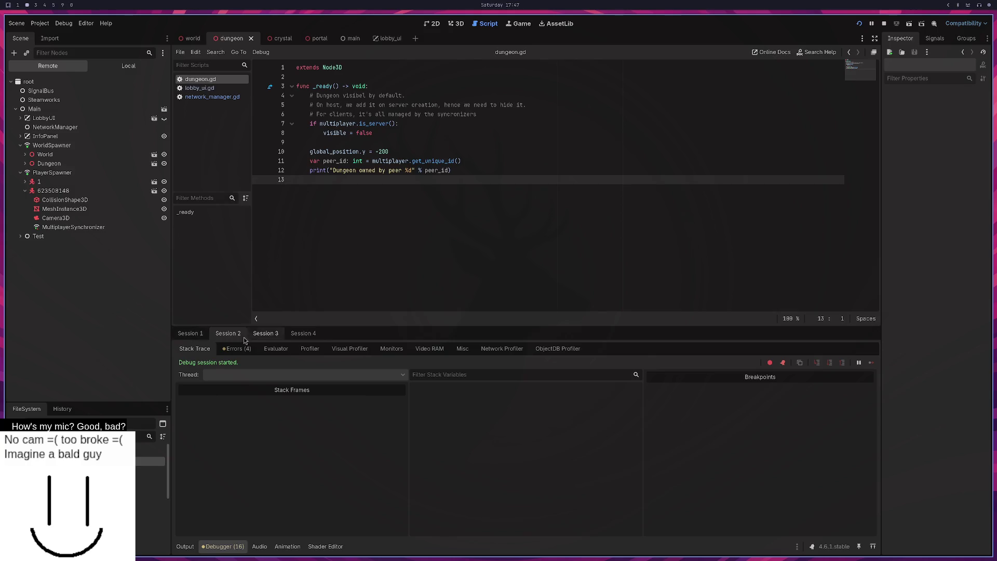
click(203, 338)
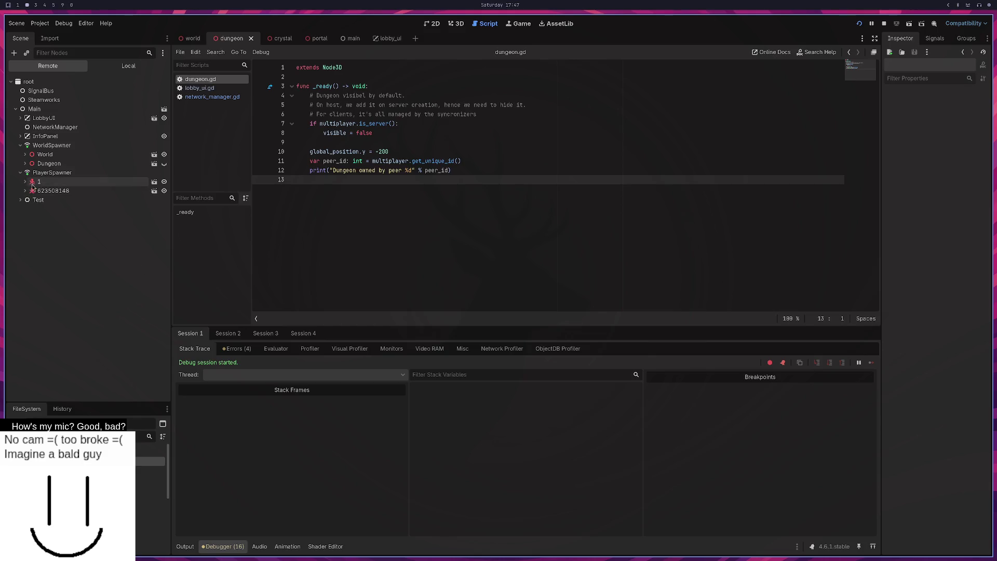
click(236, 336)
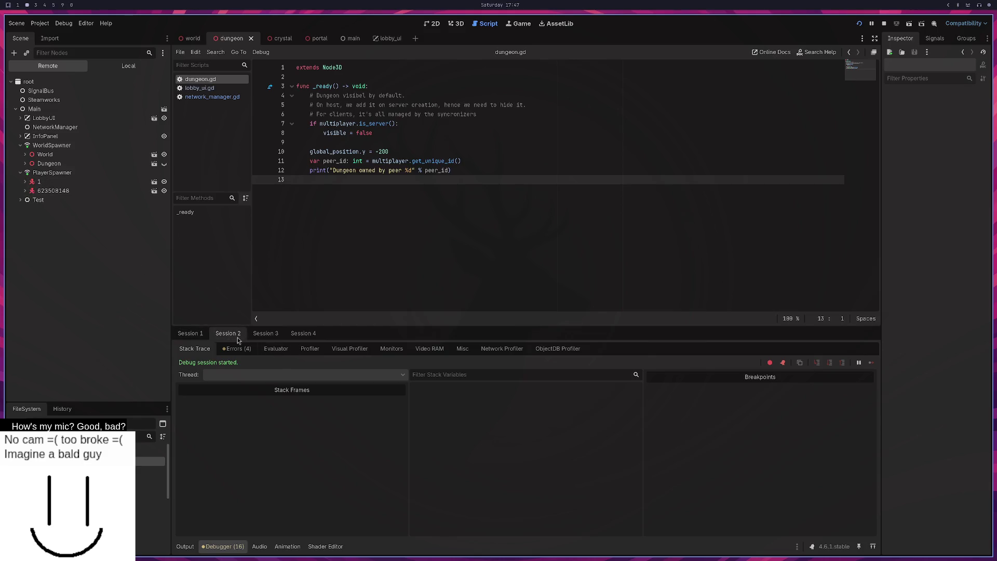
click(265, 335)
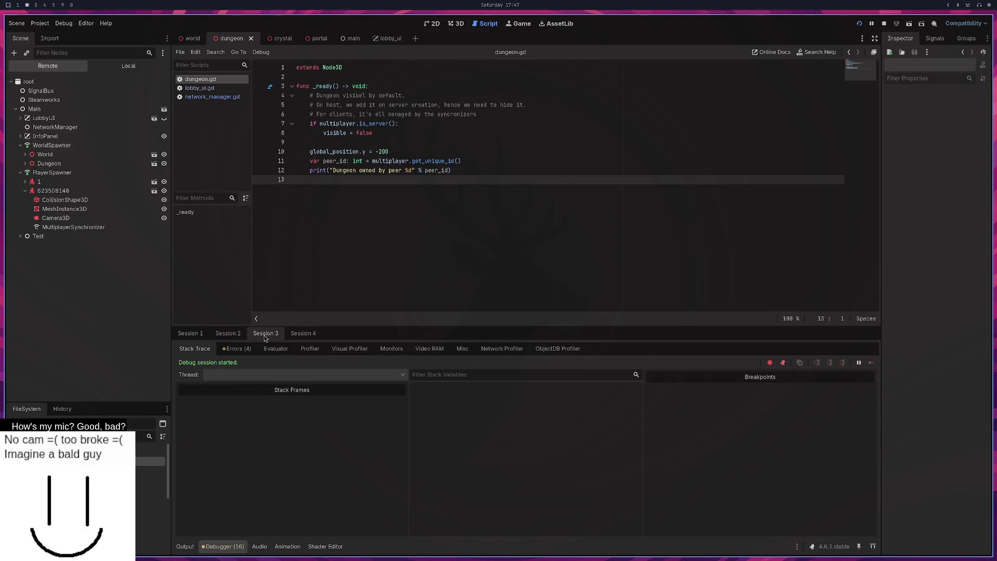
click(286, 338)
click(203, 336)
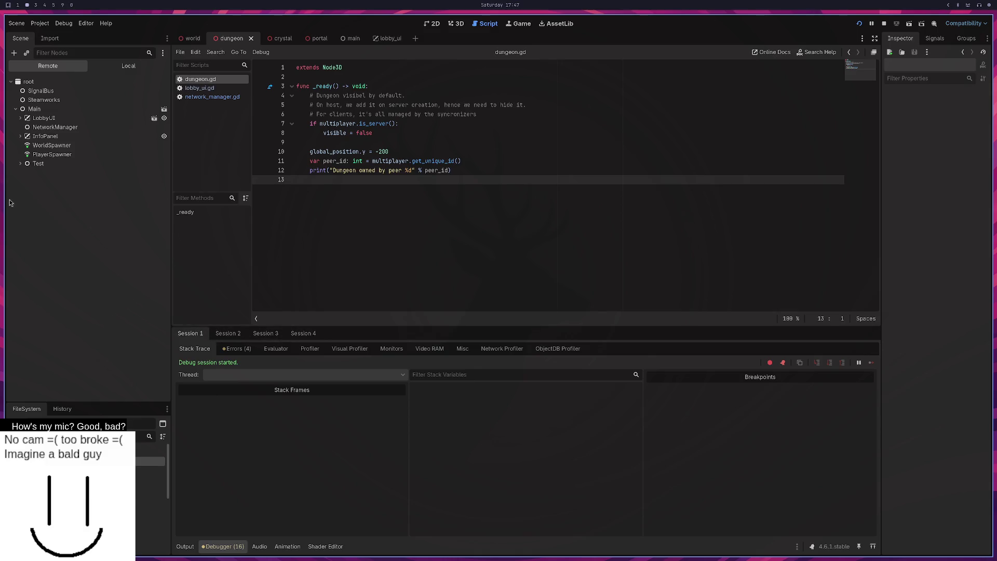
Step: Select player 623508148, try editing its Speed, and expand player 1's node to its children
click(44, 191)
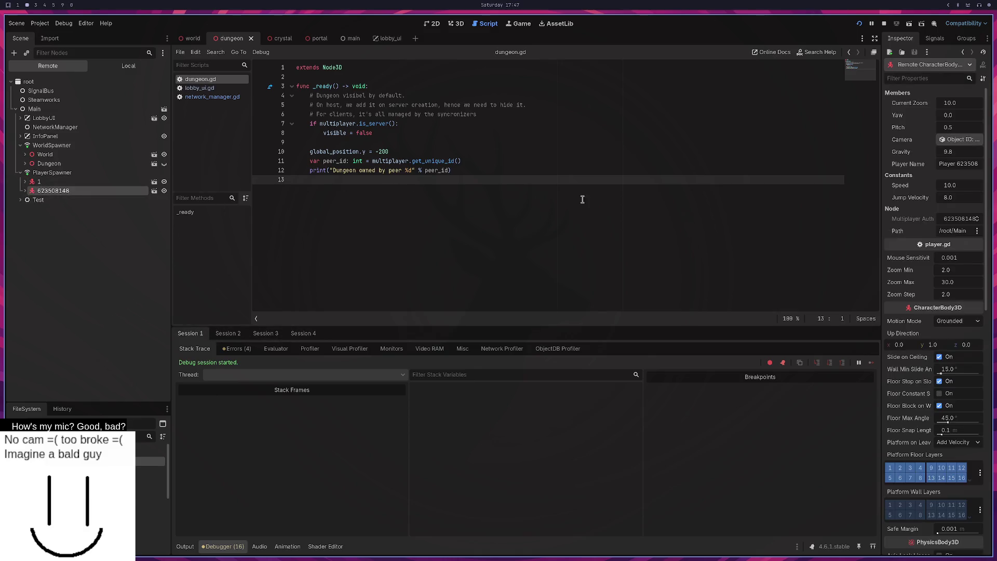
click(947, 187)
text(0)
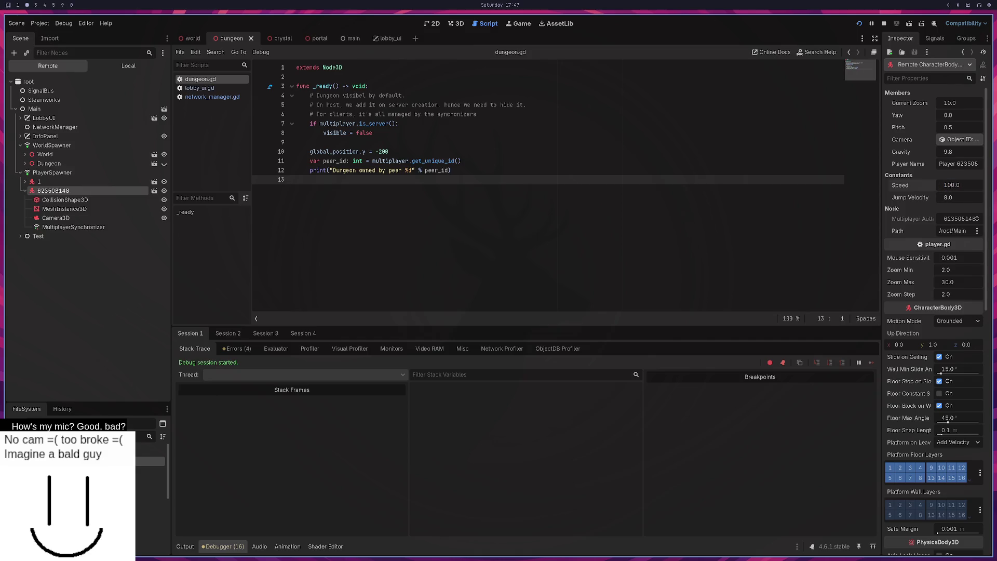
click(945, 185)
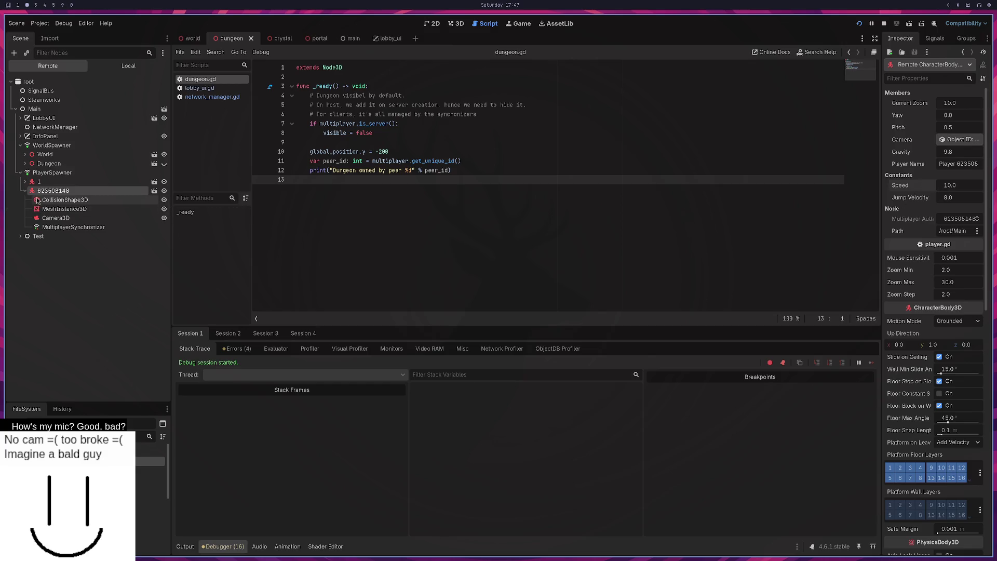
click(25, 182)
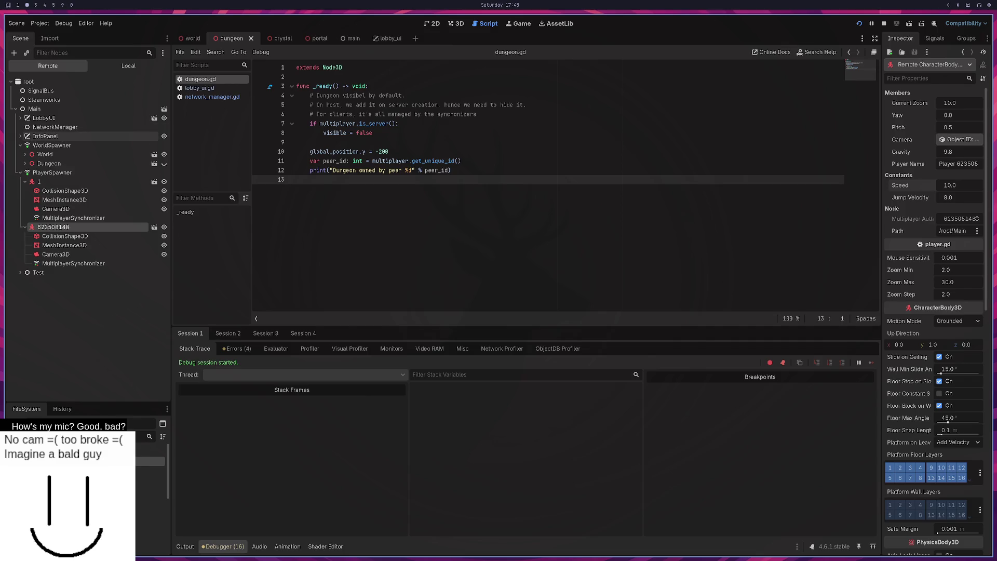
key(super+3)
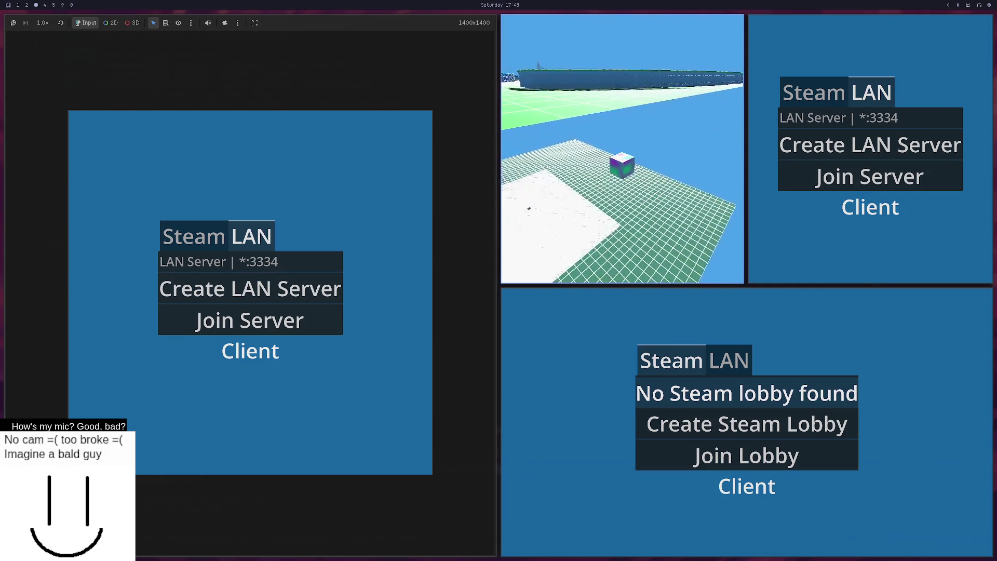
Step: Search for 'totally accurate battle simulator' and open its Steam store page
key(super+2)
key(super+1)
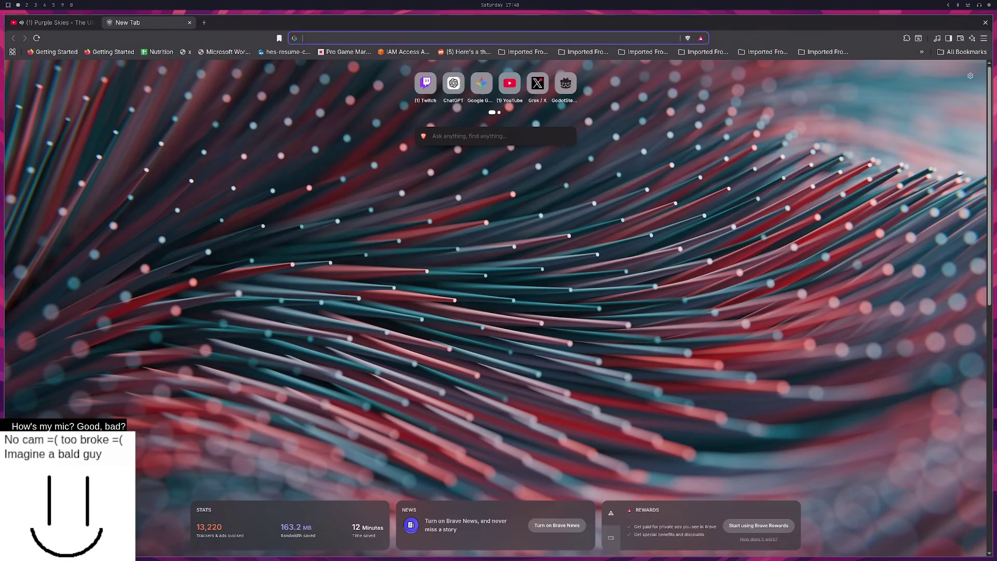
text(totall)
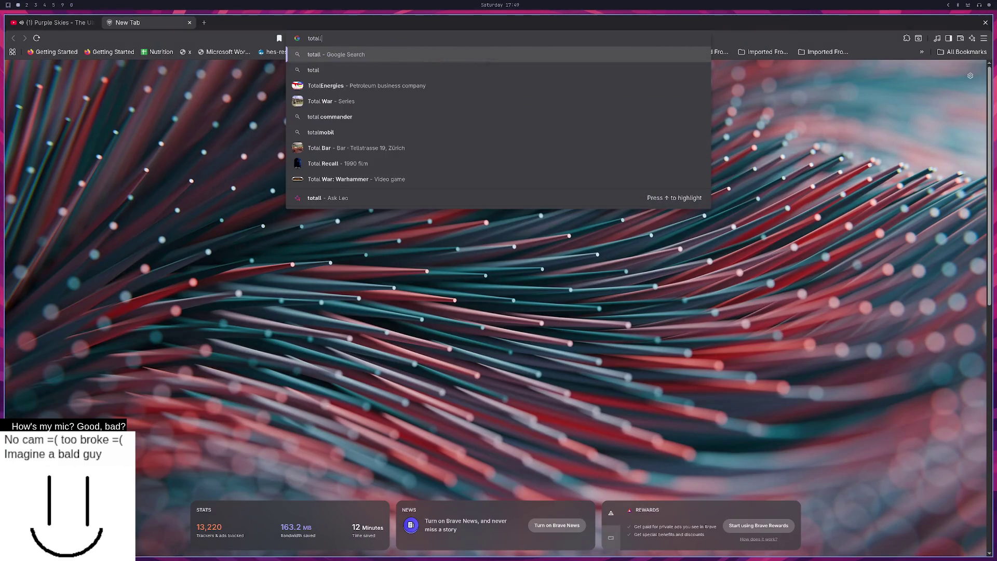
text(z accurate ba)
key(Down)
key(Return)
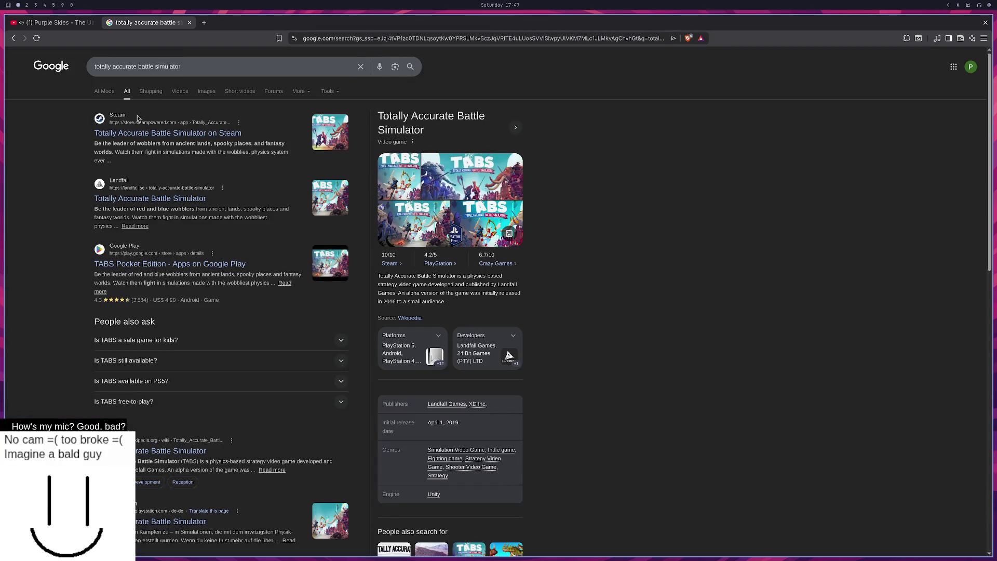
click(144, 135)
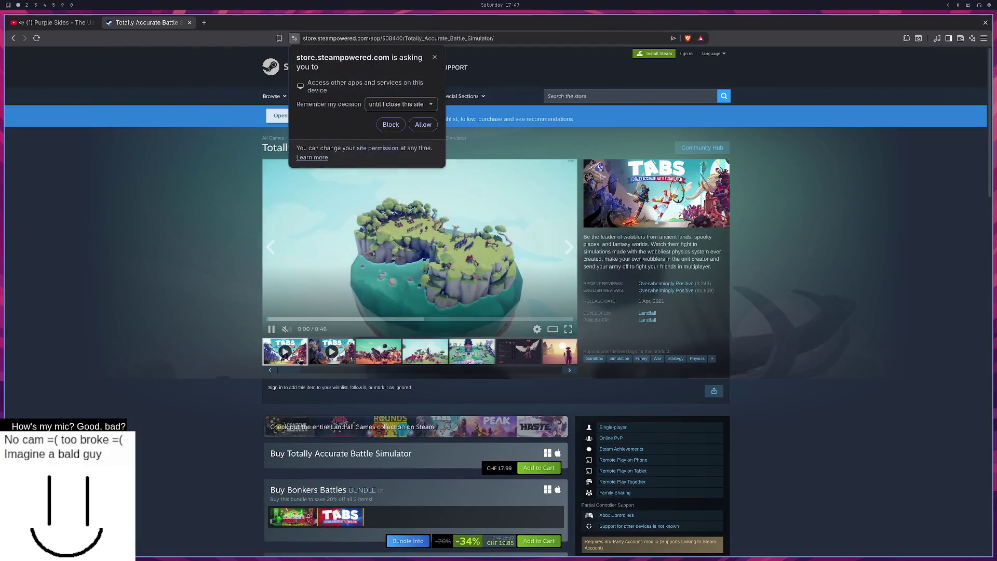
Step: Skip ahead in the trailer, then cycle back through the open windows
click(318, 317)
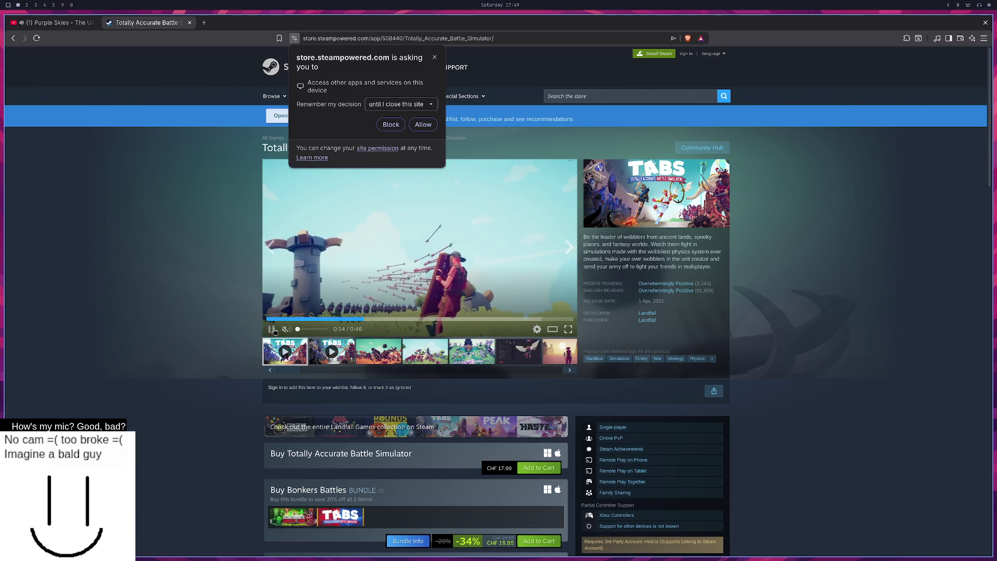
key(super+2)
key(super+3)
key(super+4)
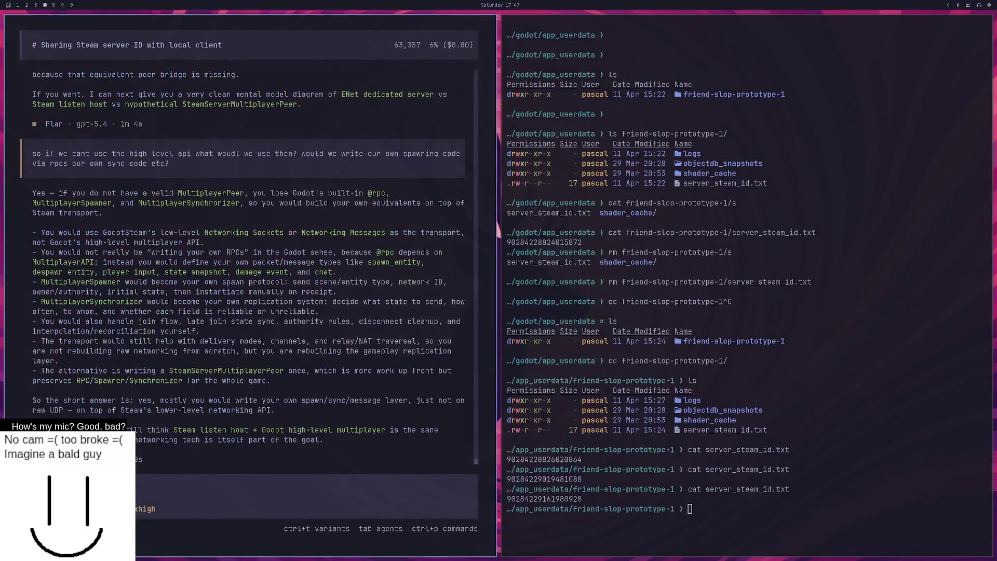
Step: Look over the running game instances, then stop the multiplayer test run from the editor toolbar
key(super+1)
key(super+2)
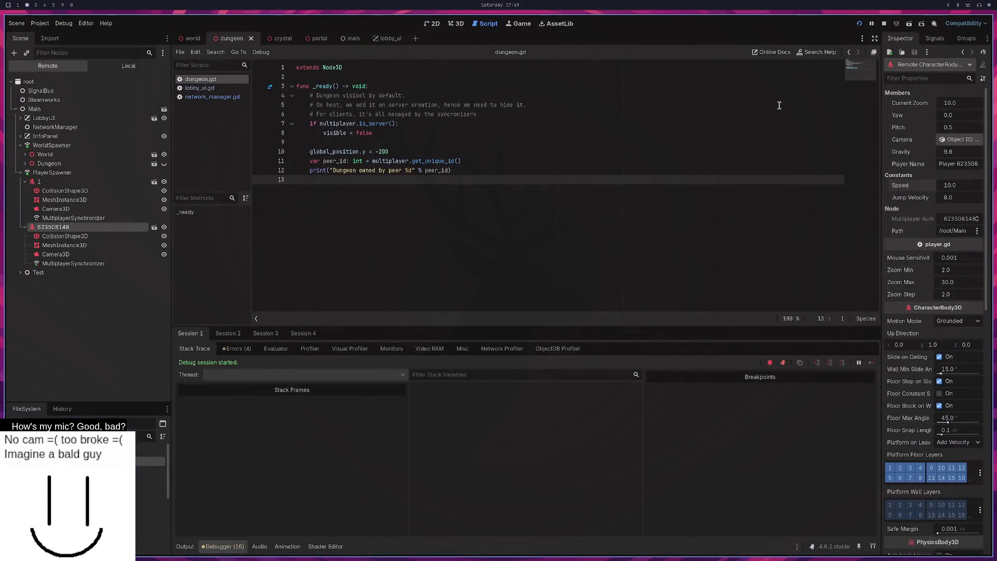
key(F5)
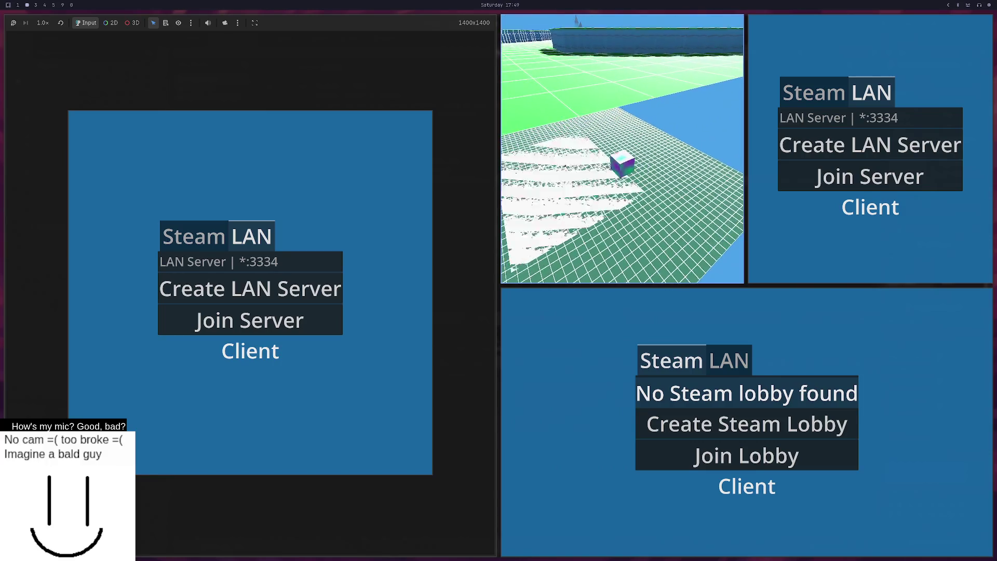
key(super+s)
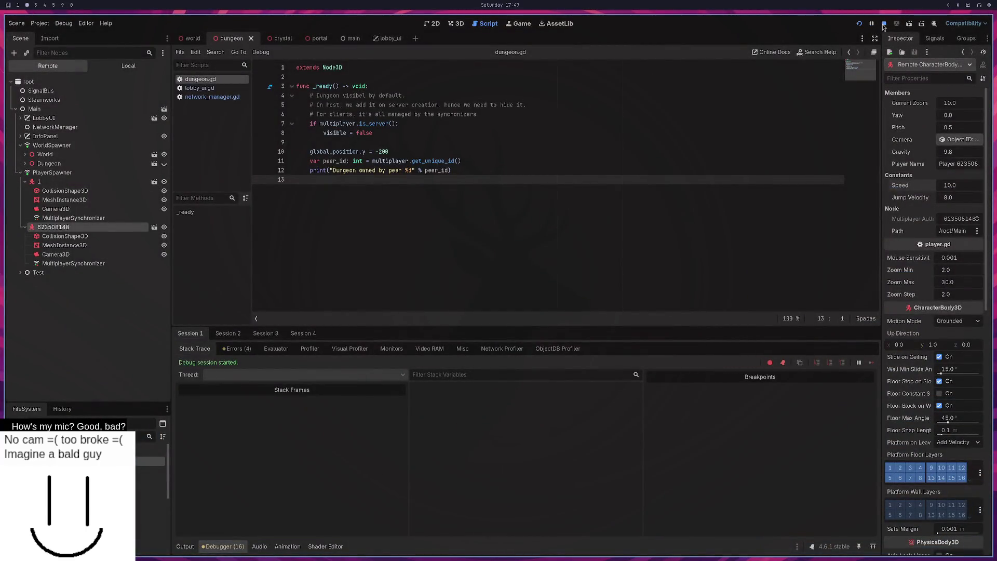
click(884, 23)
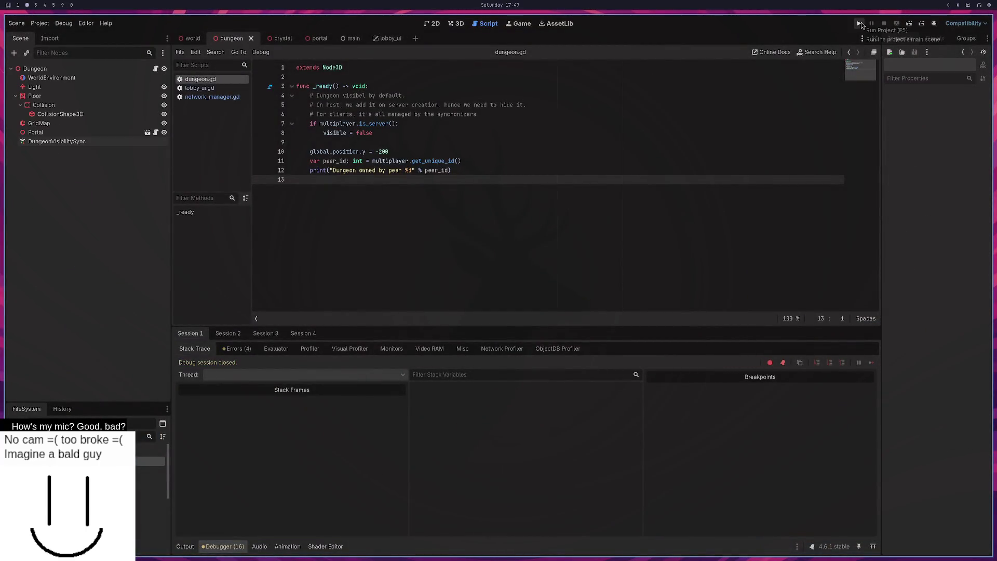
Step: Launch four tiled game instances and bring the editor back to read their 'Dungeon owned by peer 1' output
click(860, 24)
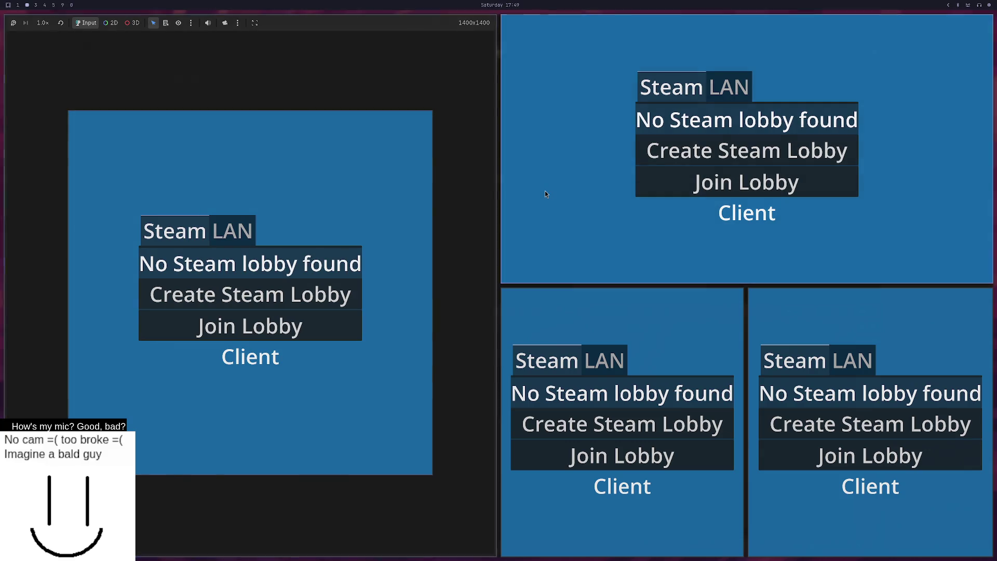
key(super+f)
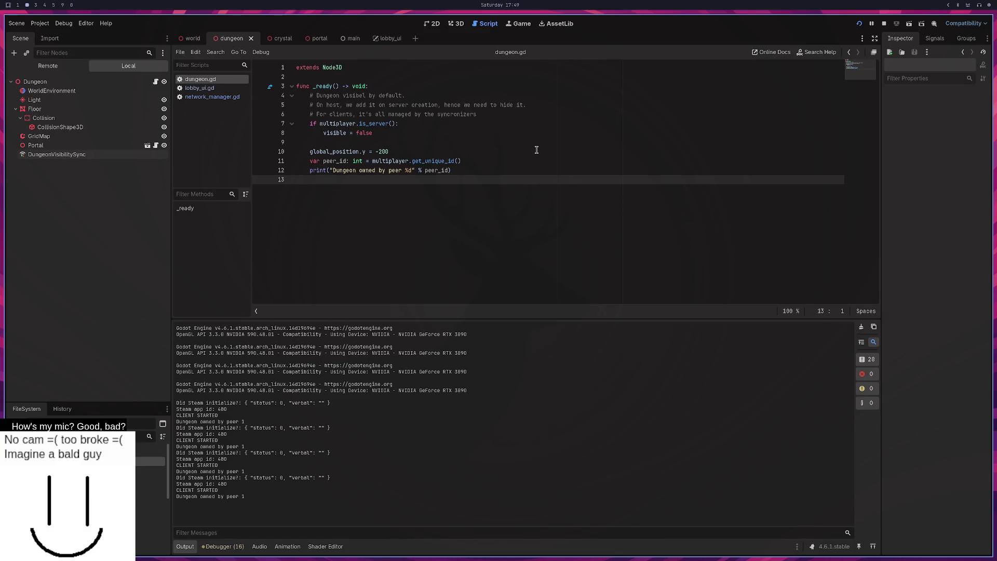
Step: Insert a '# TODO' comment above global_position asking if this is actually a good idea, and save dungeon.gd
drag(462, 161, 325, 162)
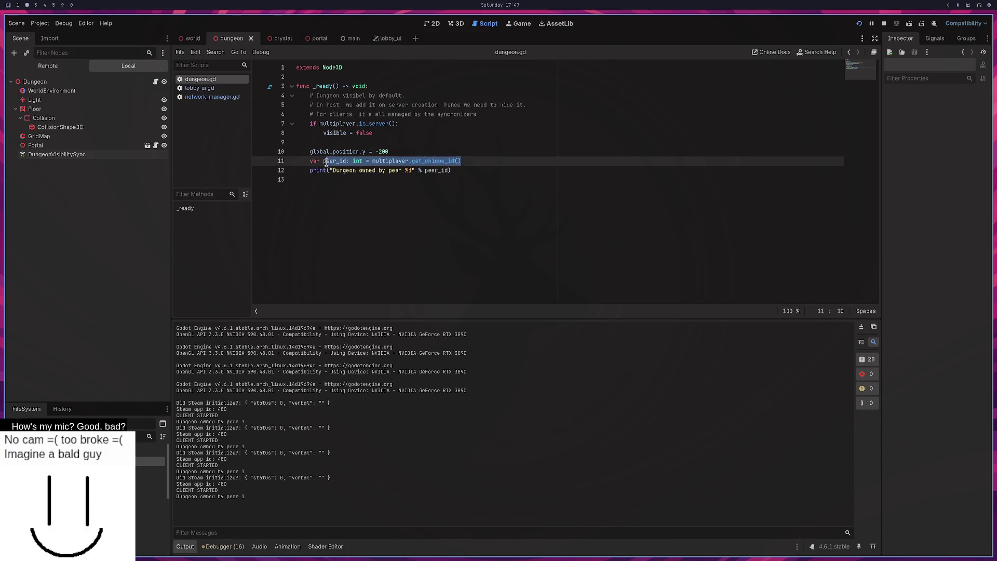
click(384, 152)
drag(385, 151, 319, 146)
click(326, 145)
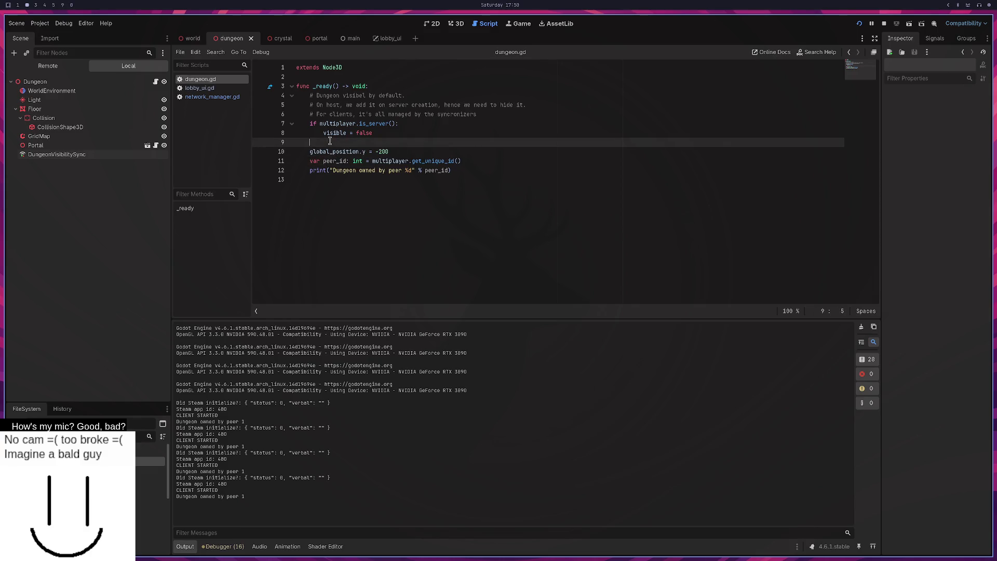
key(Return)
text(# TO)
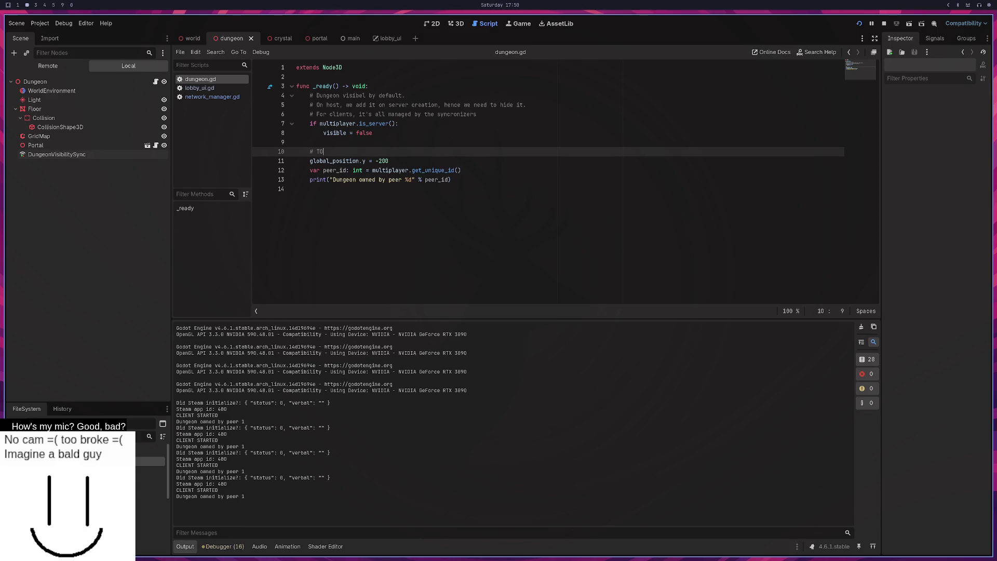
text(DO)
text(tually a good idea of do)
text(ing thi)
key(Return)
key(BackSpace)
key(BackSpace)
key(ctrl+s)
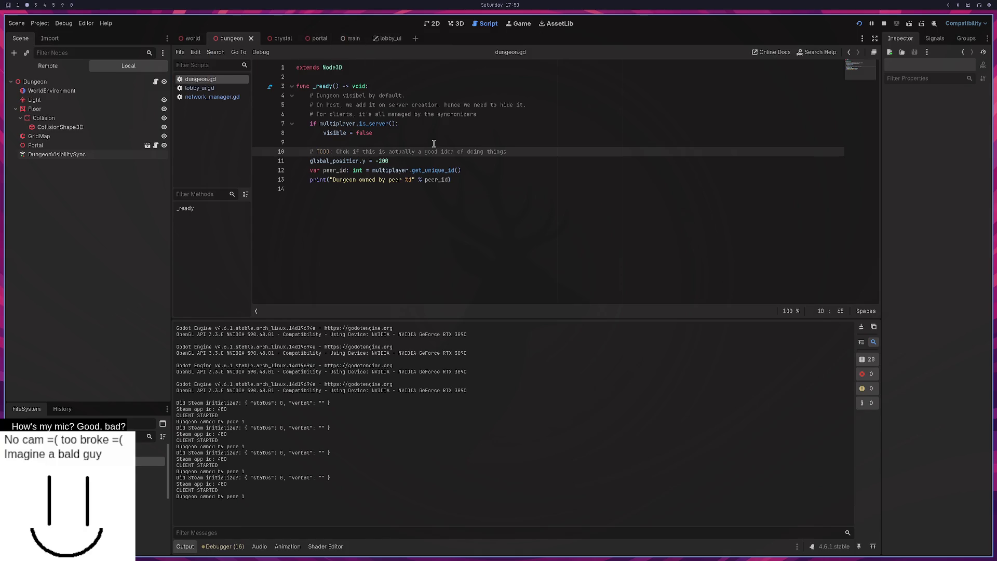
click(422, 105)
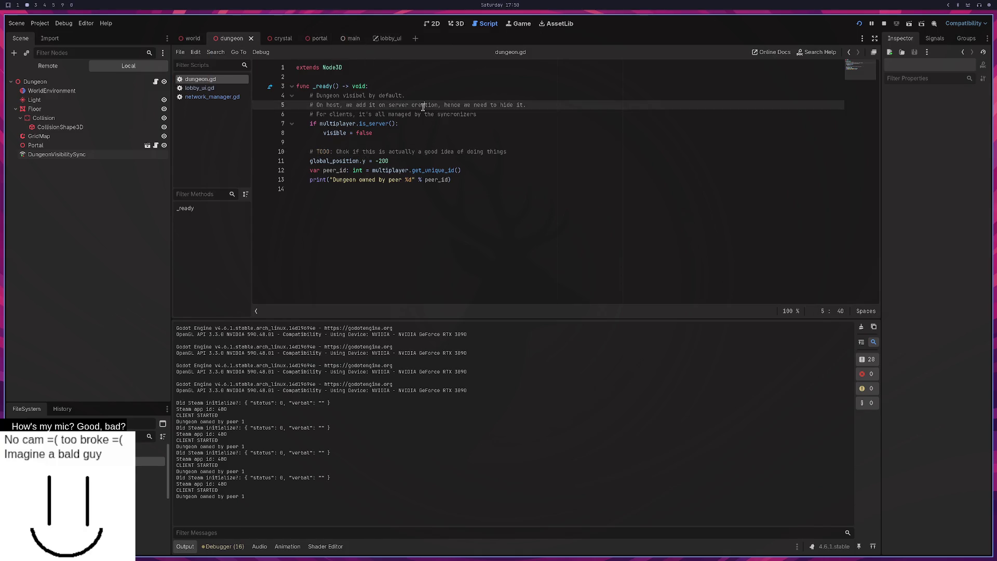
Step: Open the portal scene in 3D, orbit to see the portal edge-on, and open portal.gd
click(318, 39)
click(457, 24)
scroll(473, 132, up, 2)
mouse_move(472, 132)
mouse_down()
mouse_move(619, 201)
mouse_move(483, 207)
mouse_up()
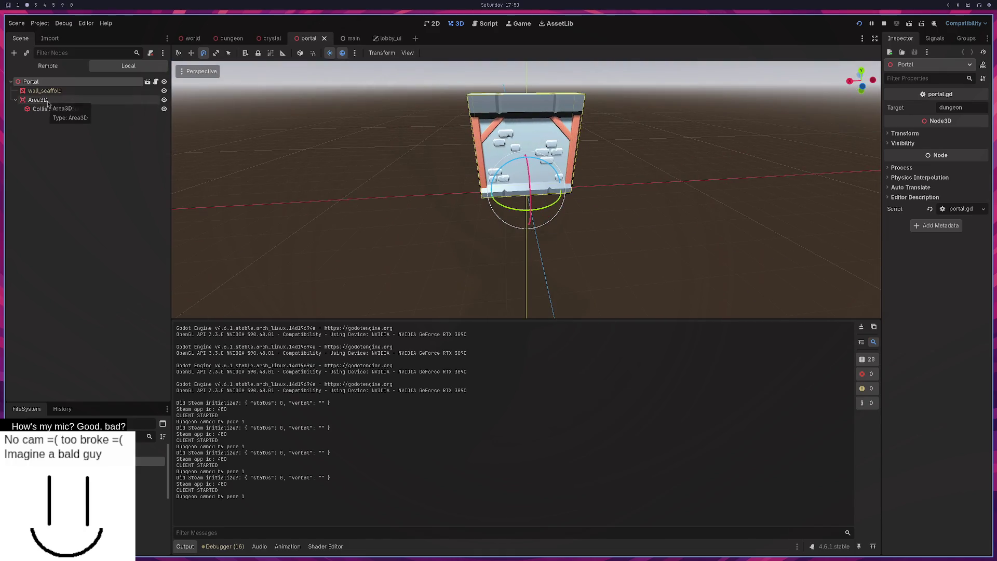
click(156, 81)
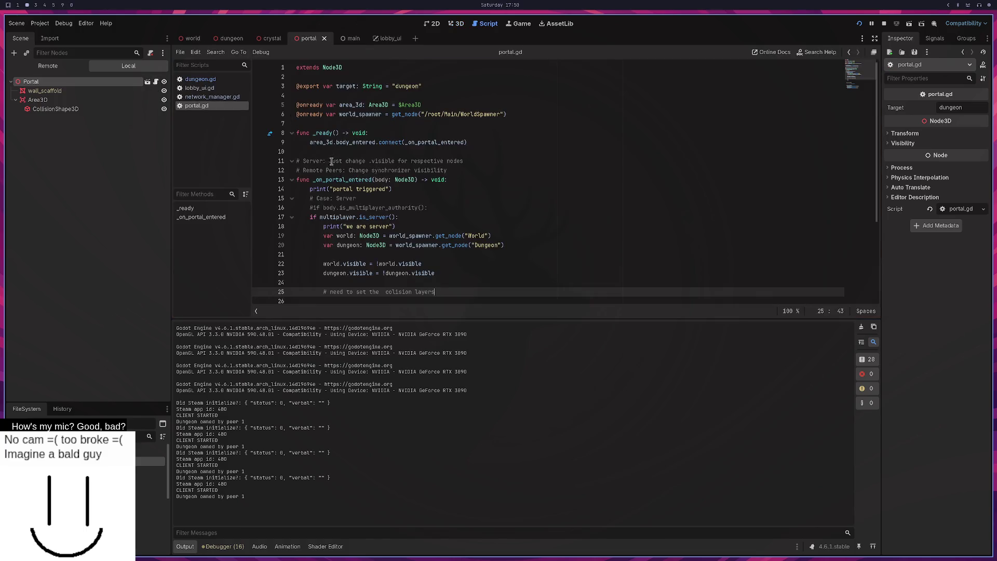
Step: Inspect the _on_portal_entered handler, checking the Node3D docs and the world.visible line
double_click(457, 144)
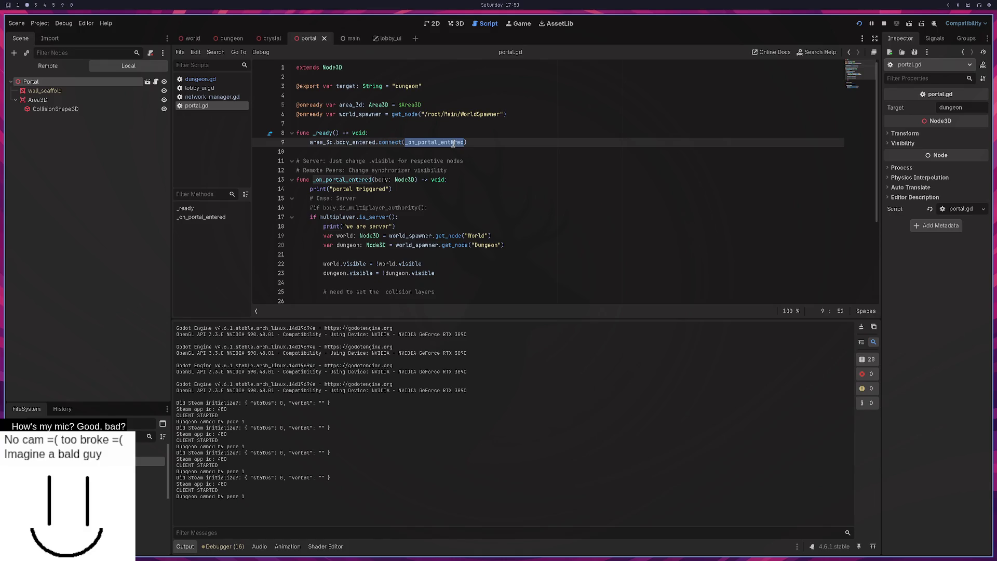
scroll(399, 148, down, 1)
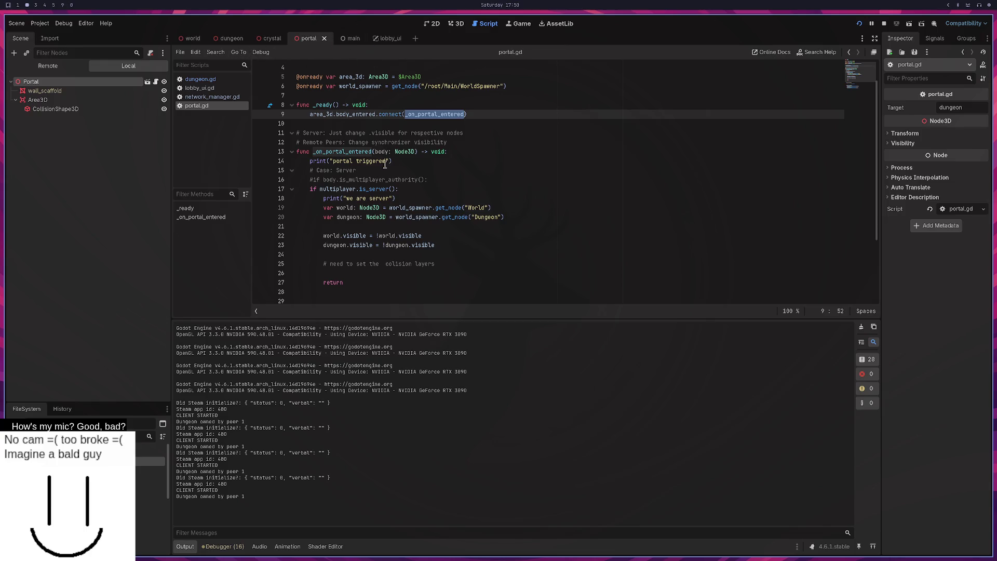
click(358, 171)
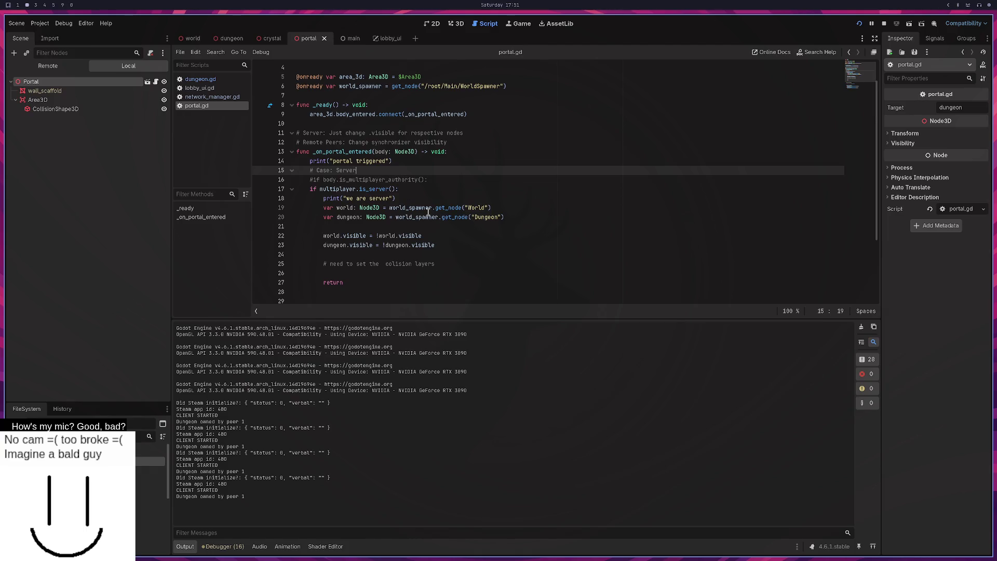
click(348, 236)
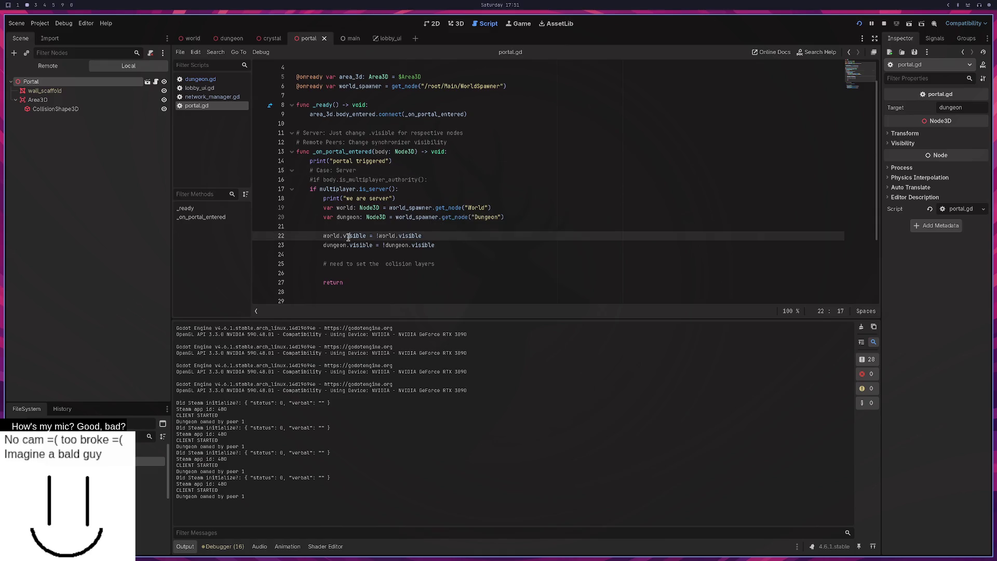
click(373, 207)
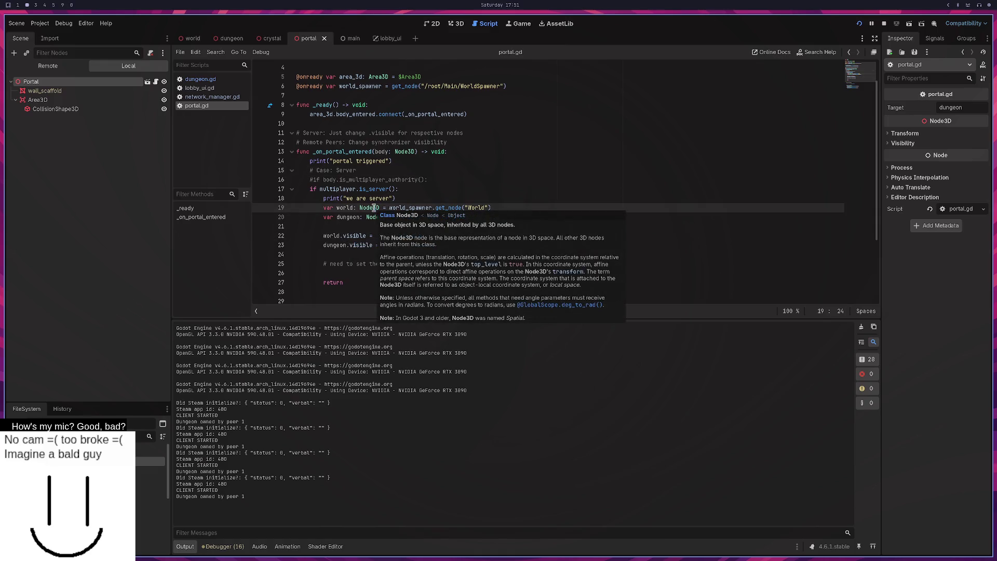
double_click(355, 236)
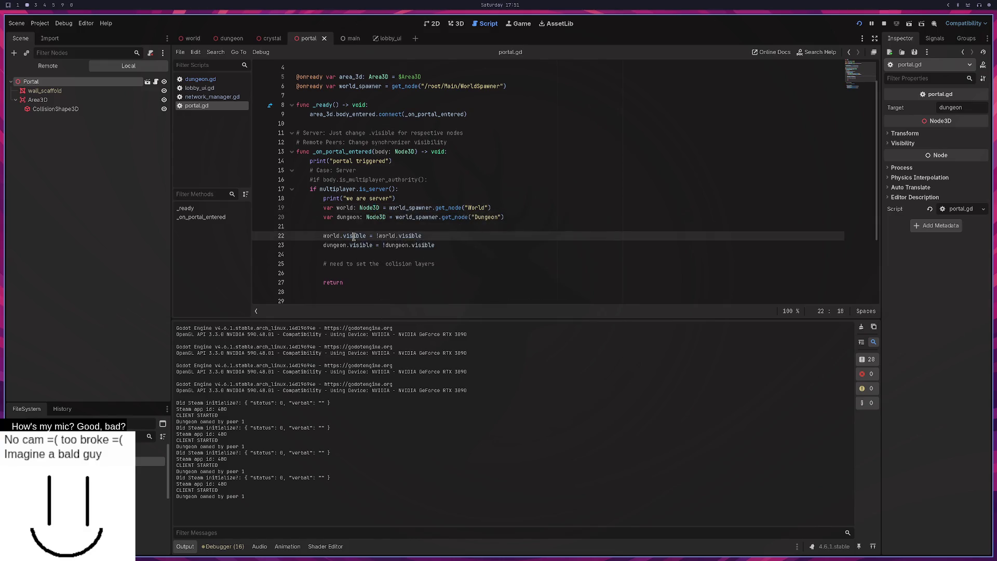
scroll(354, 236, down, 3)
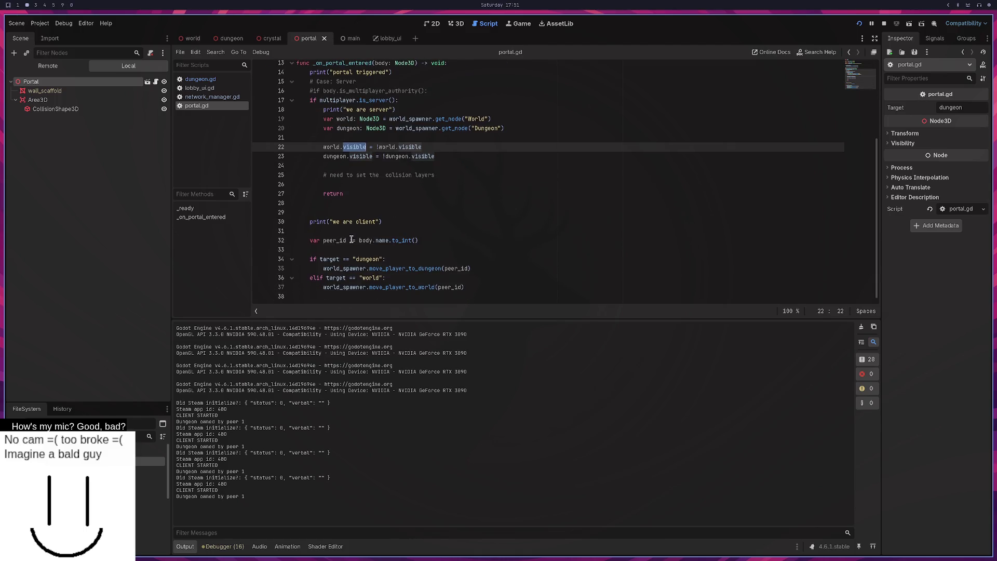
scroll(351, 239, up, 3)
scroll(350, 240, up, 1)
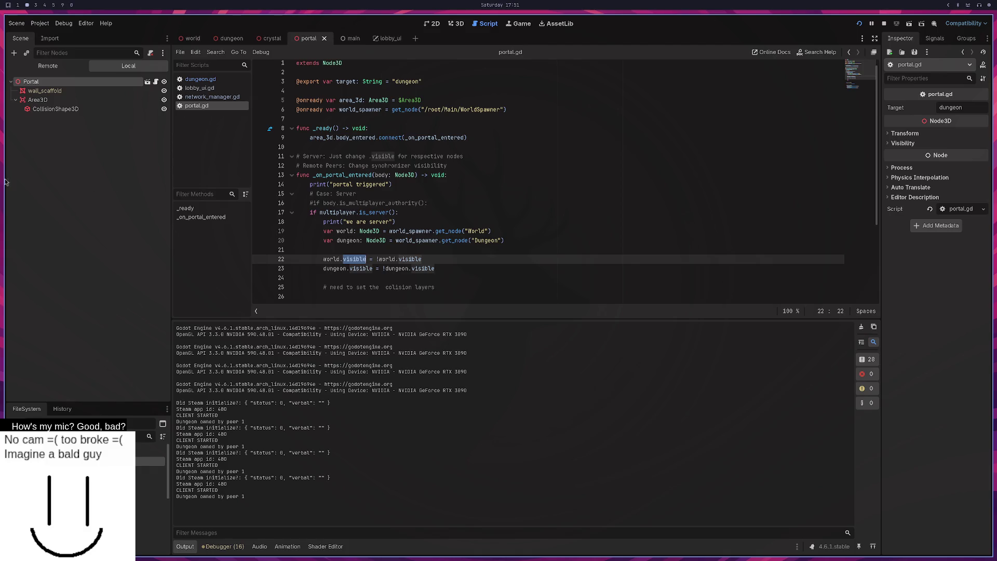
click(223, 41)
click(66, 155)
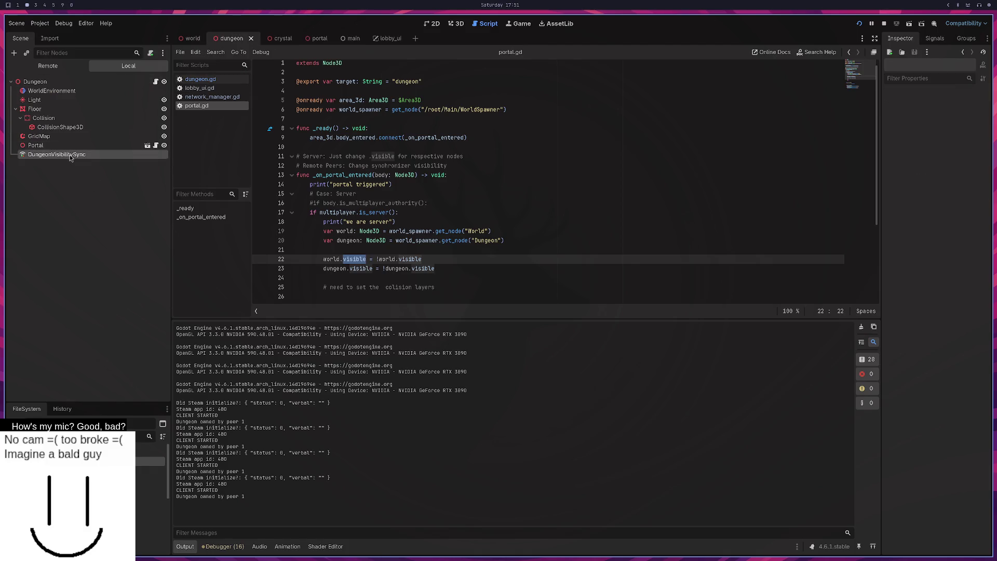
click(191, 38)
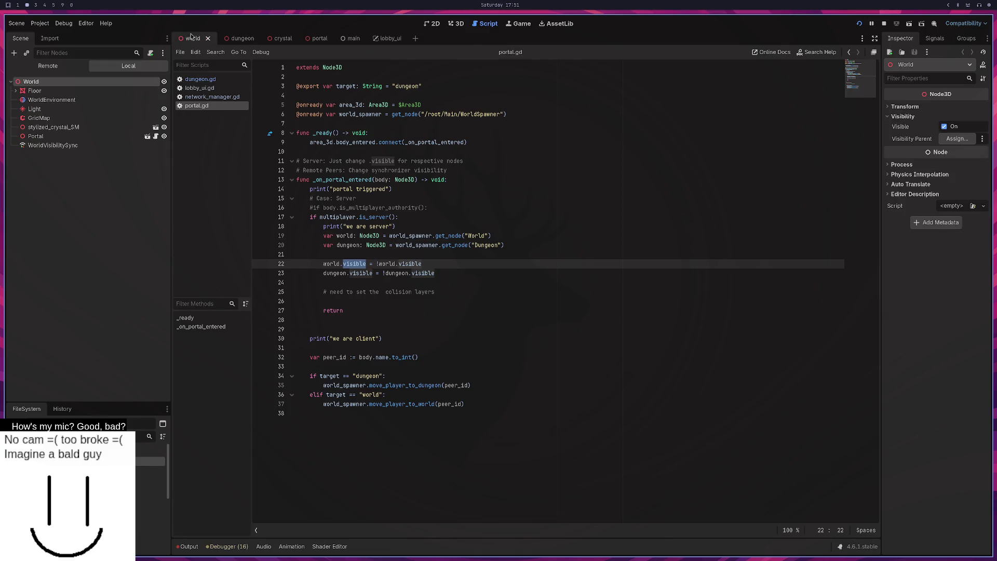
click(86, 146)
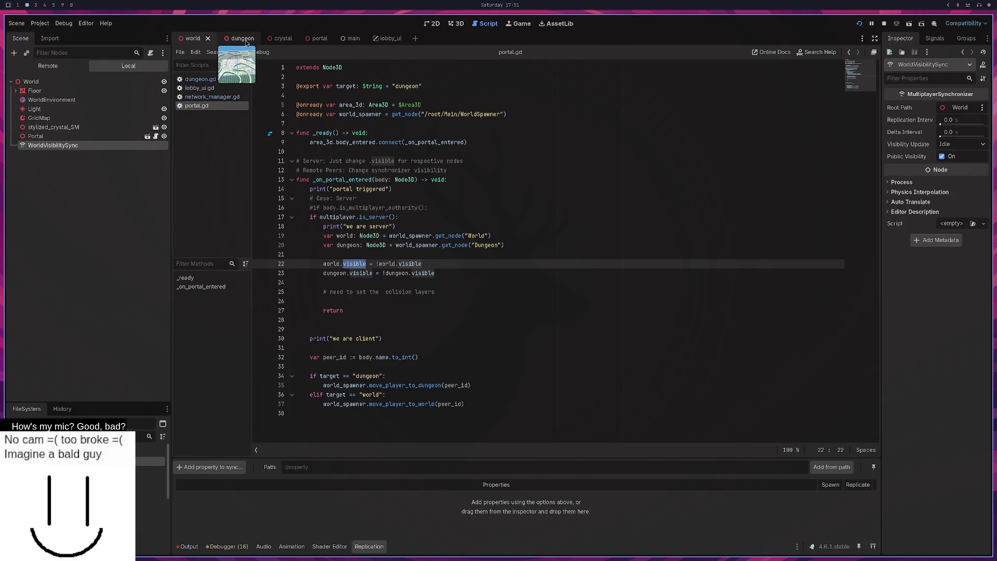
click(245, 39)
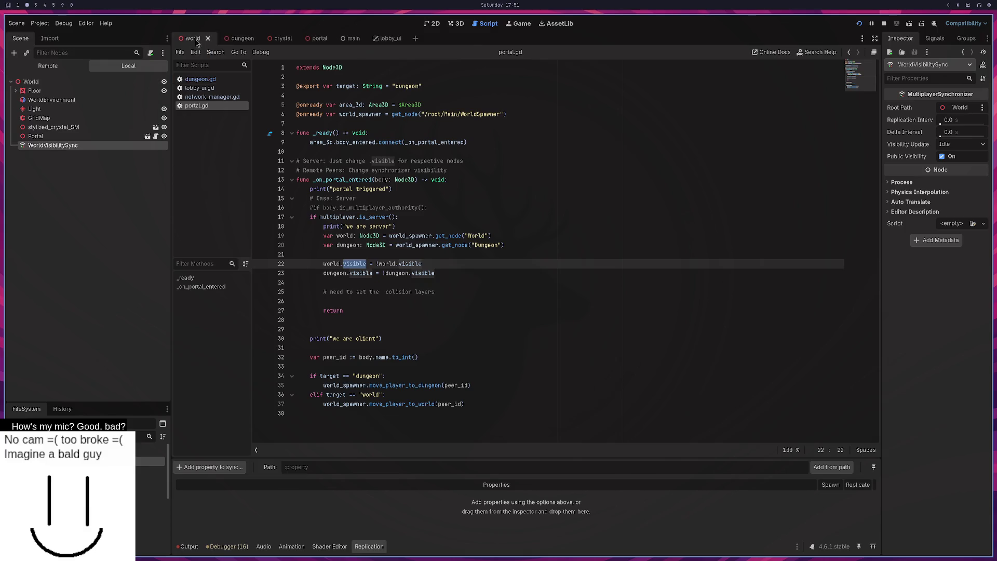
click(311, 41)
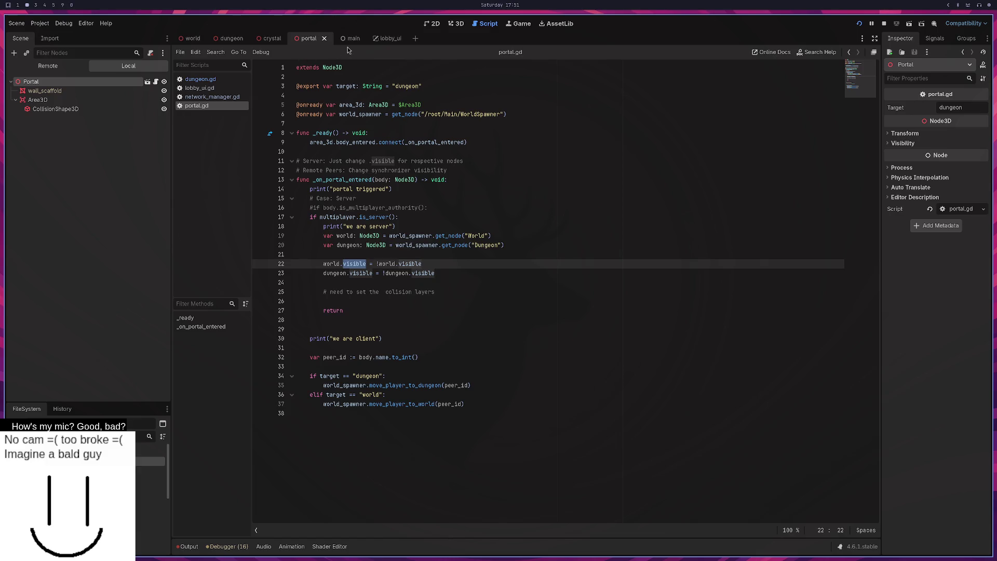
Step: Remove the '# need to set the colision layers' note and extra blank line from portal.gd
drag(438, 273, 437, 266)
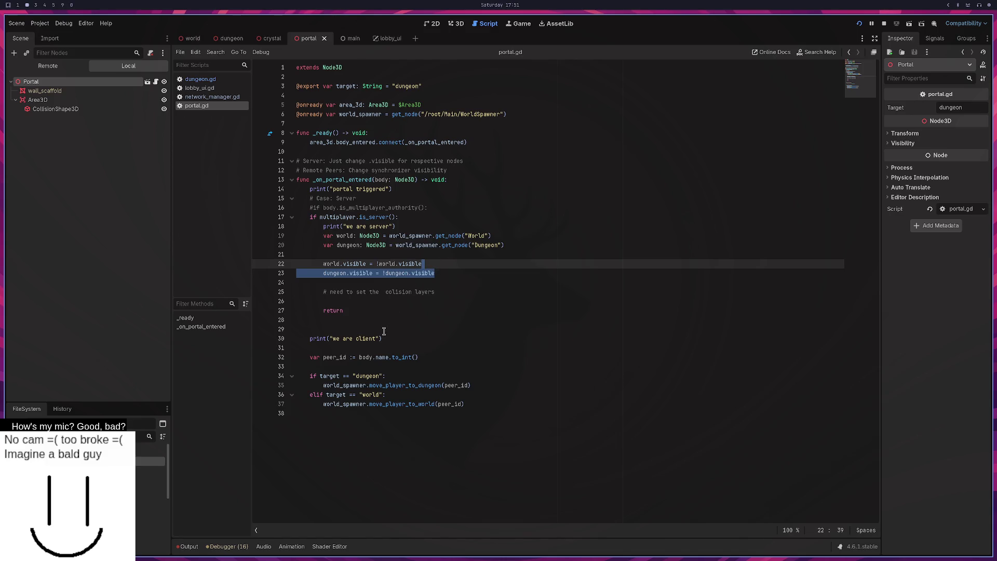
click(395, 218)
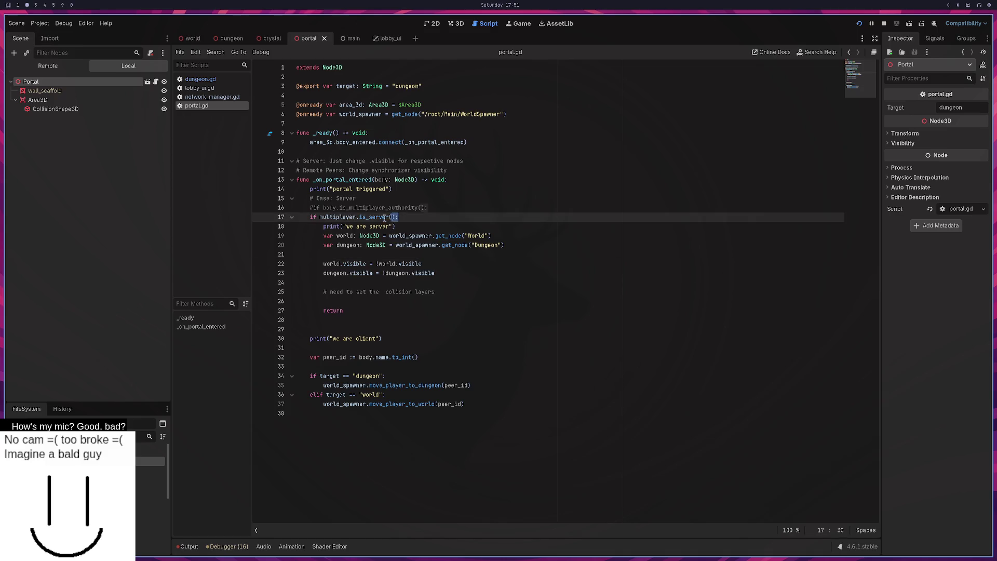
drag(436, 282, 359, 263)
key(ctrl+z)
key(ctrl+z)
key(ctrl+z)
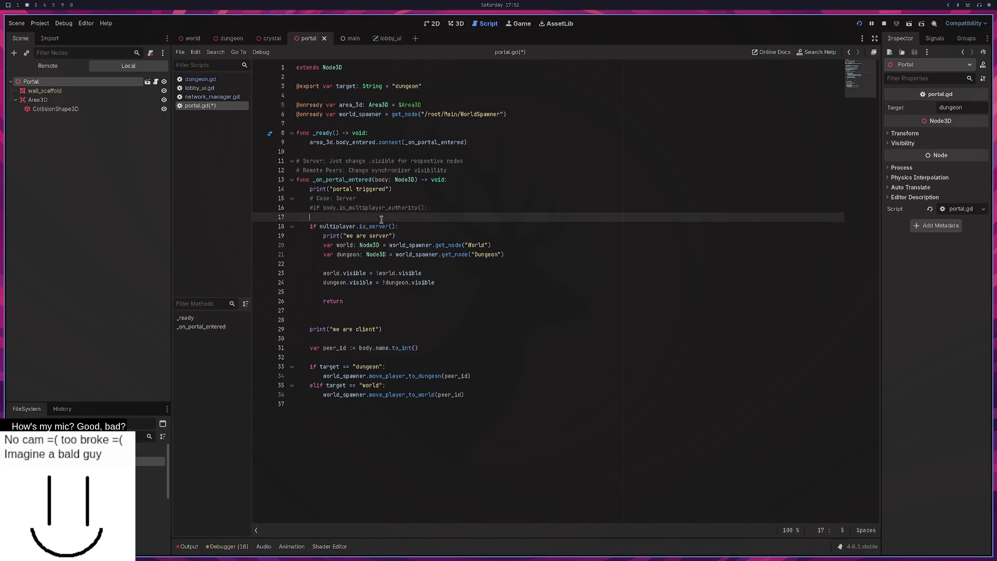
Step: Fix the '# Case: Server' comment, delete the old authority-check comments, save, and rerun the project
text(# Case: Server)
drag(456, 209, 465, 191)
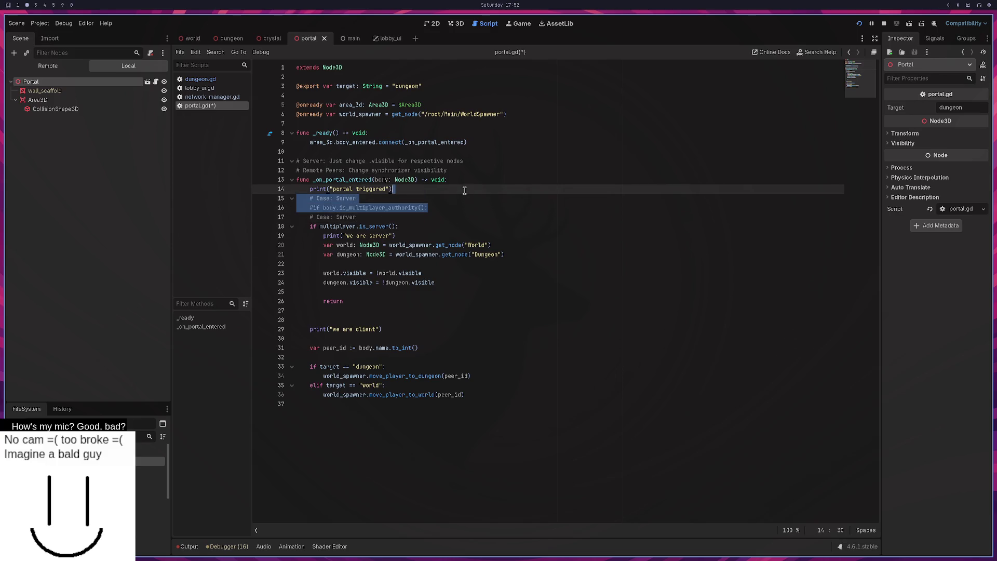
key(BackSpace)
key(Return)
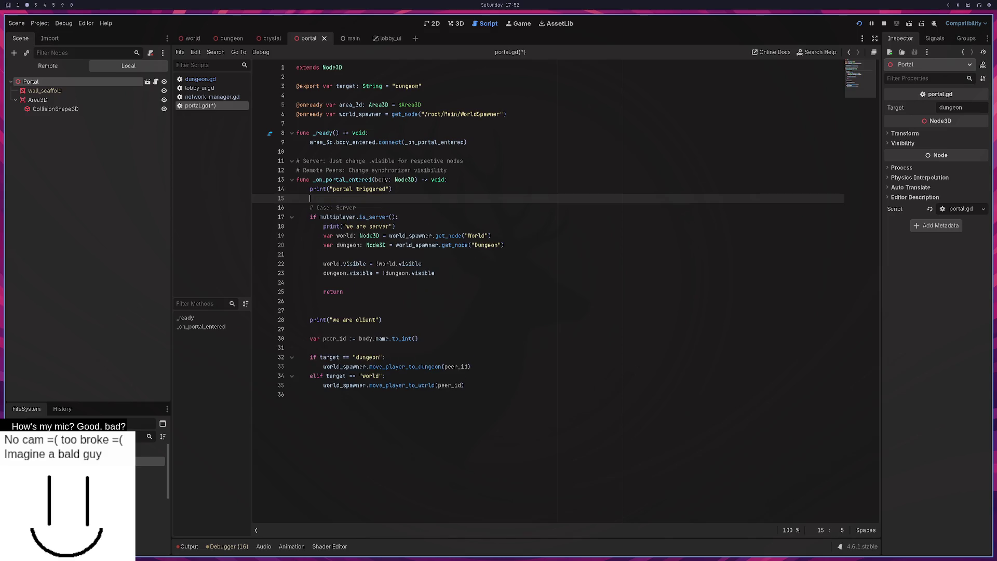
key(ctrl+s)
drag(385, 320, 282, 300)
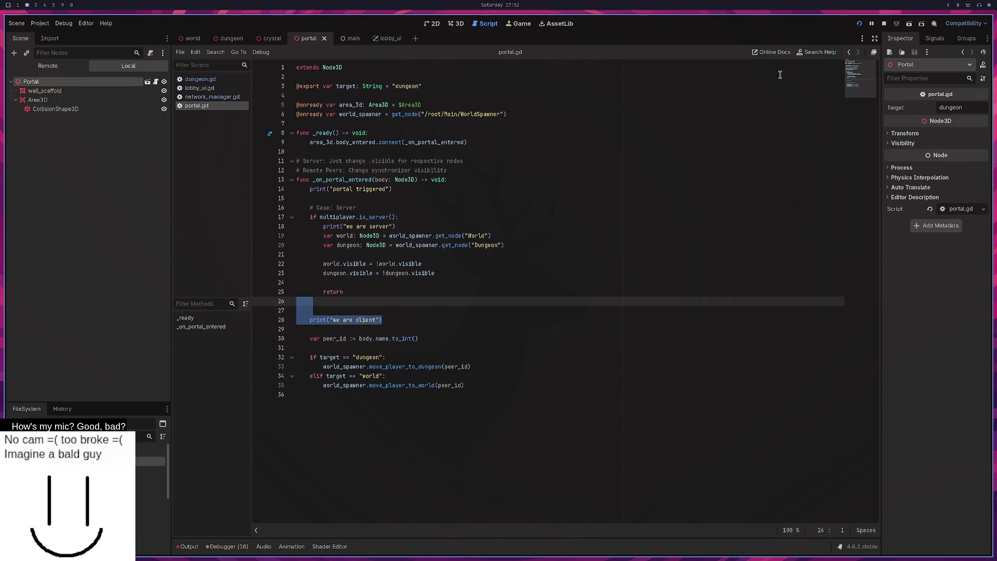
click(858, 23)
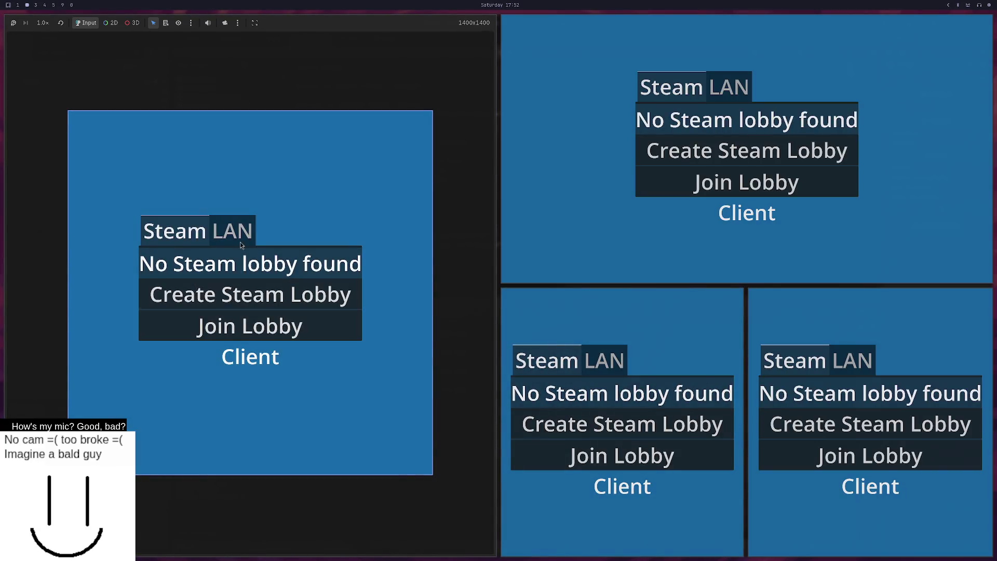
Step: Host a LAN server in the first game window, join it, then stop the run with F8
click(235, 227)
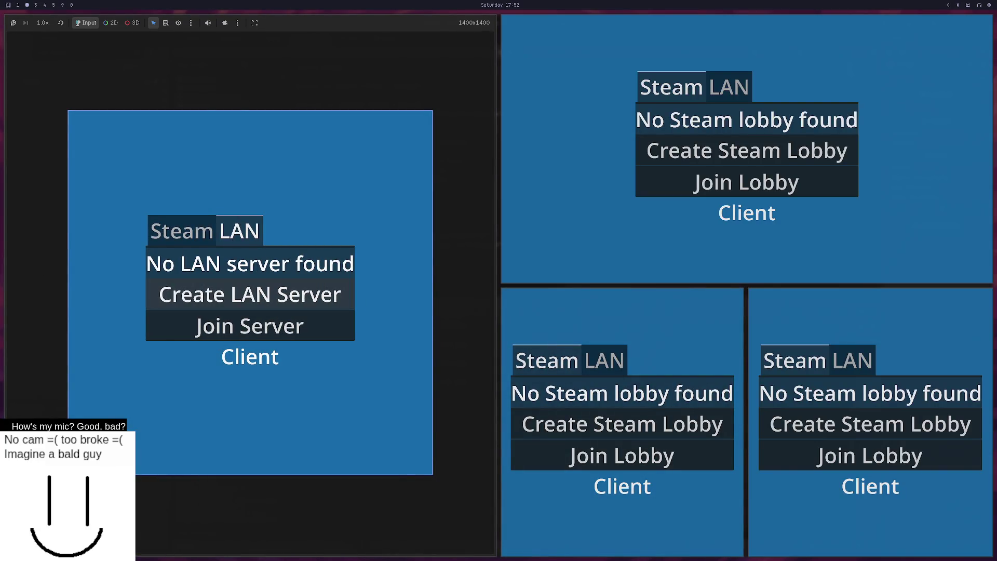
click(250, 294)
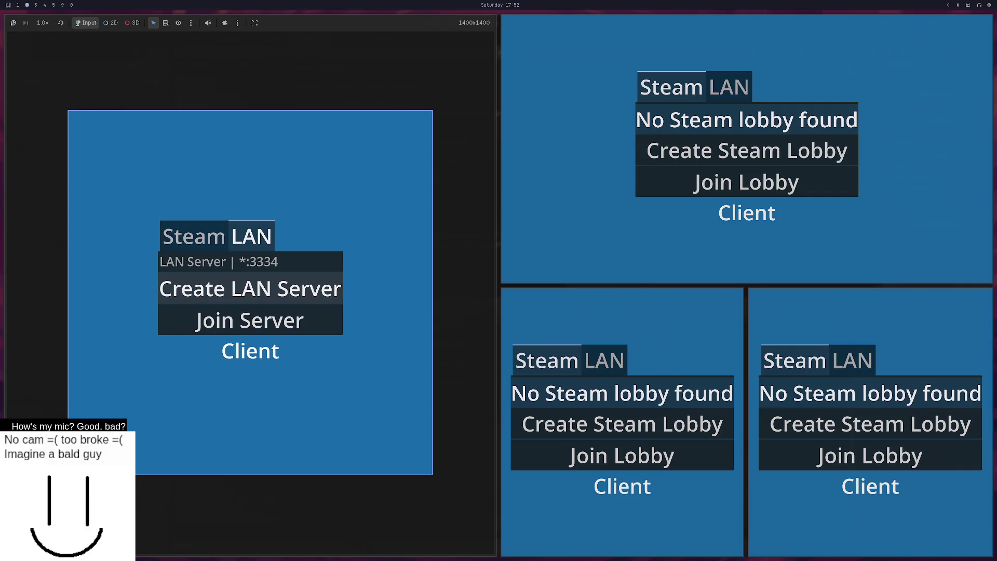
click(270, 262)
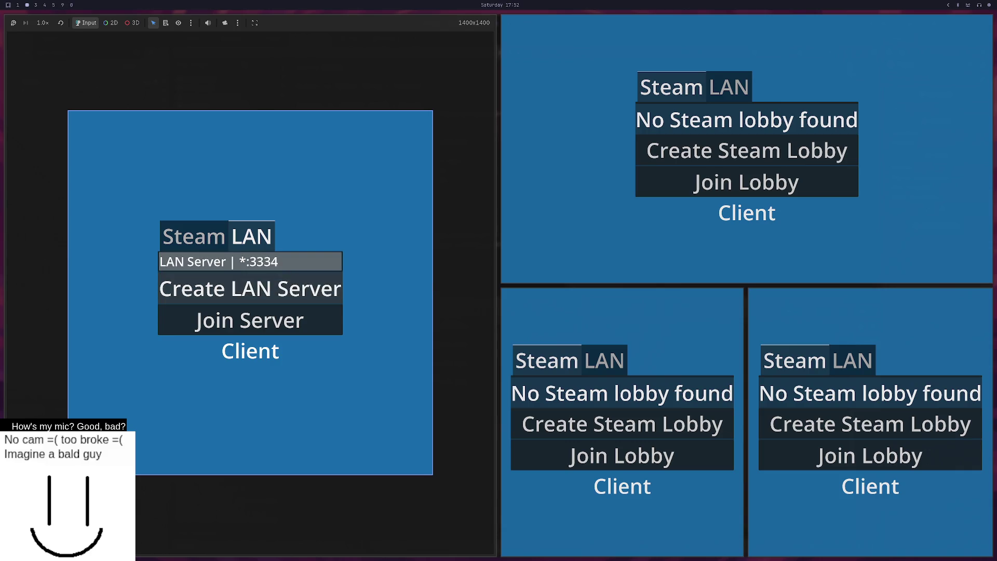
click(249, 297)
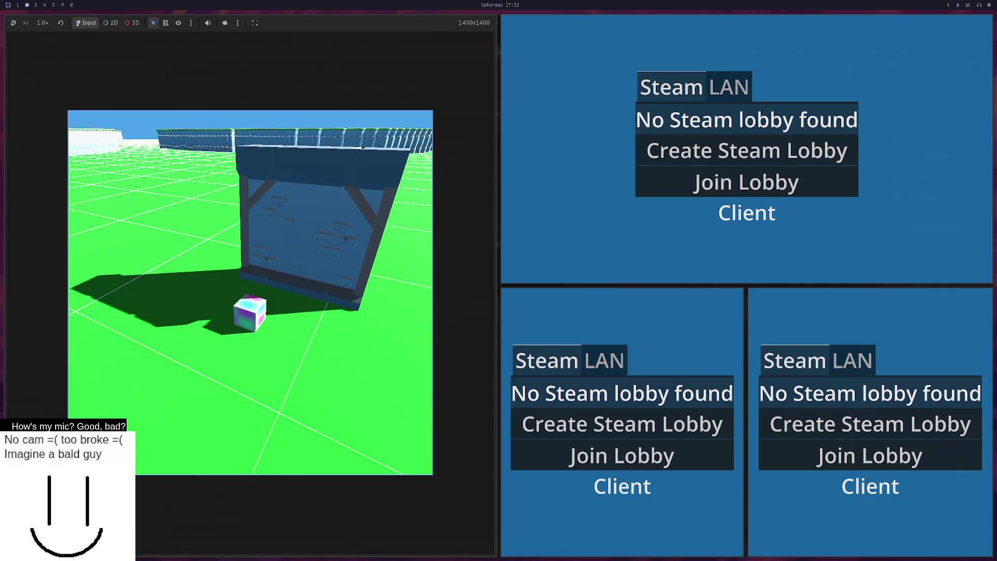
key(F8)
click(425, 196)
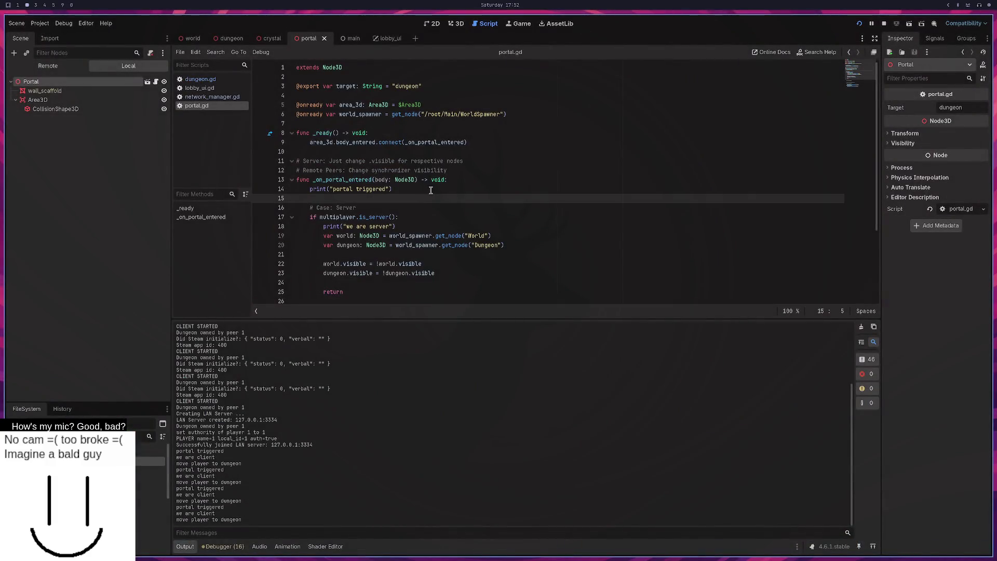
scroll(428, 190, down, 1)
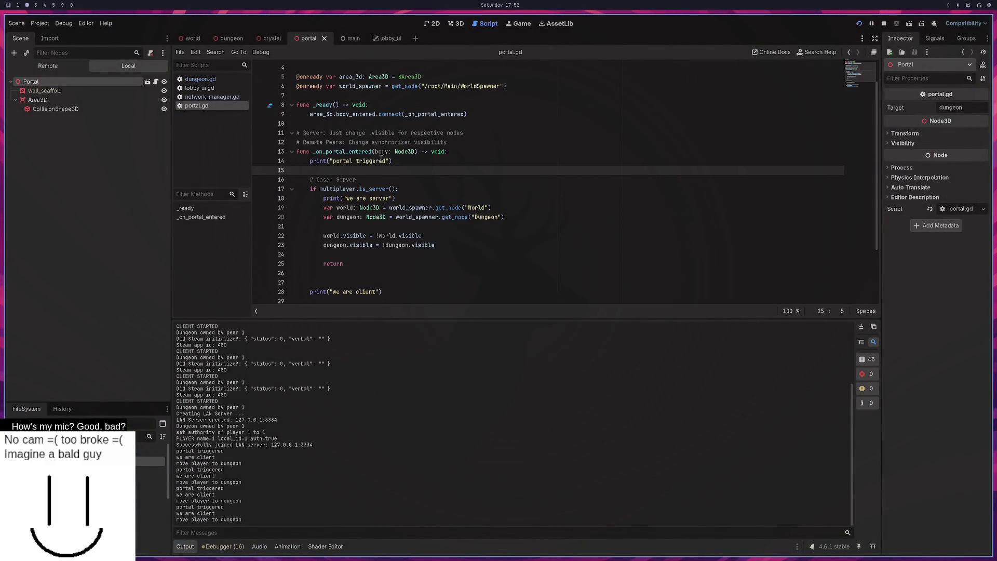
drag(180, 520, 248, 519)
click(400, 159)
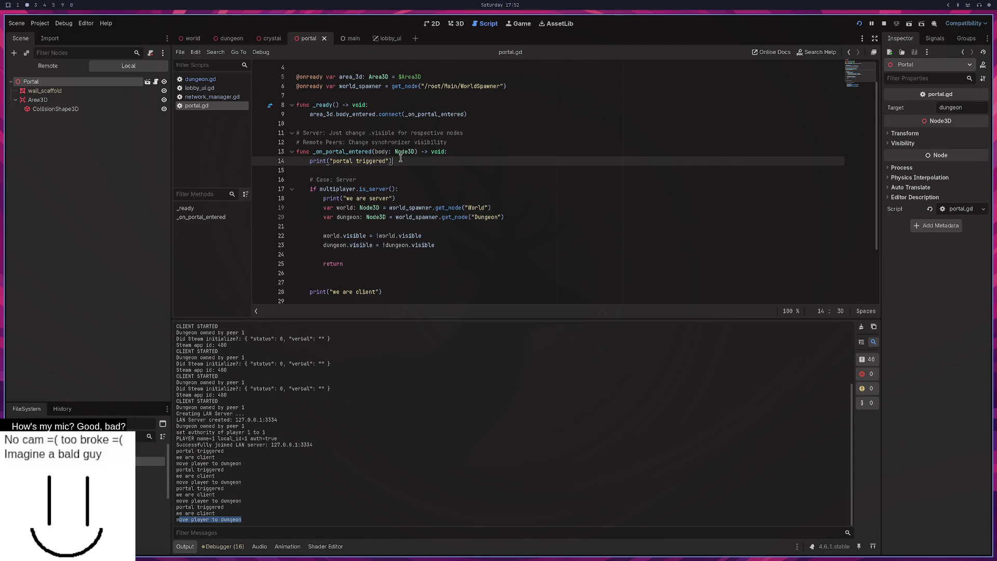
click(216, 520)
drag(226, 522, 199, 488)
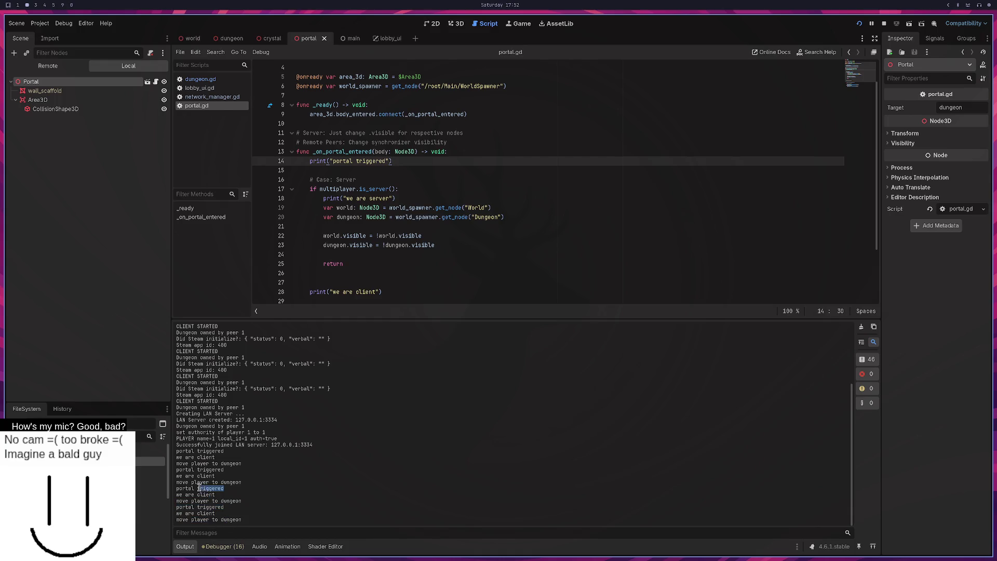
scroll(367, 177, down, 1)
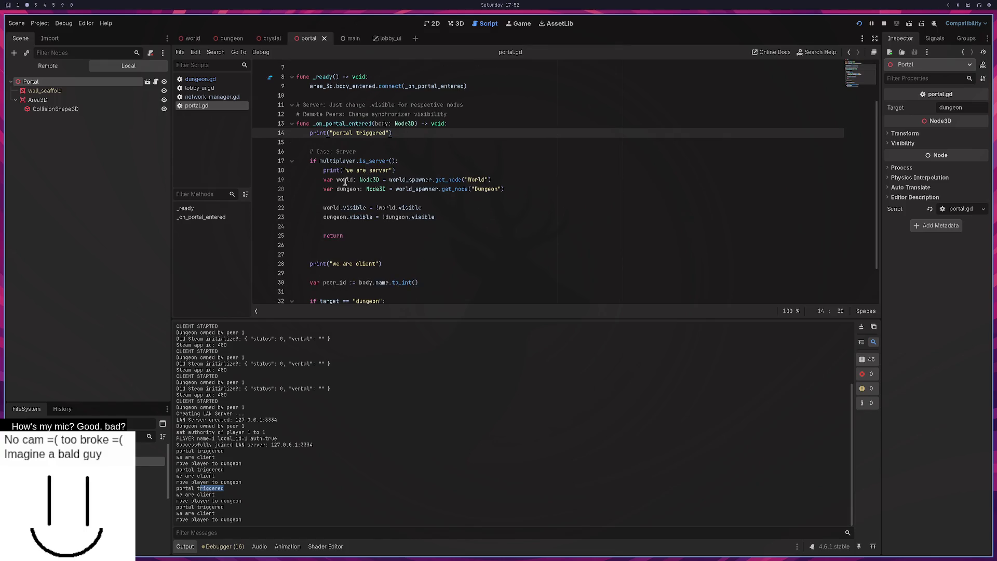
key(super+0)
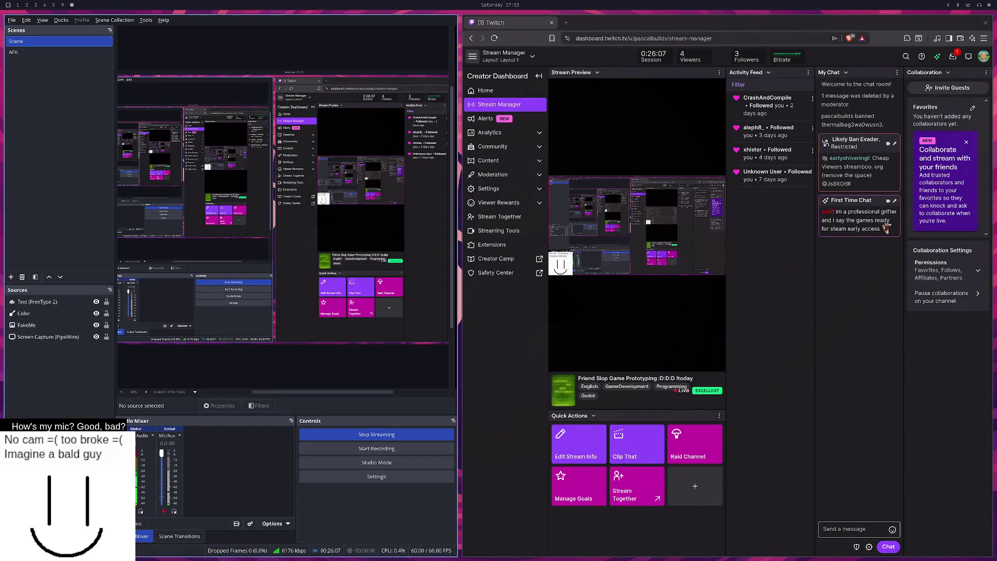
key(super+2)
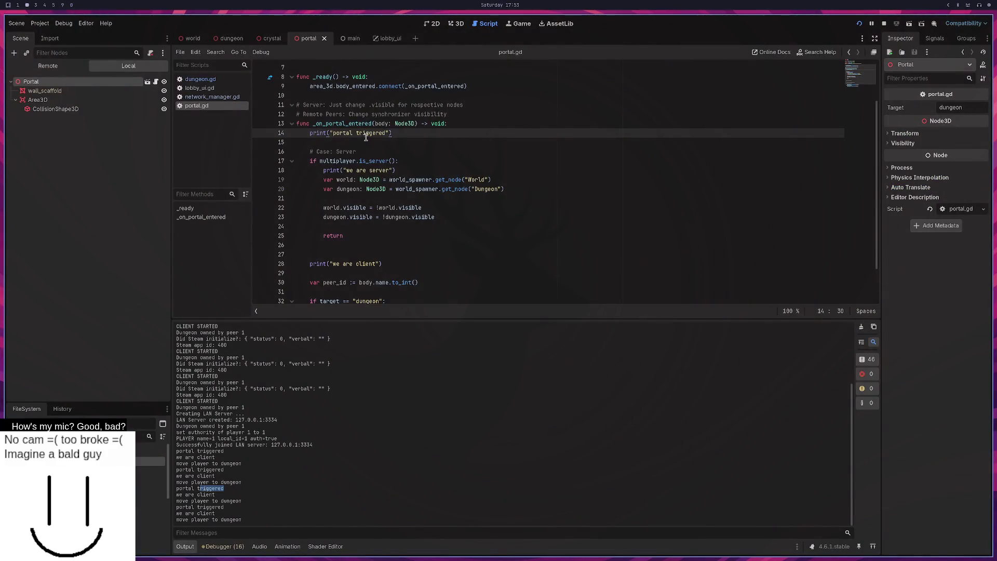
drag(393, 133, 351, 132)
Step: Delete the print("we are client") line and the blank lines after the server branch's return
click(404, 136)
drag(320, 161, 372, 162)
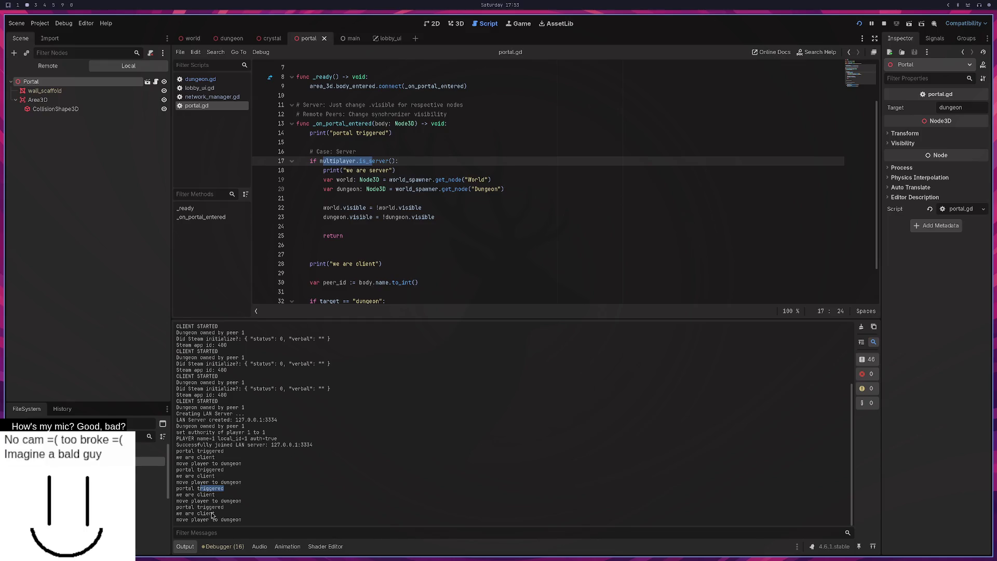
drag(393, 264, 343, 236)
key(BackSpace)
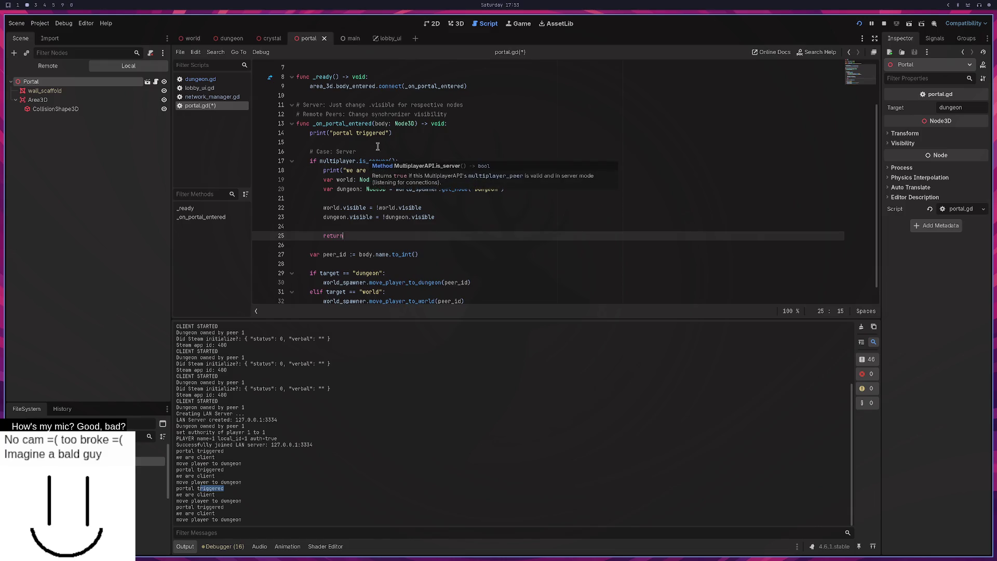
Step: Make the print read "portal triggered by %d" % peer_id, declaring peer_id from multiplayer.get_unique_id(), and save
click(389, 133)
text(by )
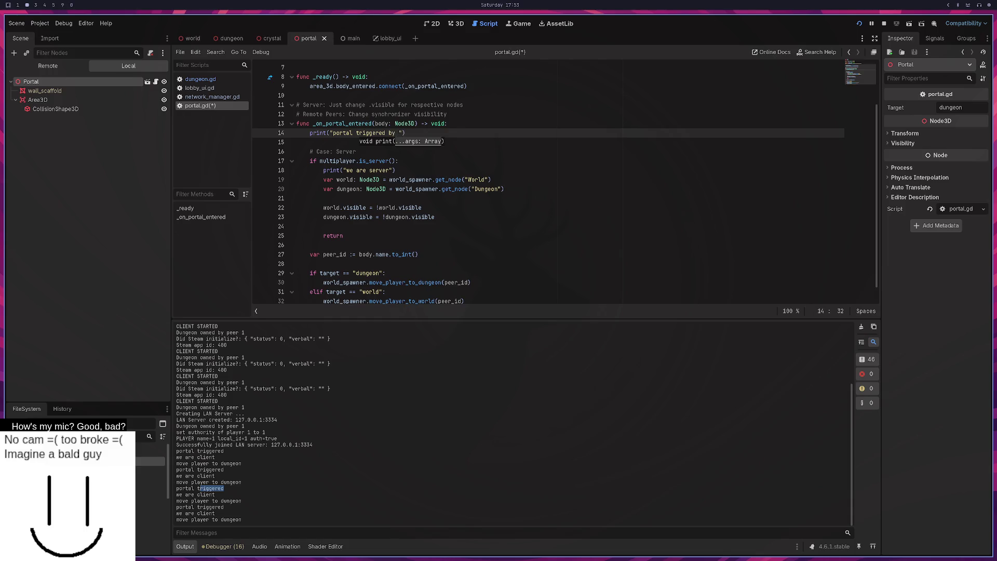
text(%d" % p)
text(ee)
key(Return)
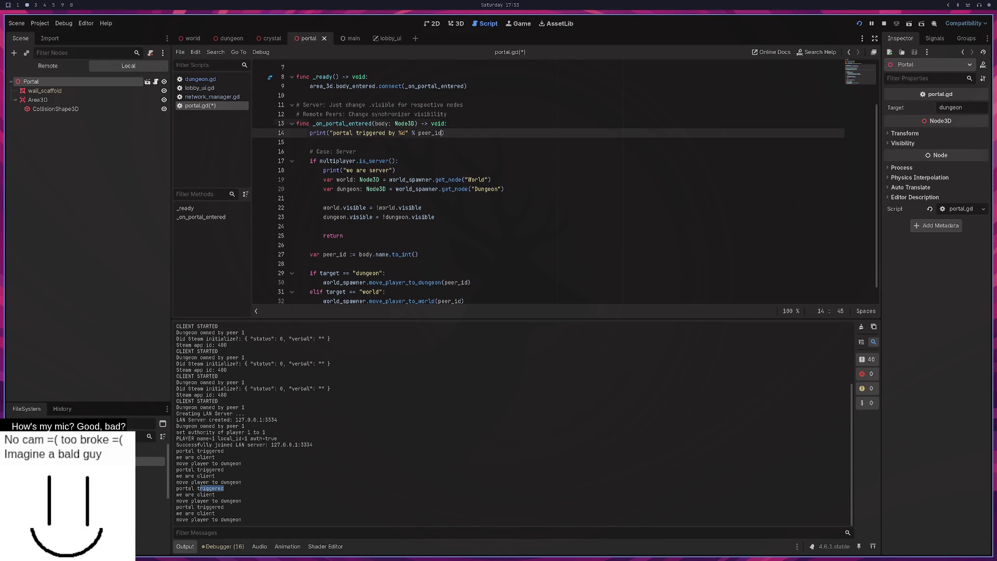
key(Up)
key(Return)
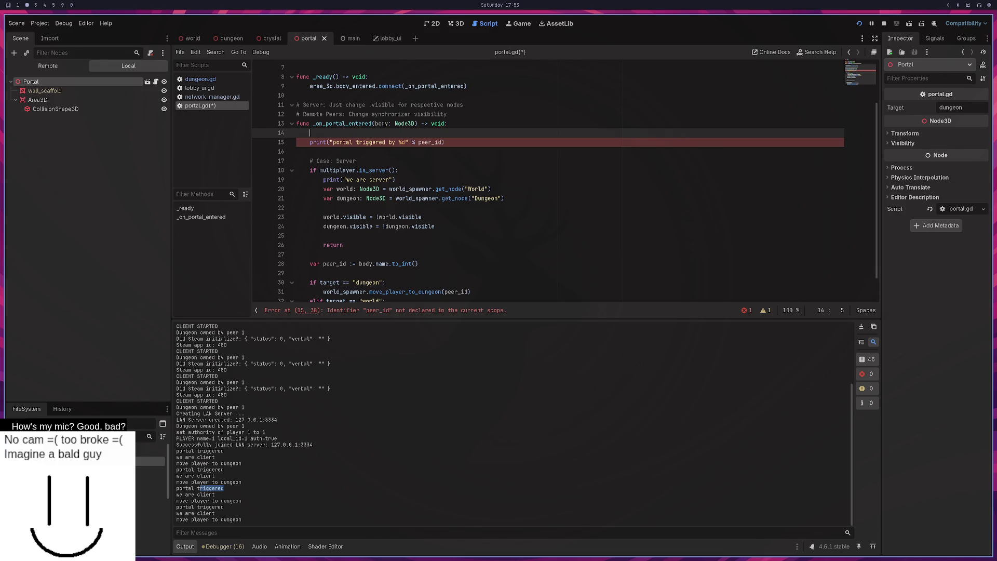
key(BackSpace)
text(multiplayer.g)
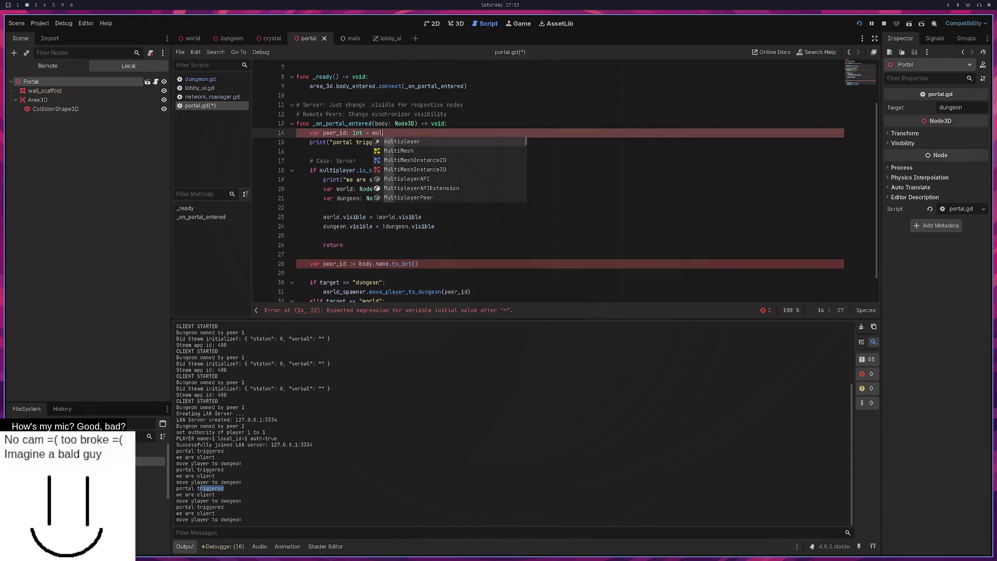
key(Down)
key(Down)
key(Down)
key(Return)
key(ctrl+s)
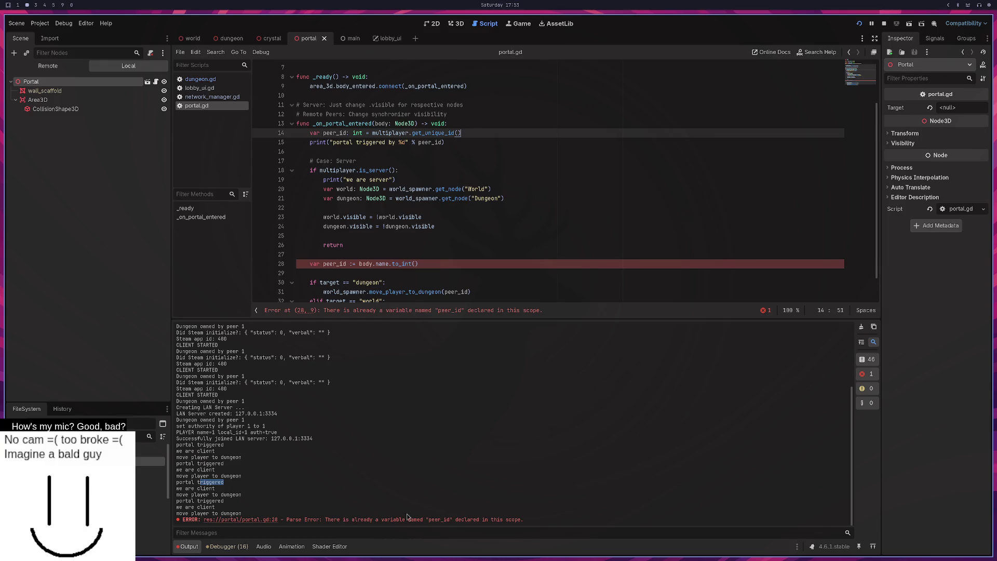
Step: Change the print argument to int(body.name), delete the temporary var peer_id line, and save
scroll(370, 159, up, 2)
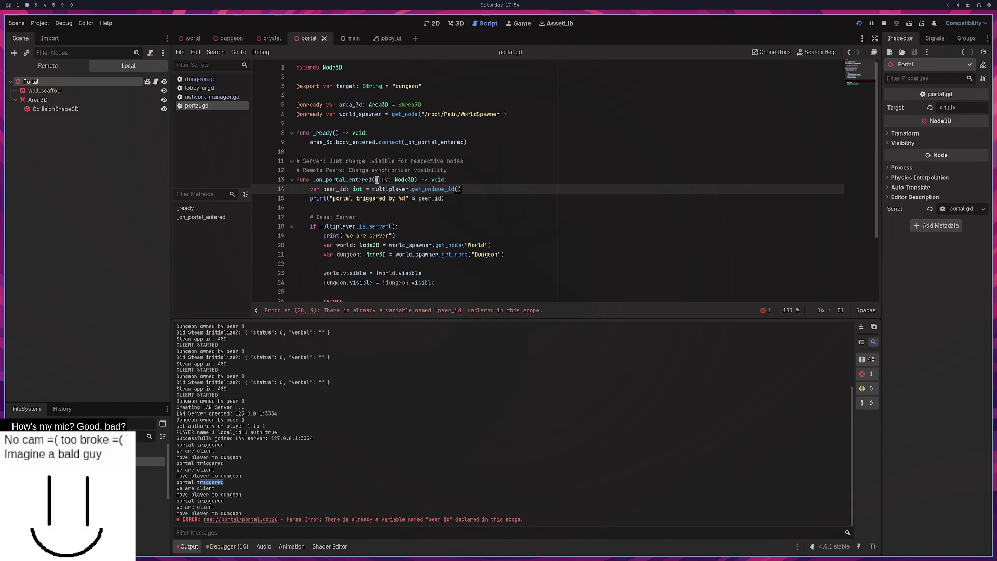
scroll(374, 197, down, 3)
click(380, 239)
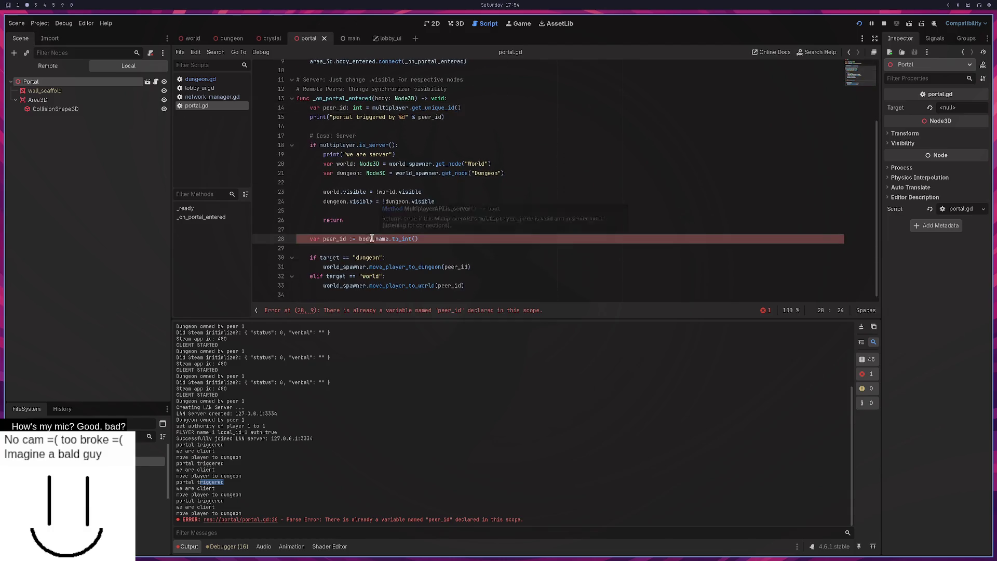
mouse_move(388, 239)
mouse_down()
mouse_move(340, 238)
mouse_move(359, 239)
mouse_up()
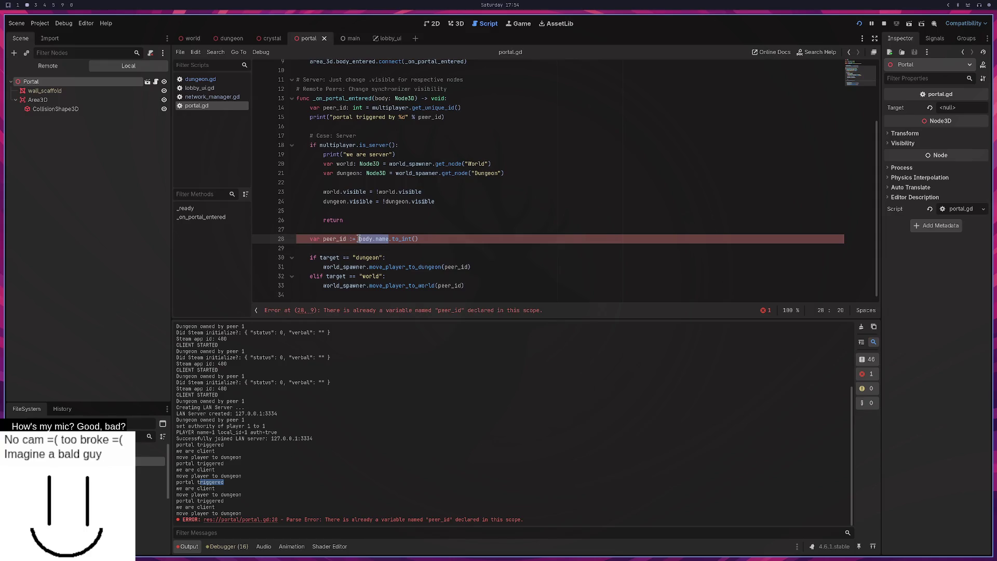
double_click(439, 117)
text(b)
key(BackSpace)
key(BackSpace)
key(BackSpace)
text(i)
text(8)
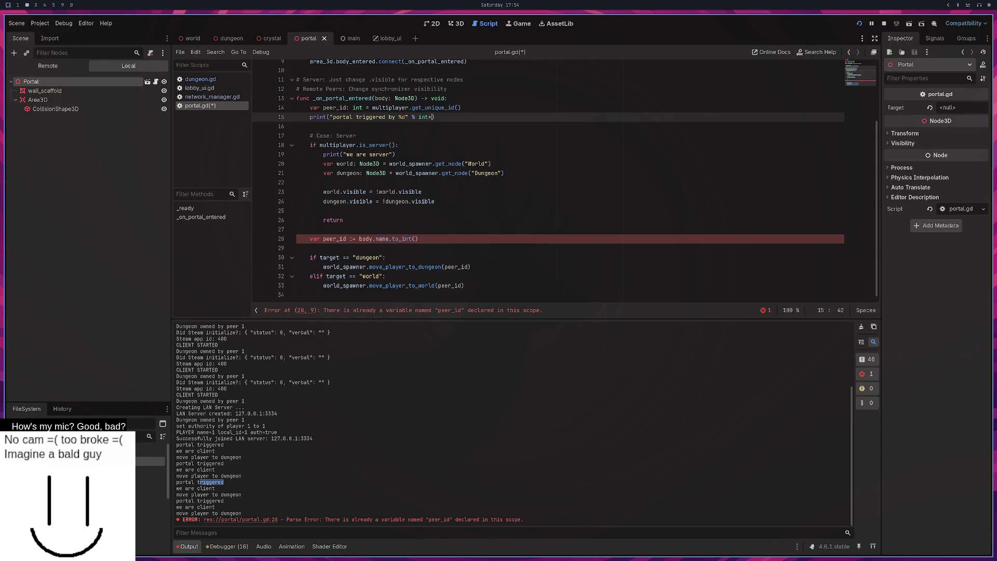
text((body)
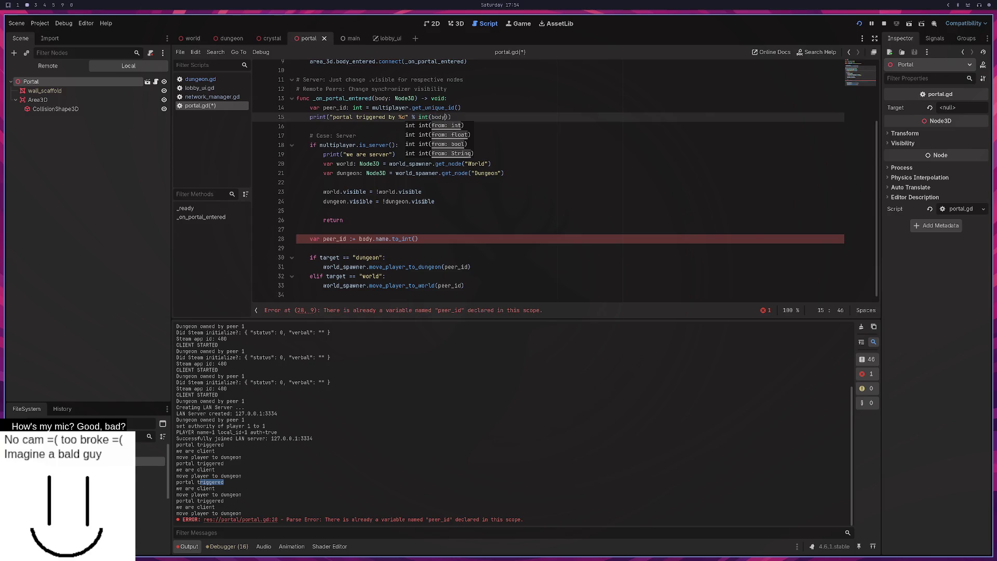
text(.name)
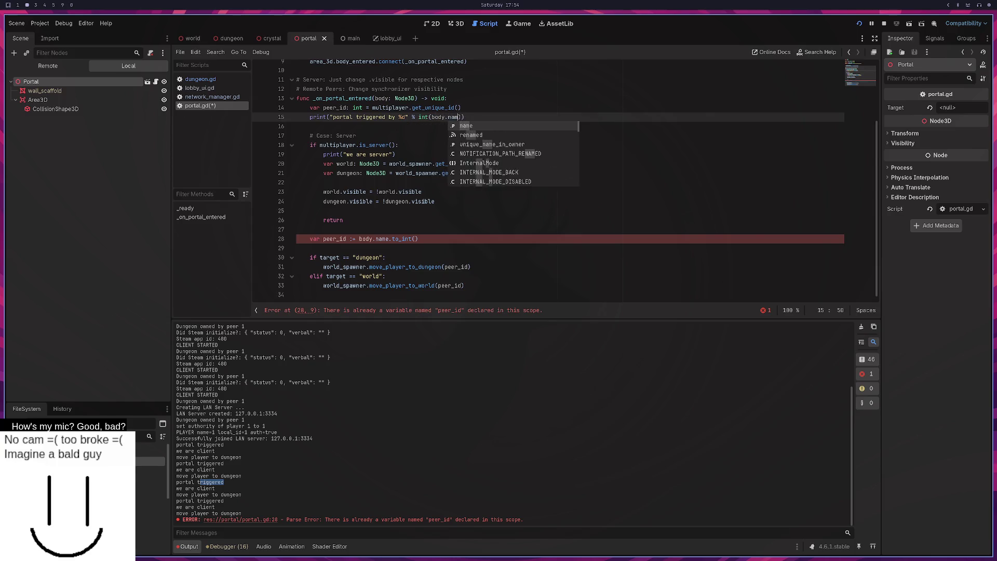
key(Up)
key(Down)
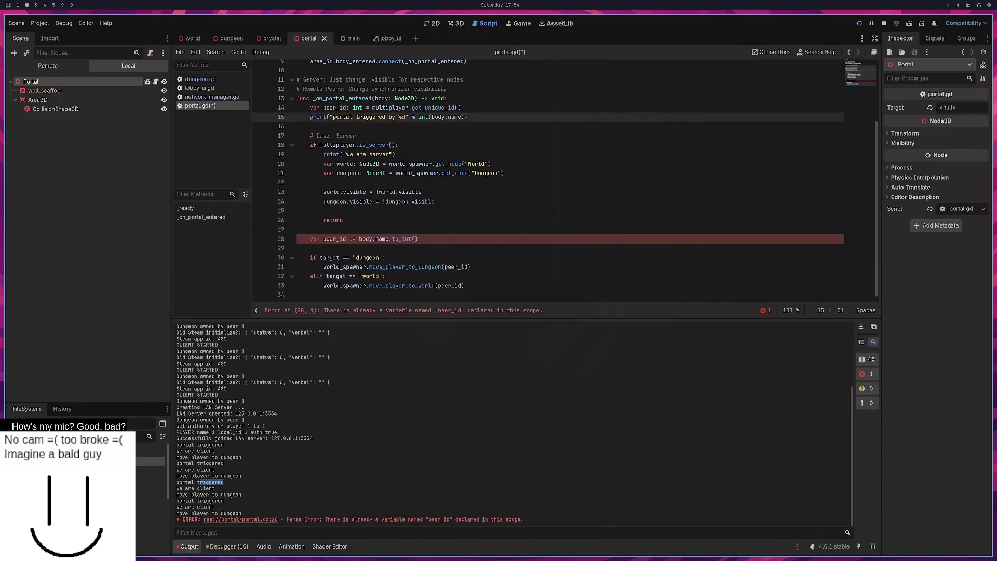
key(Home)
key(Home)
key(shift+Up)
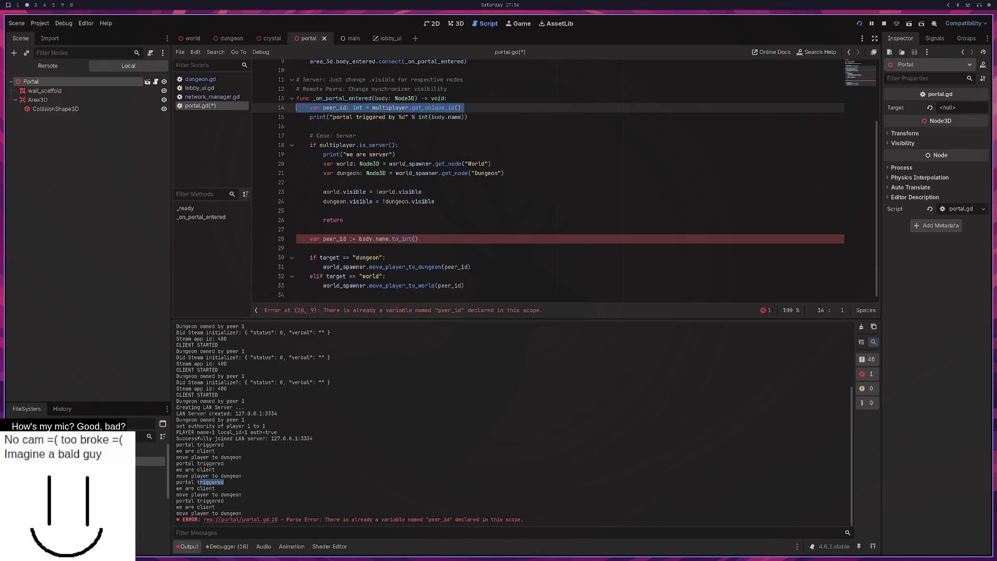
key(BackSpace)
key(ctrl+s)
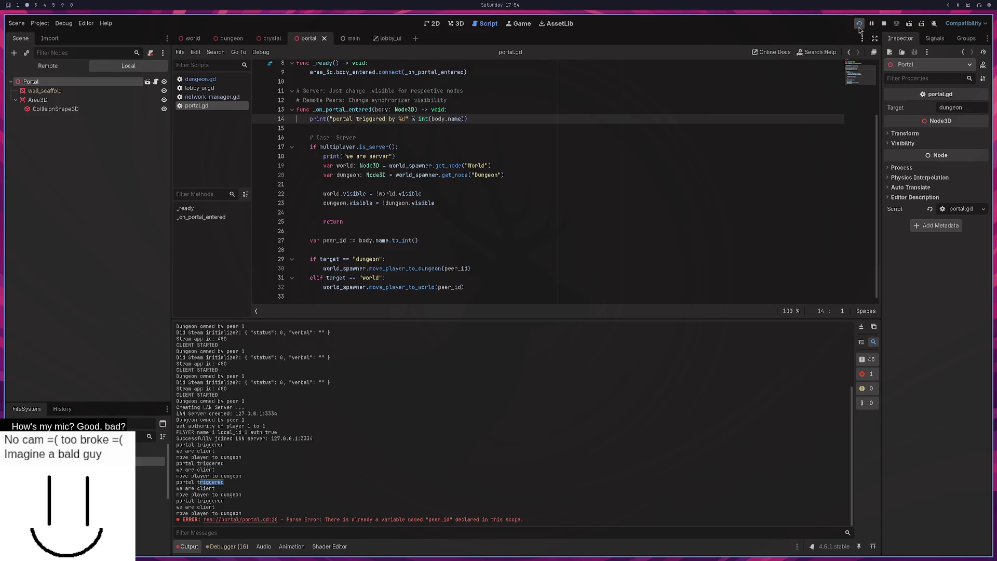
Step: Relaunch the game, host a LAN server in the top-right window, and join it from the bottom-left one
click(858, 24)
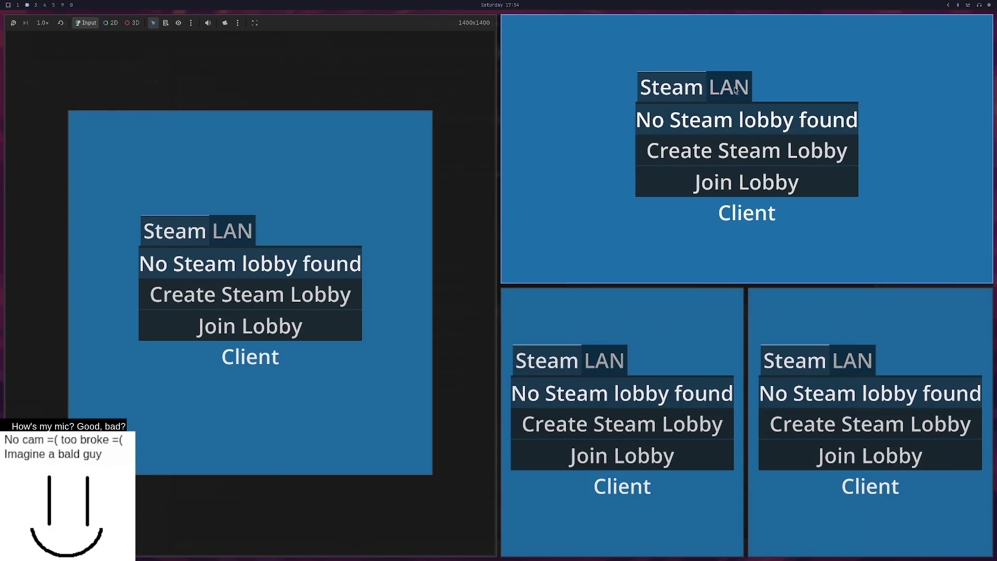
click(728, 86)
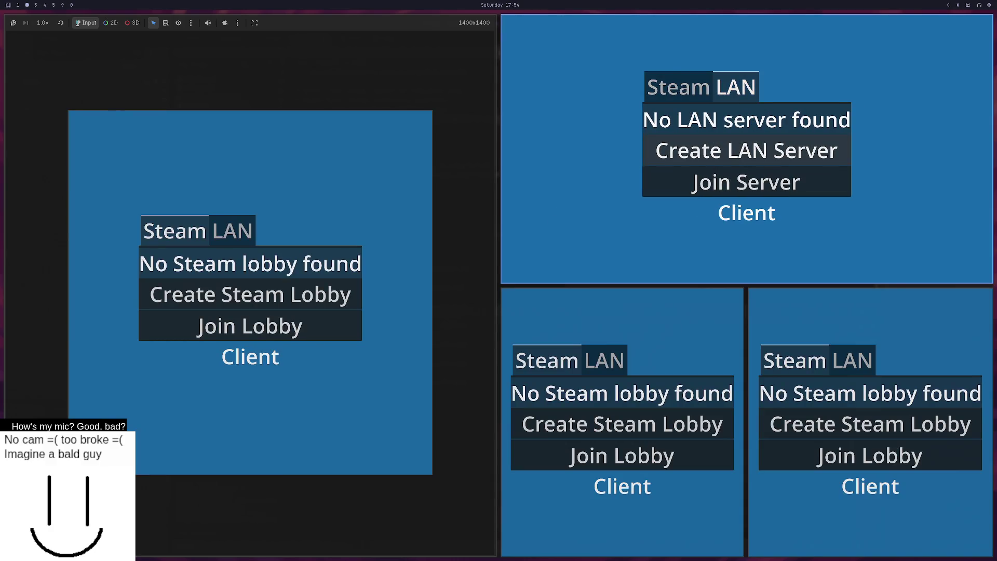
click(748, 151)
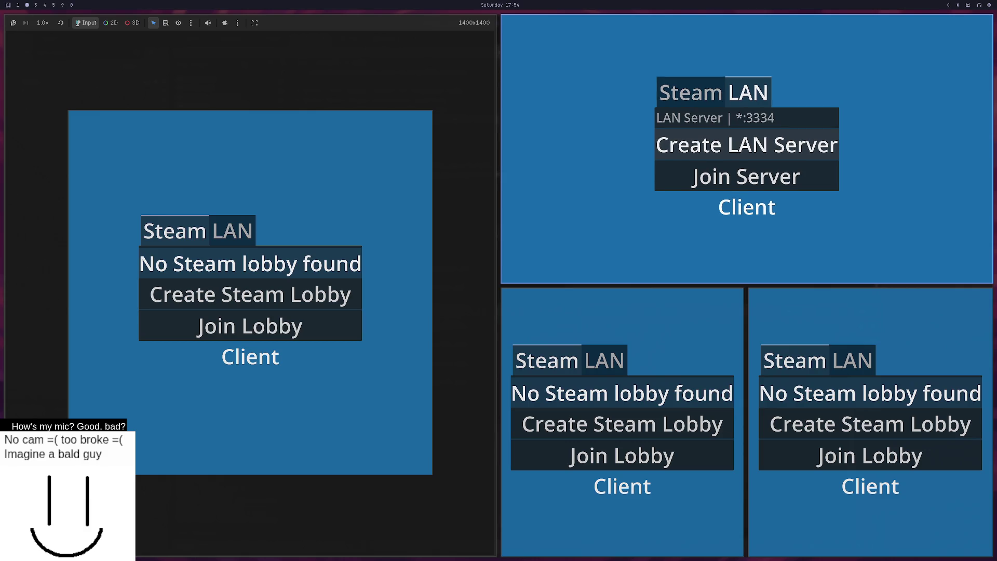
click(611, 360)
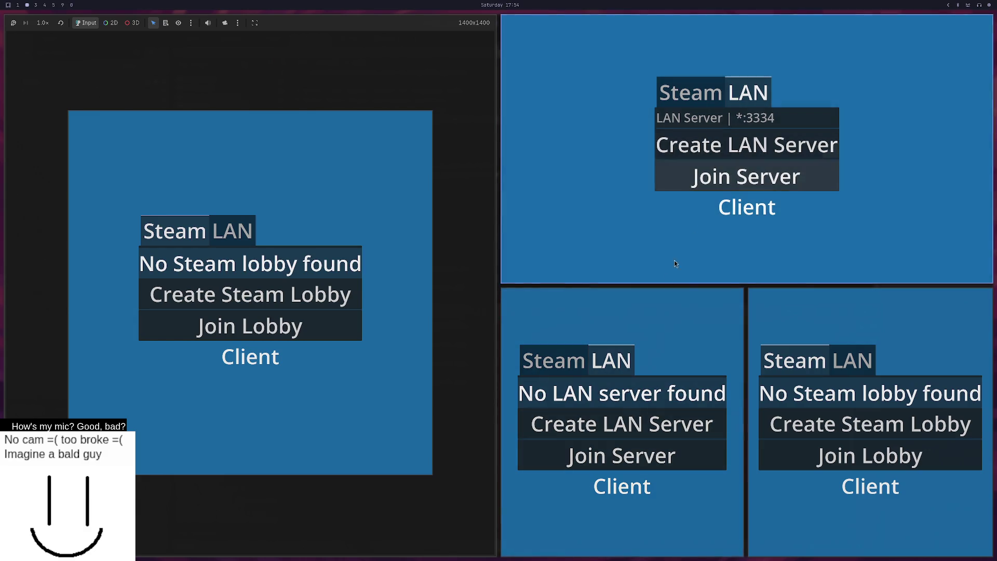
click(643, 435)
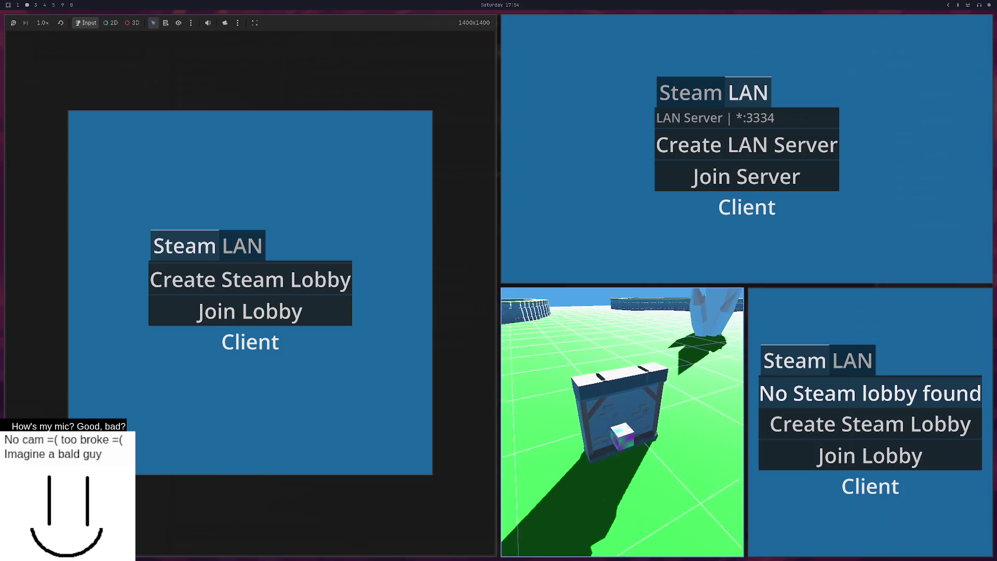
Step: Check the Output log for the peer id 13537767 on the portal triggered lines
key(F8)
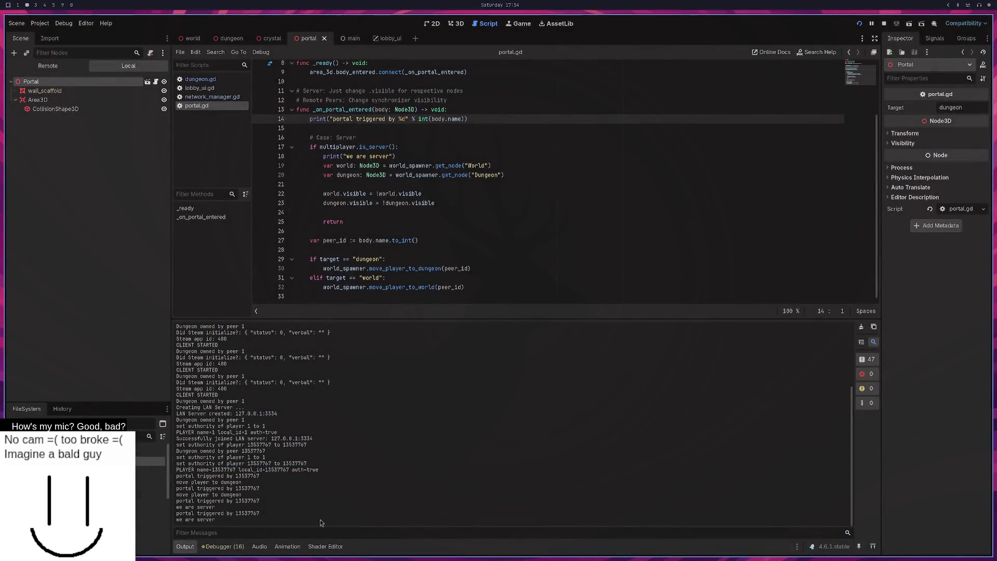
drag(206, 513, 233, 514)
double_click(253, 514)
double_click(255, 501)
Step: Join the LAN server on port 3334 from another game window and walk that player into the portal
key(super+3)
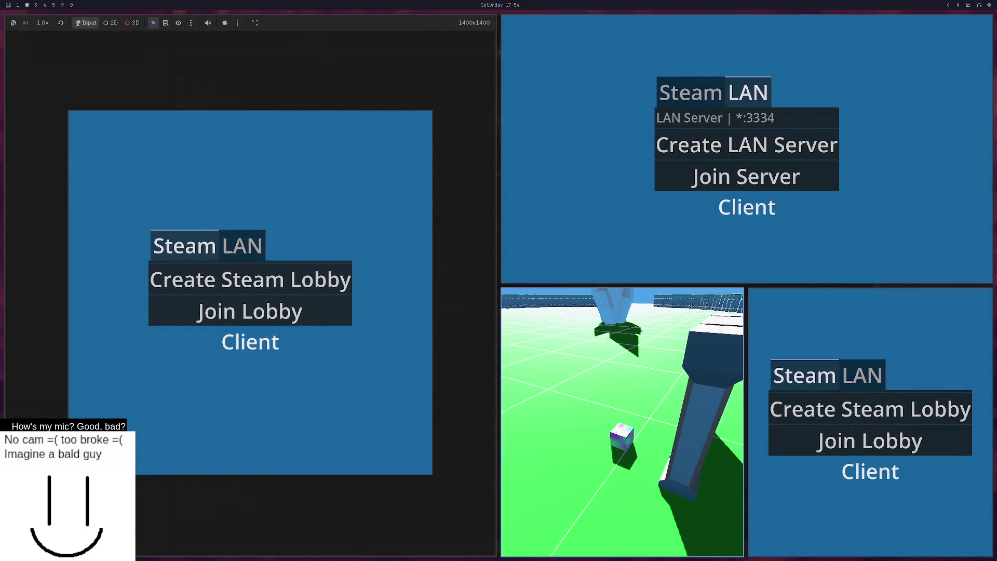
click(766, 122)
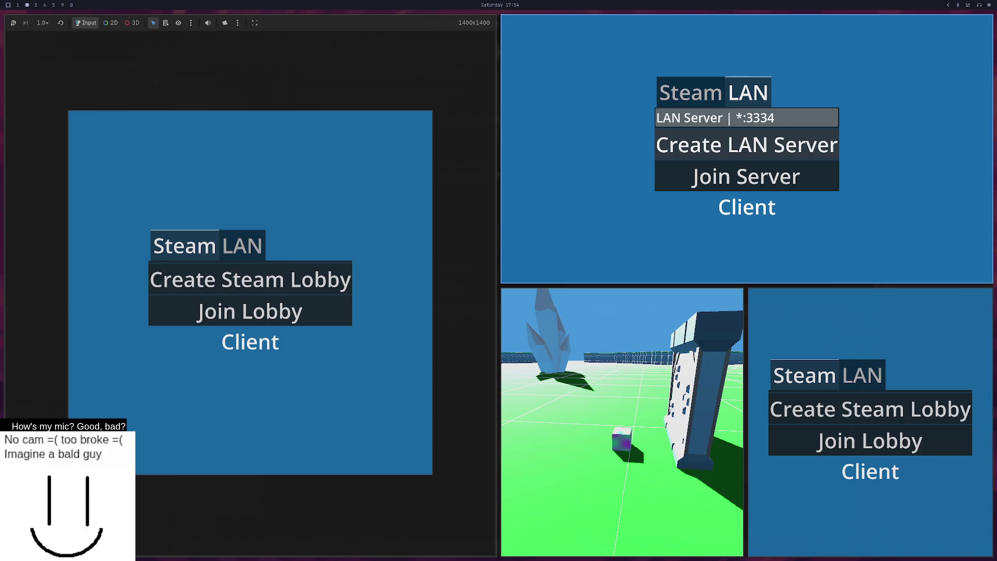
click(806, 164)
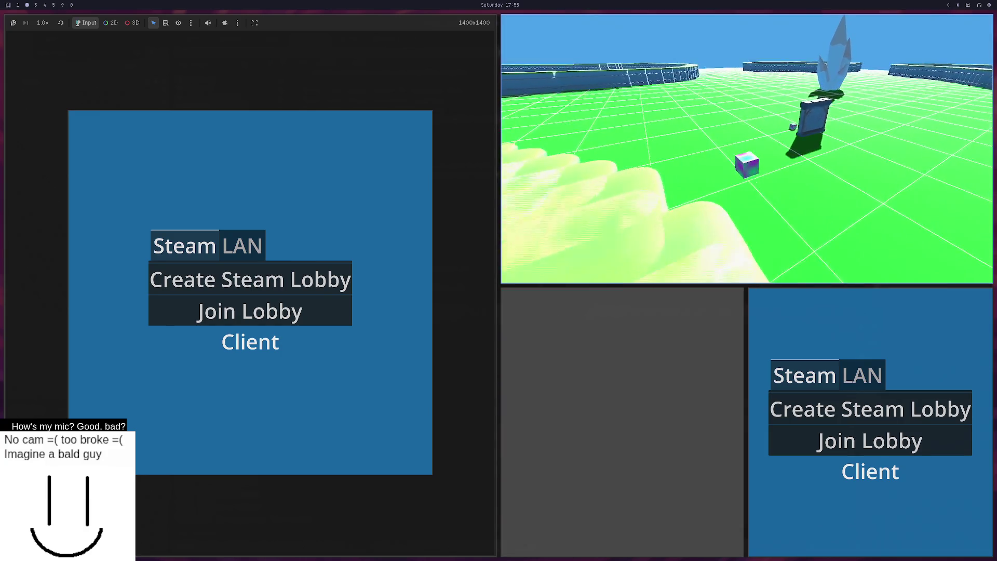
key(w)
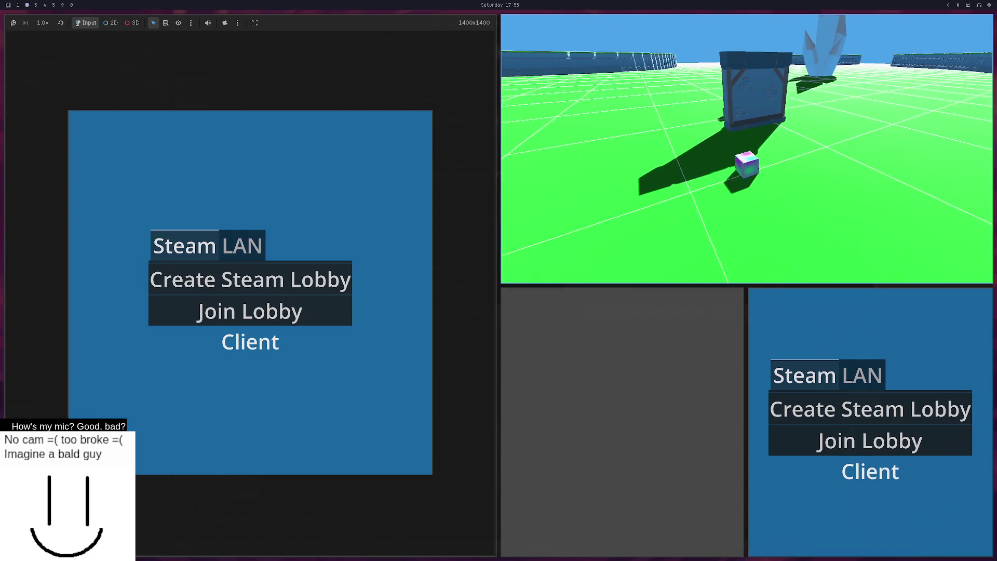
key(alt+Tab)
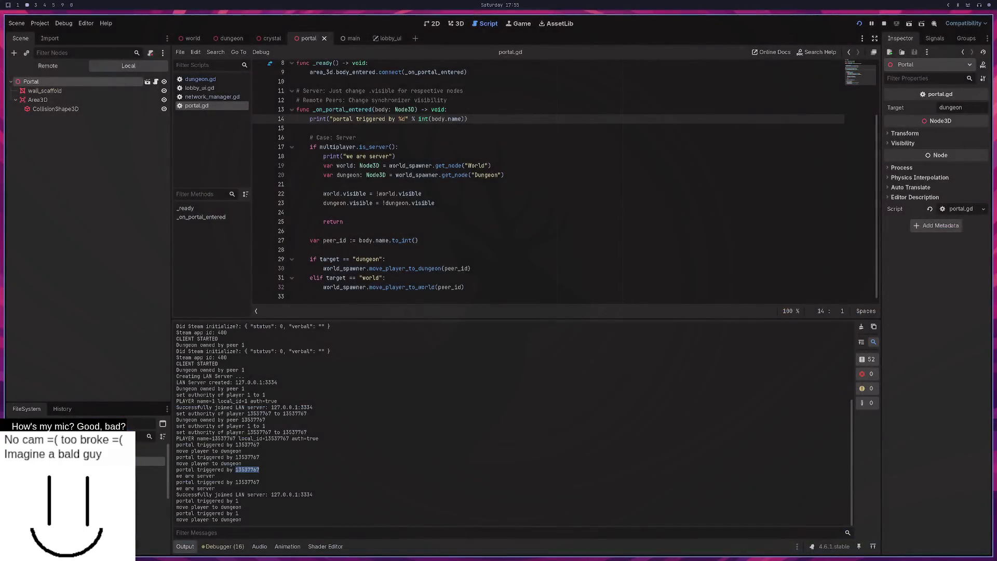
click(365, 157)
click(403, 154)
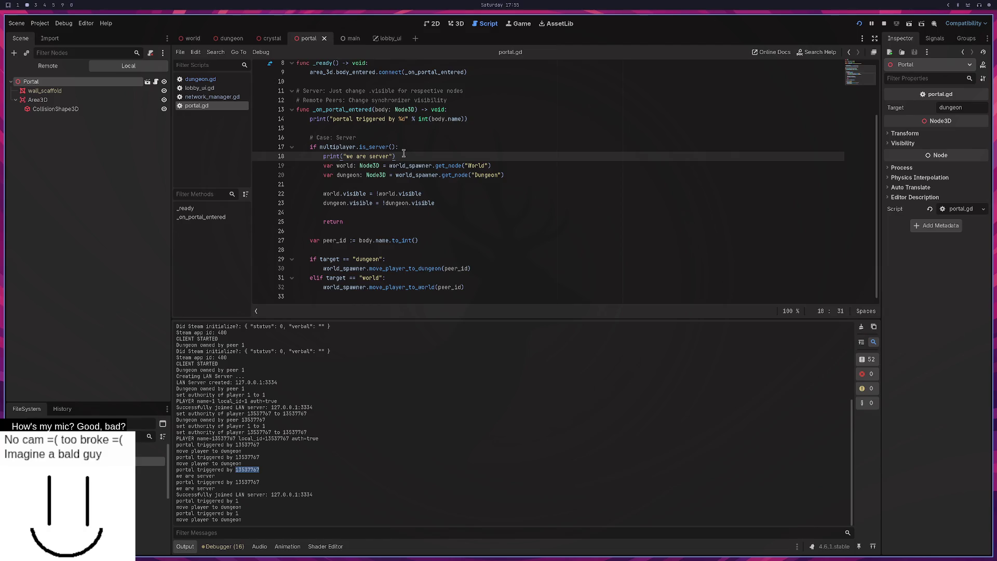
drag(404, 154, 325, 159)
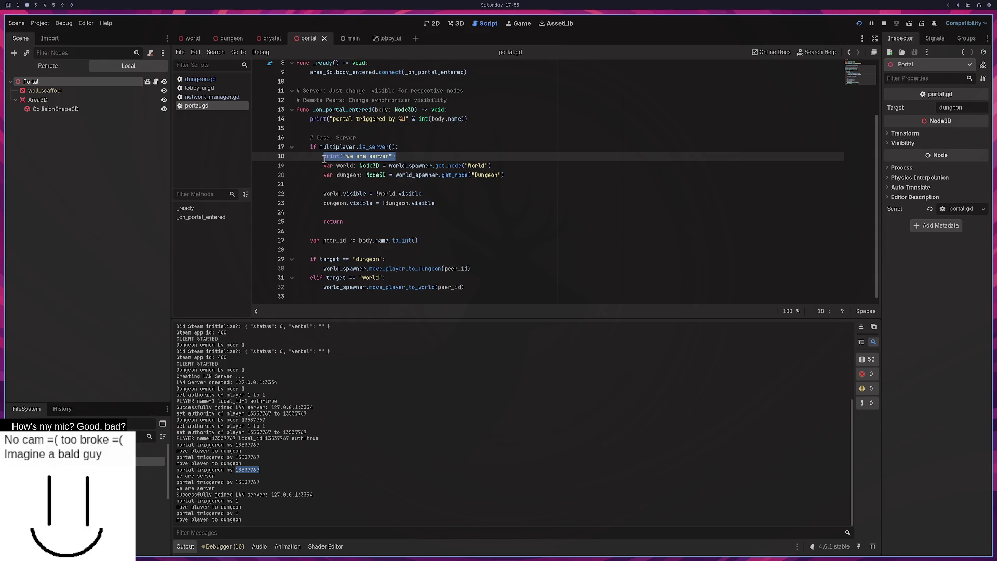
click(432, 149)
drag(418, 148, 318, 148)
key(Right)
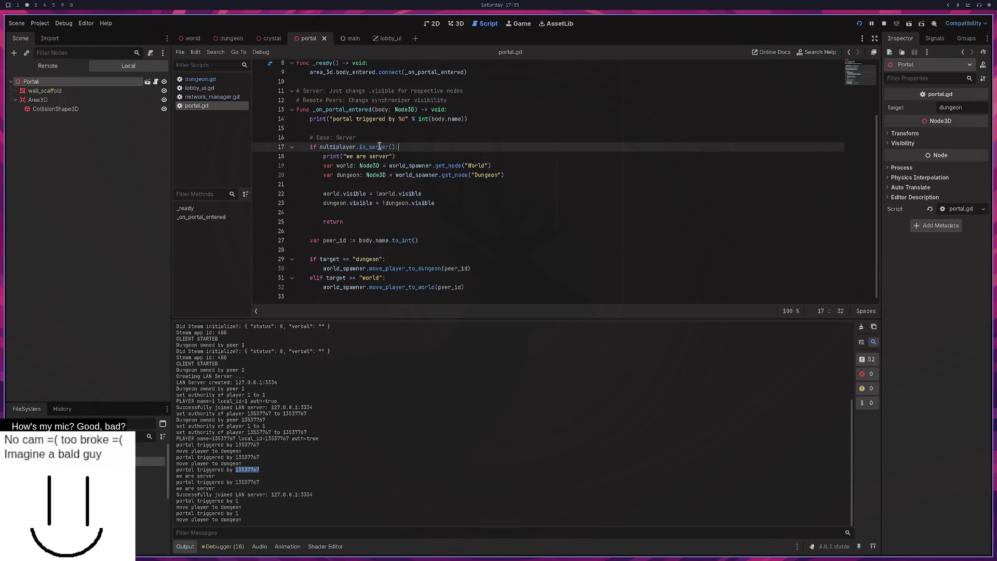
mouse_move(380, 145)
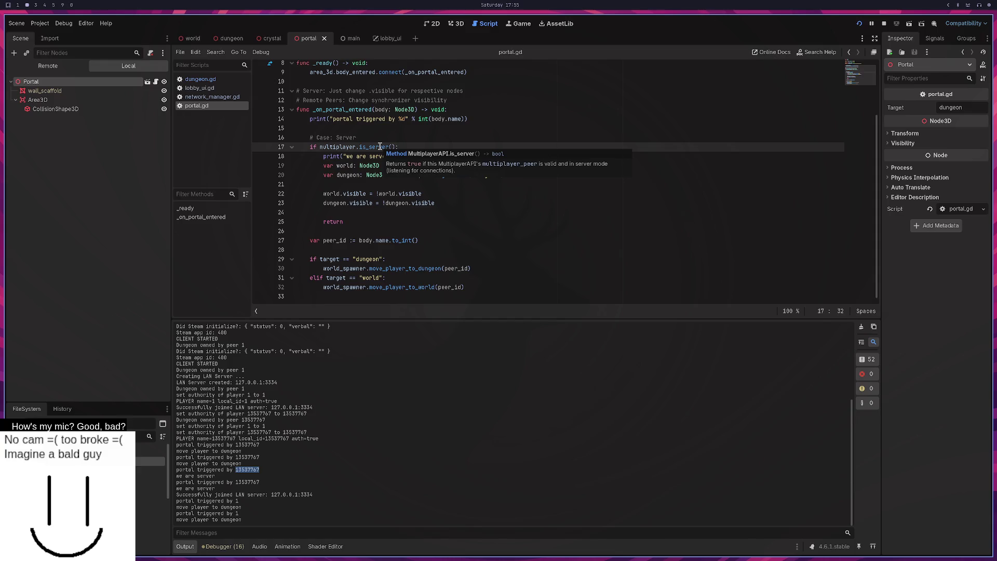
click(483, 118)
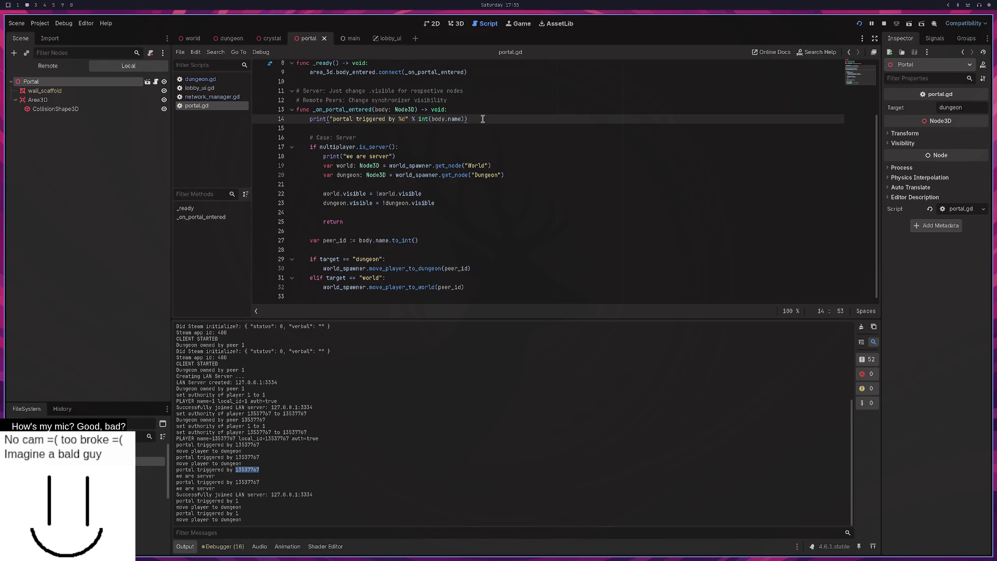
Step: Add print("peer %d is server %d" % [body.name, multiplayer.peer.is_server()]) on line 15 and save
click(411, 127)
text(print)
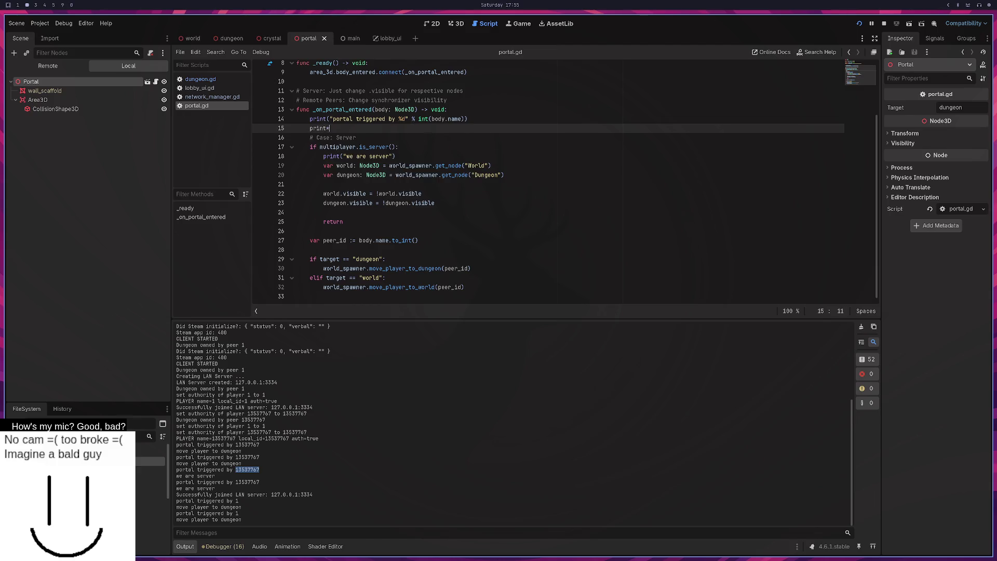
text((")
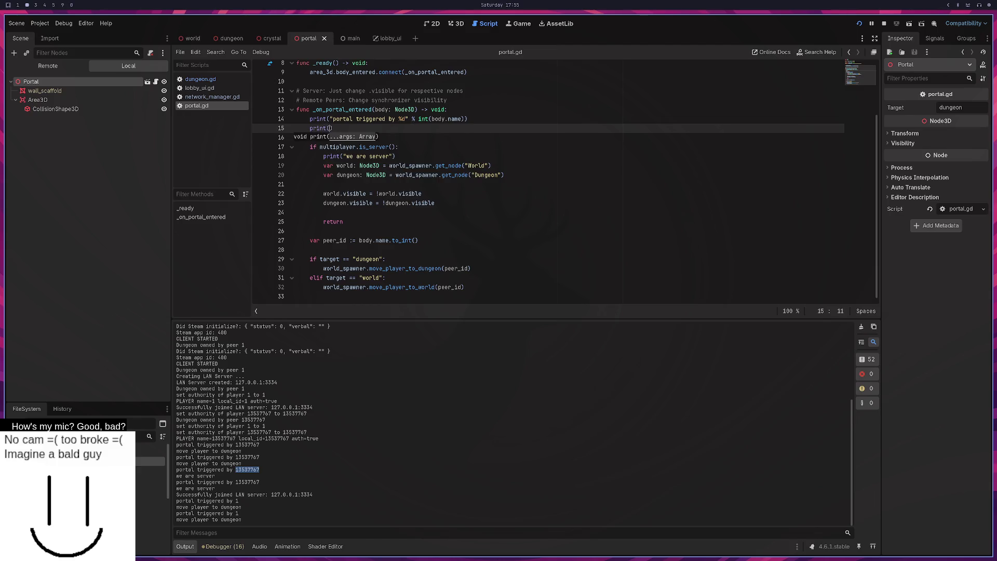
text(is server:)
key(BackSpace)
key(BackSpace)
key(BackSpace)
text(peer %)
text(d is server)
text(d")
key(ctrl+z)
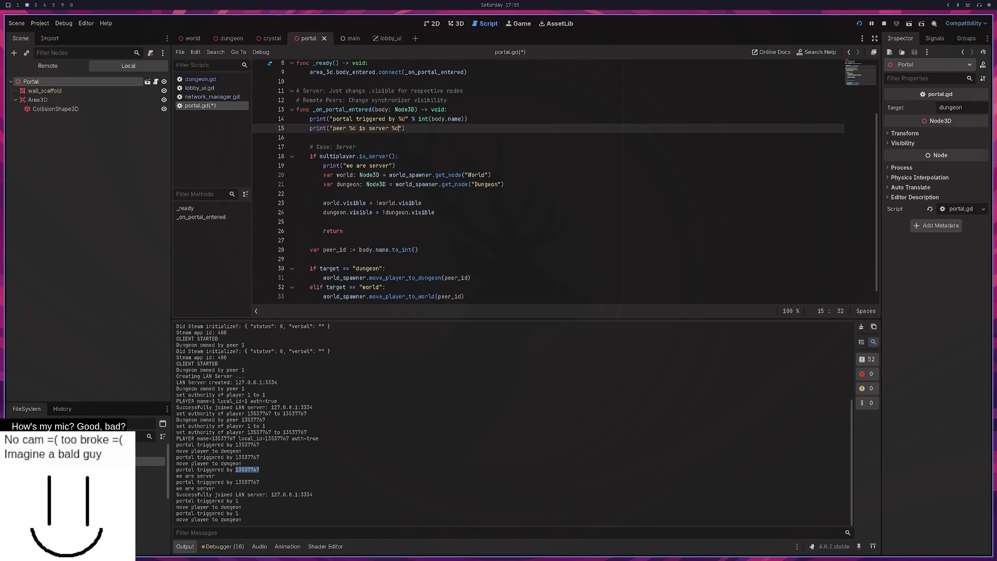
text(% )
text([b)
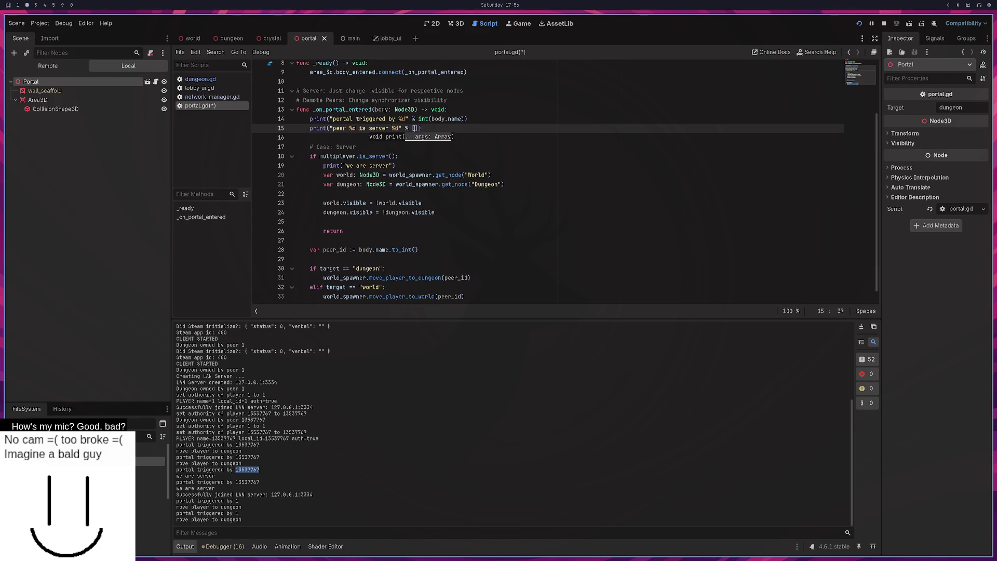
text(ody.name, pee)
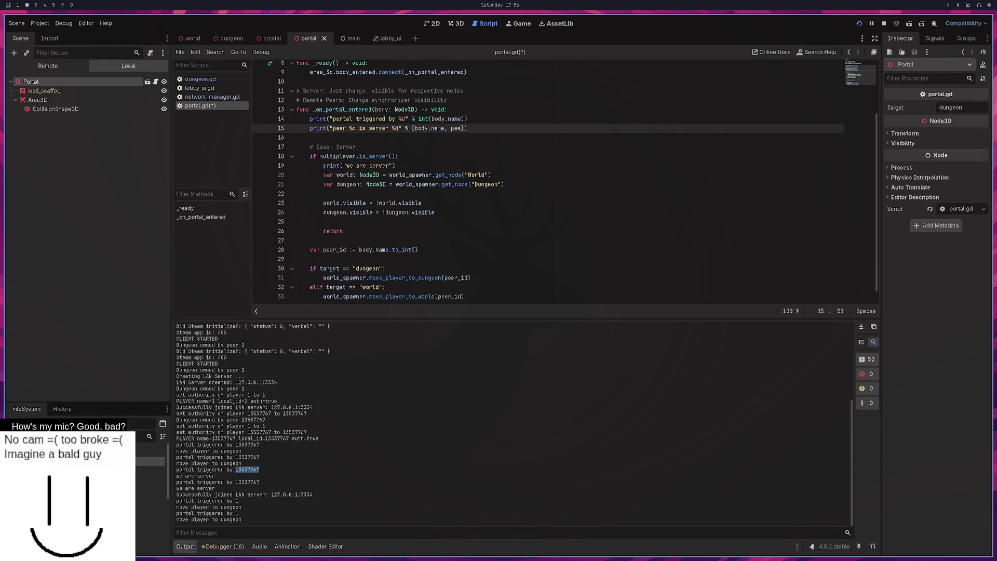
key(BackSpace)
key(BackSpace)
text(multiplayer.peer.server)
key(ctrl+s)
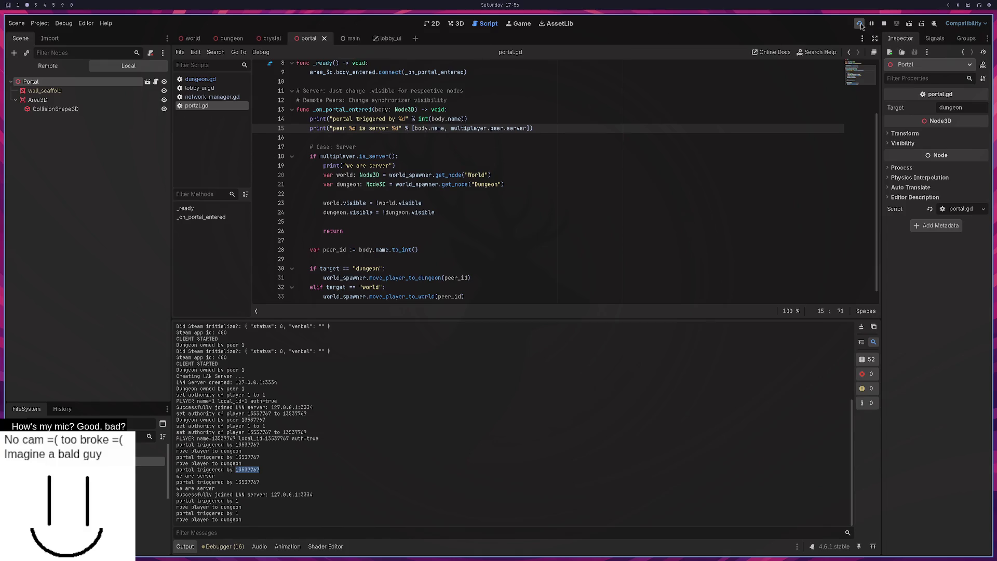
key(BackSpace)
key(BackSpace)
key(BackSpace)
text(erver())
Step: Run the game, host a LAN server, and walk the player into the portal, triggering the line 15 'peer' error
click(859, 24)
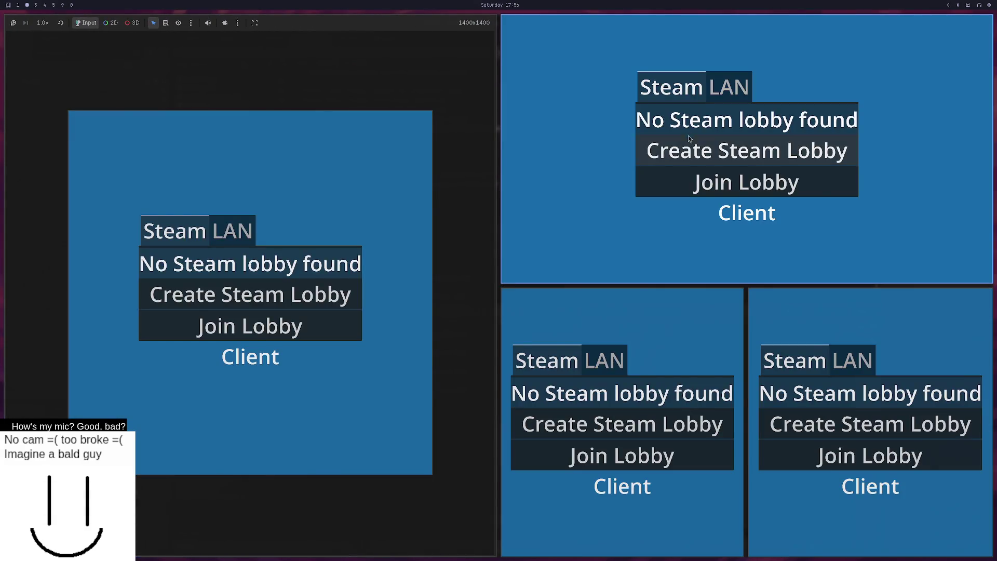
click(729, 87)
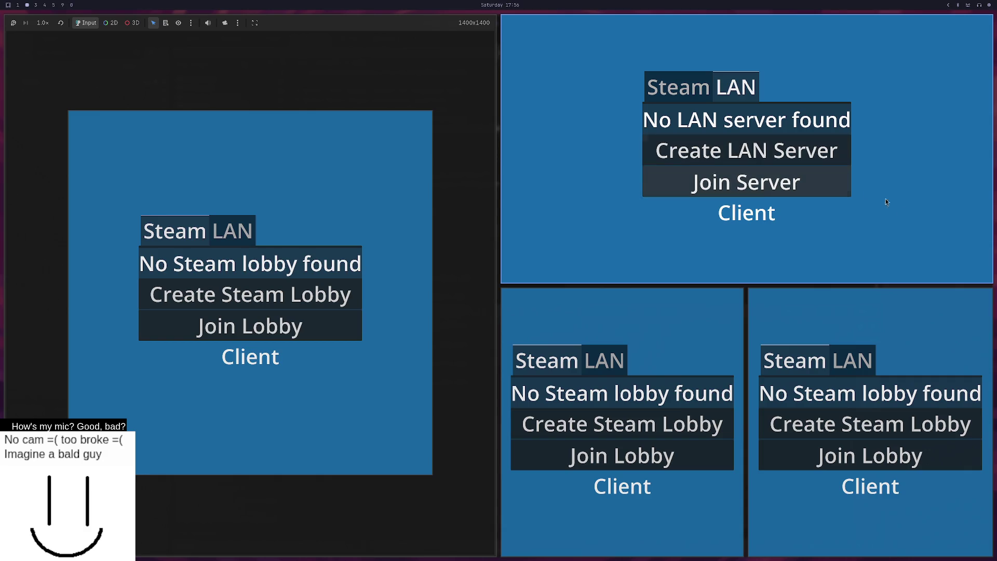
click(610, 360)
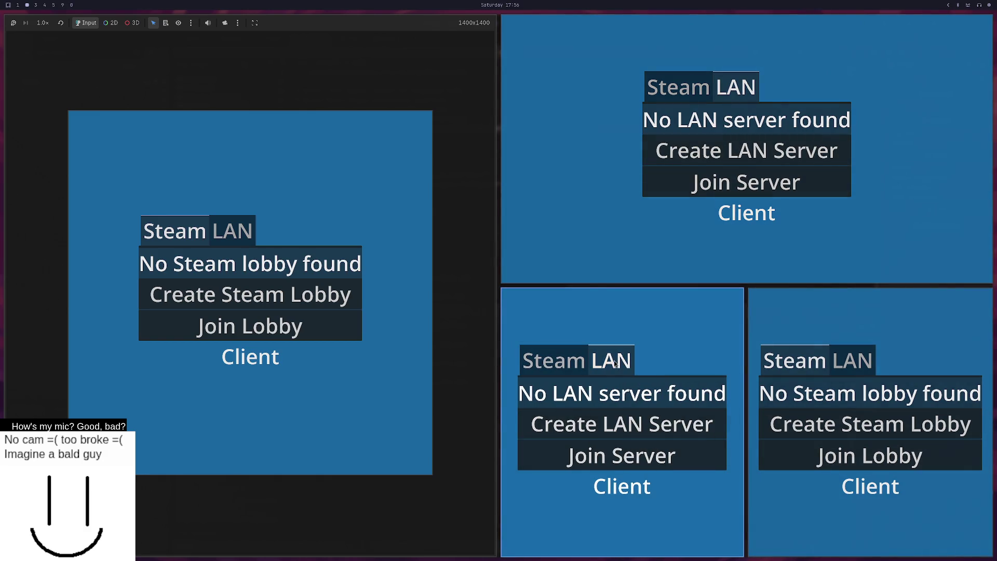
click(643, 429)
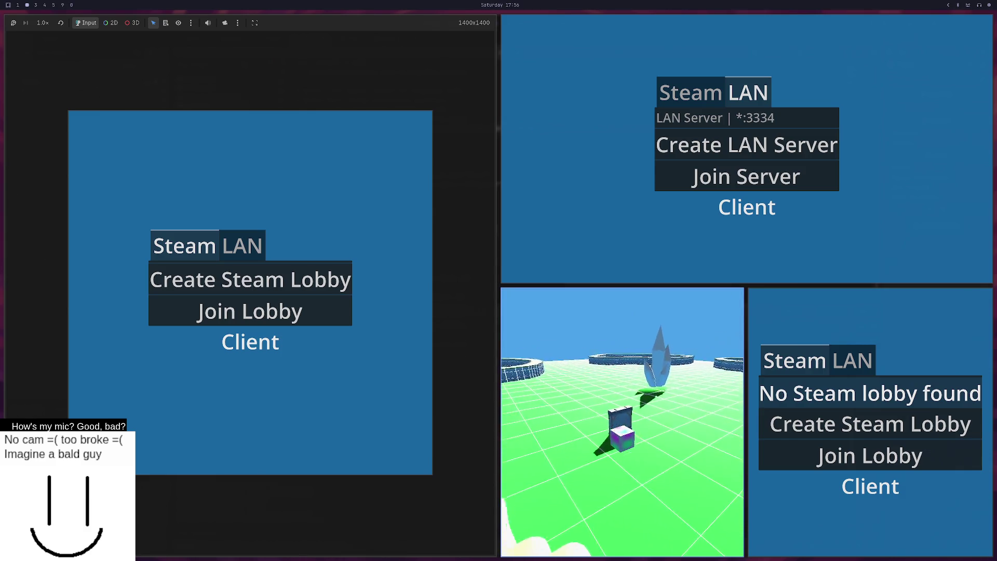
key(w)
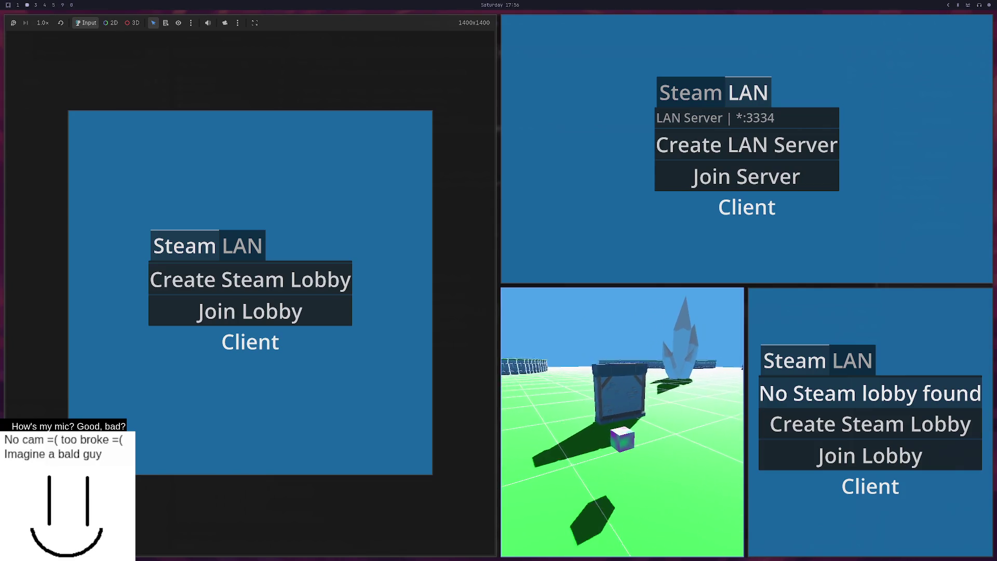
text(a)
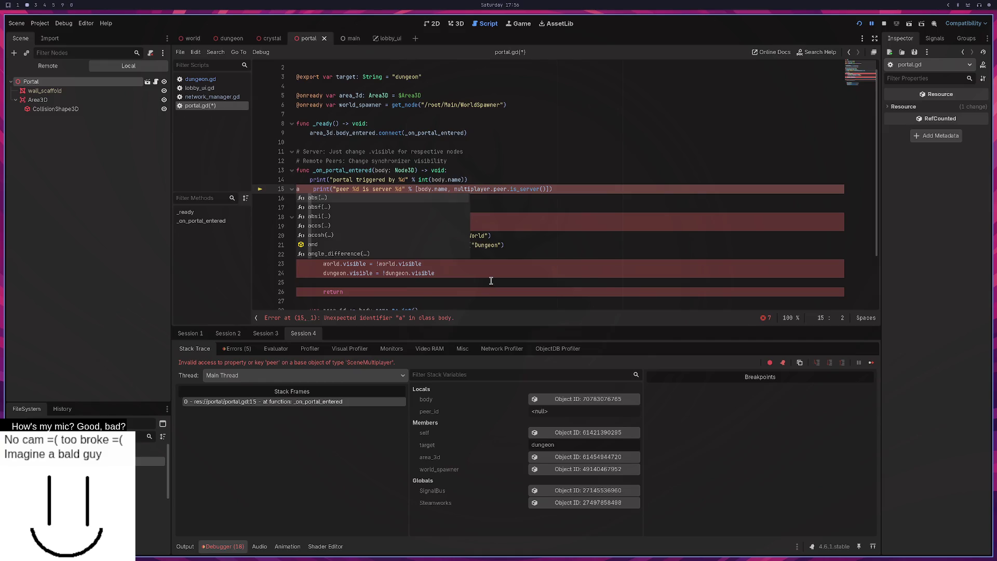
Step: Delete the stray 'a' on portal.gd line 15, checking the streaming workspace before returning
key(BackSpace)
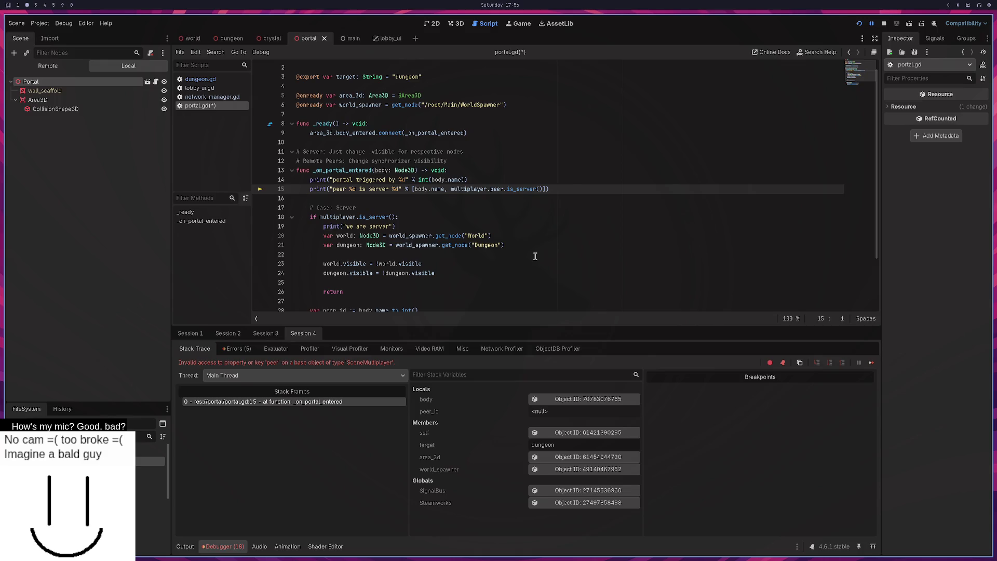
key(super+0)
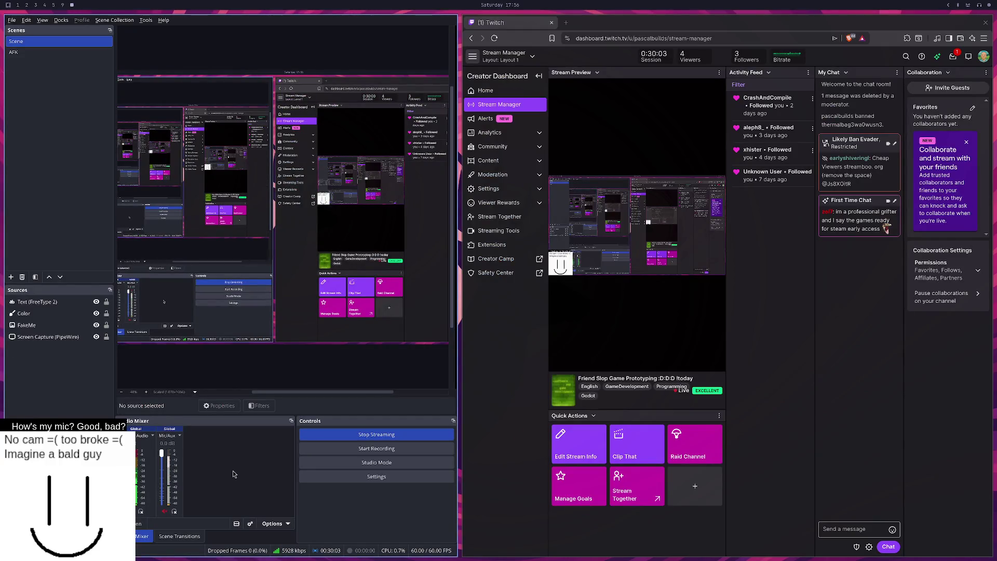
key(super+2)
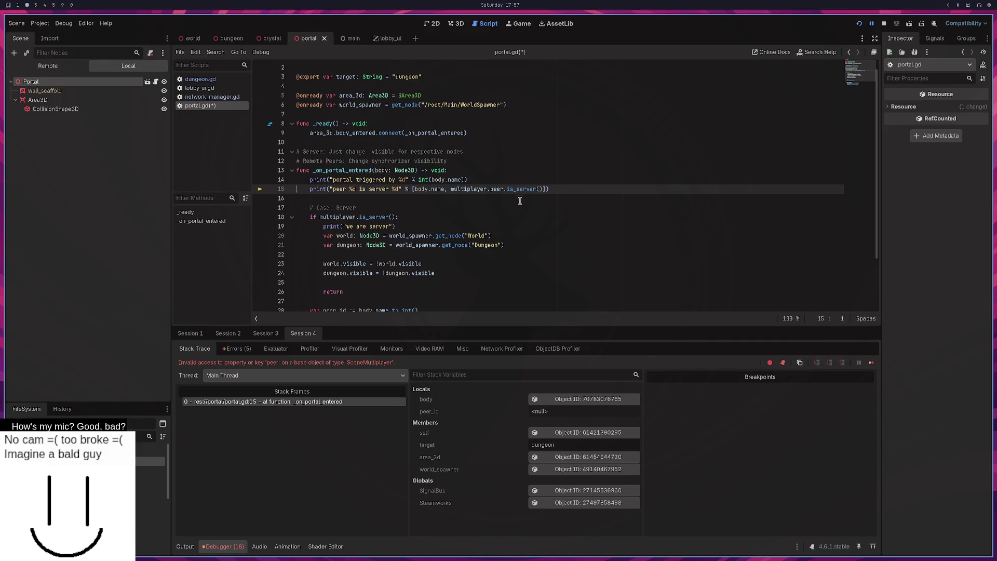
Step: Change line 15 to multiplayer.multiplayer_peer.is_server(), save portal.gd, and relaunch the game
click(490, 189)
text(multiplayer_)
key(ctrl+s)
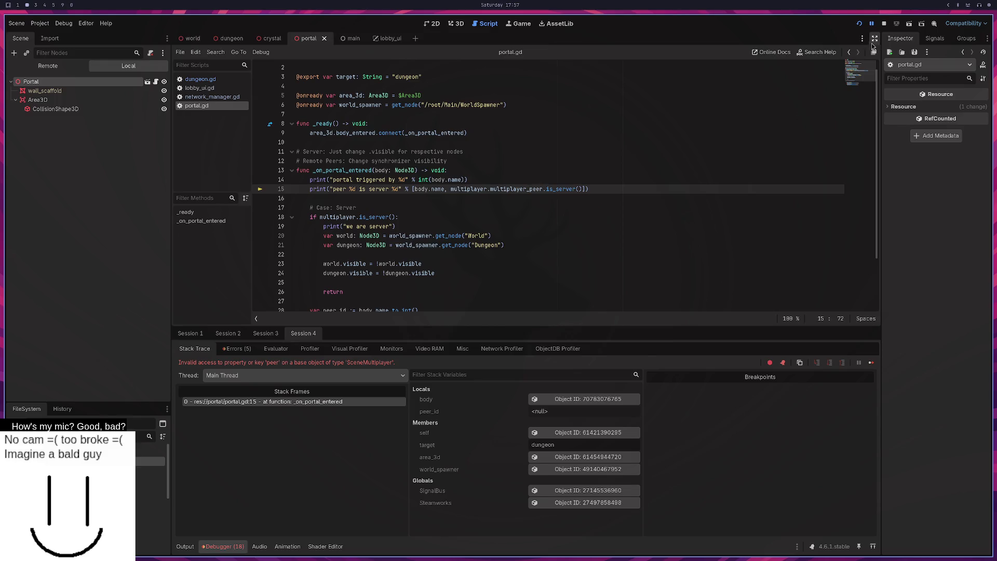
click(855, 25)
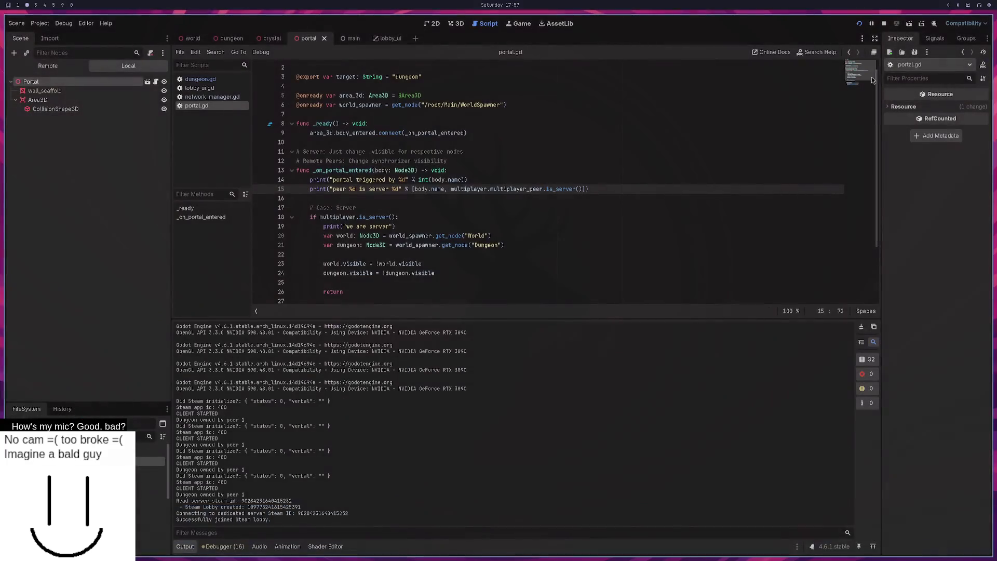
Step: Relaunch the game, host a LAN server in one instance, join it from another, and walk forward
click(862, 25)
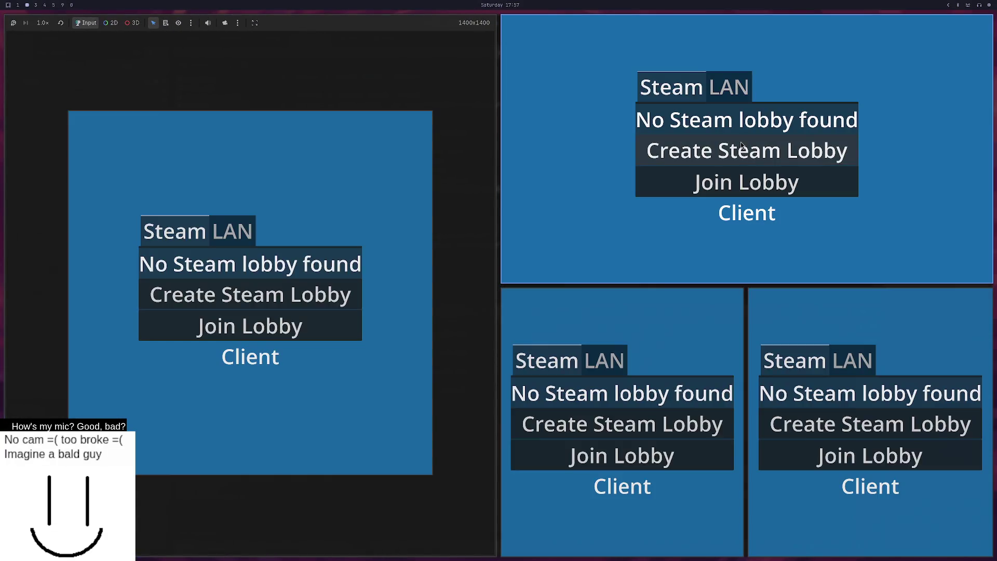
click(733, 87)
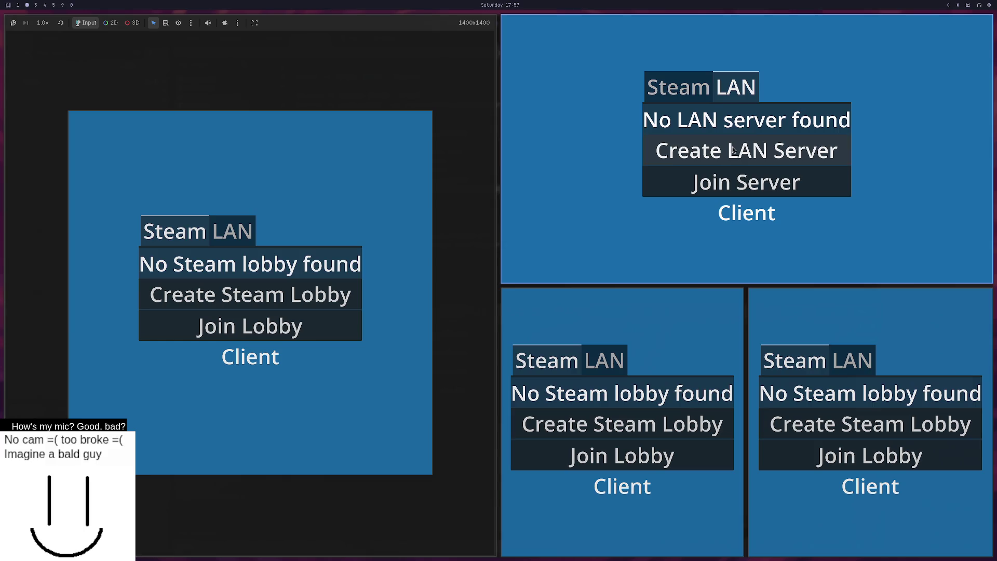
click(612, 361)
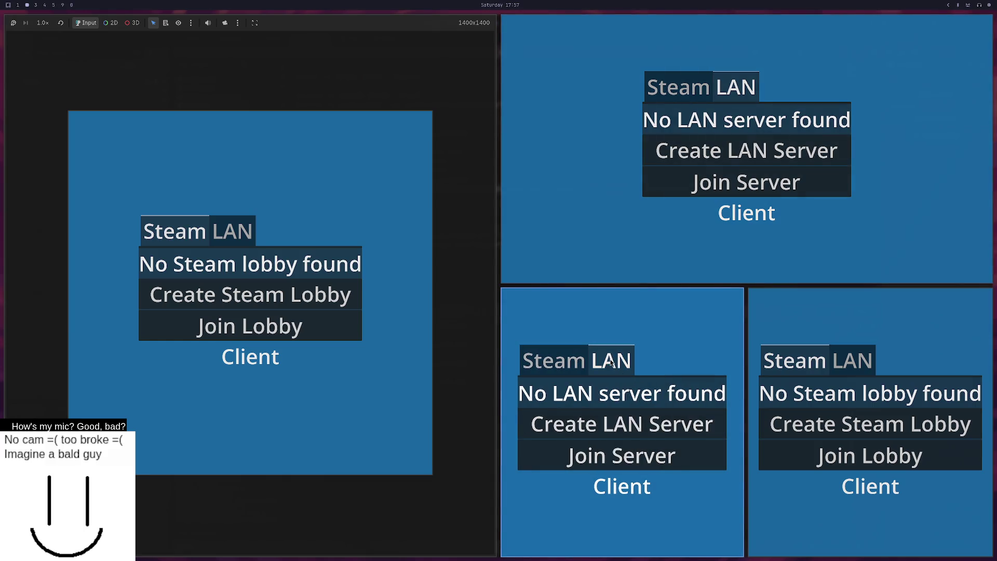
click(630, 426)
click(668, 390)
click(665, 455)
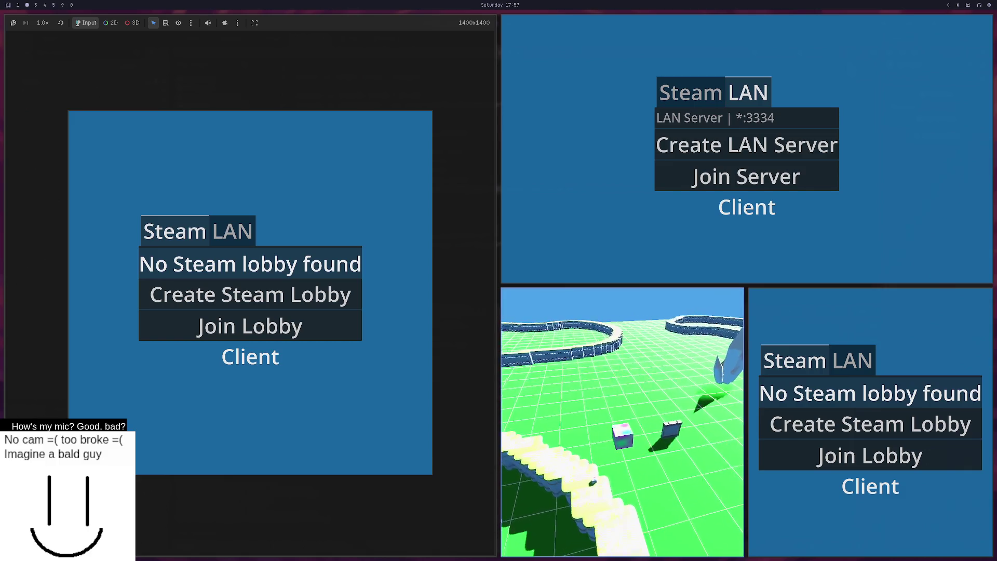
key(w)
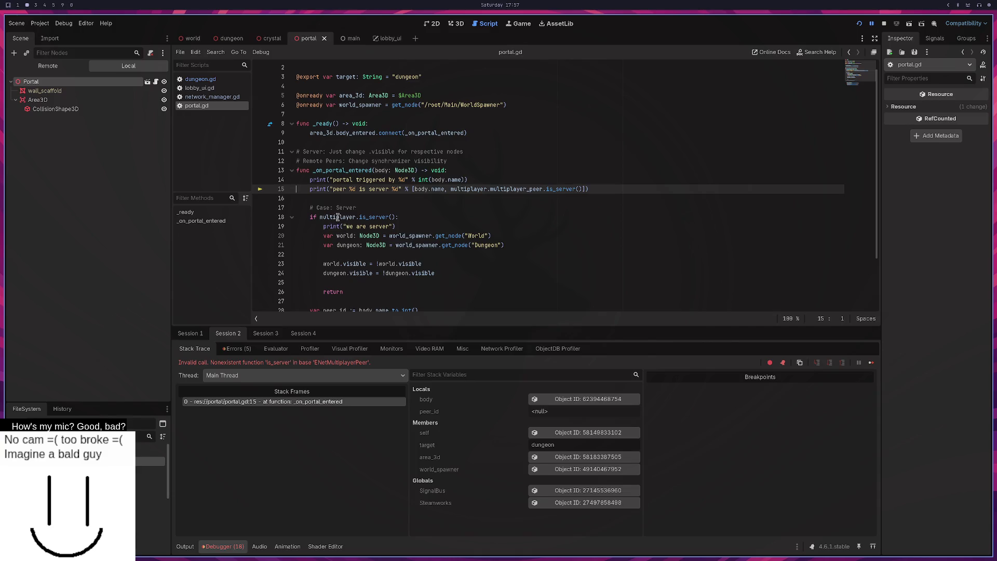
Step: Trim line 15 down to multiplayer.is_server() and relaunch the game instances
drag(543, 188, 489, 188)
key(BackSpace)
key(BackSpace)
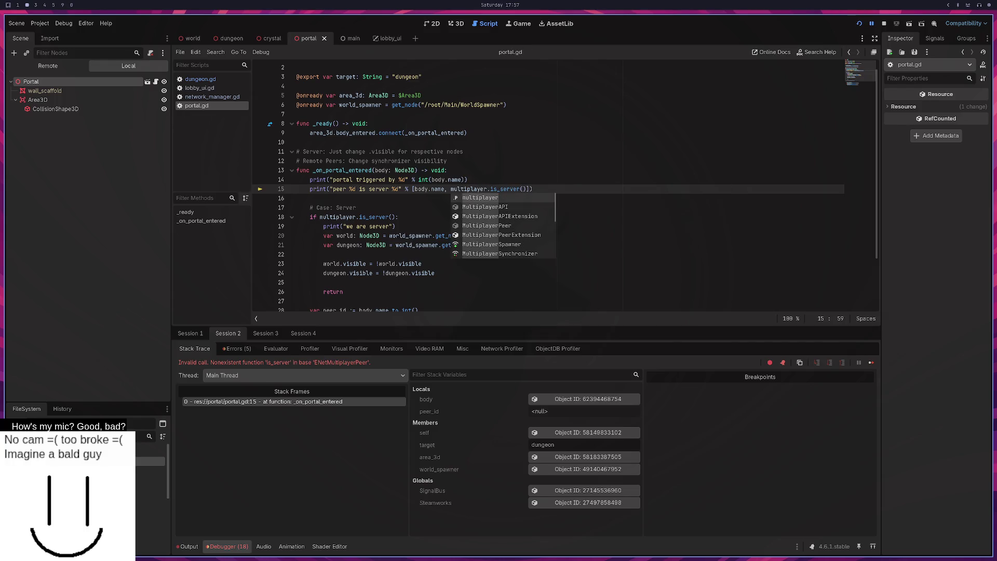
click(859, 26)
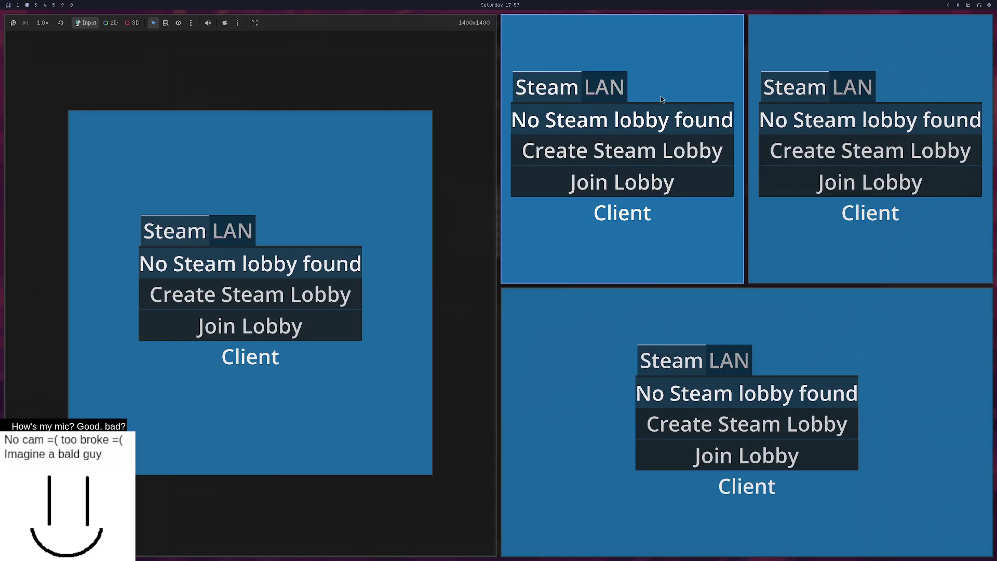
Step: Join the LAN server from a second instance and walk the player into the wooden portal box
click(605, 87)
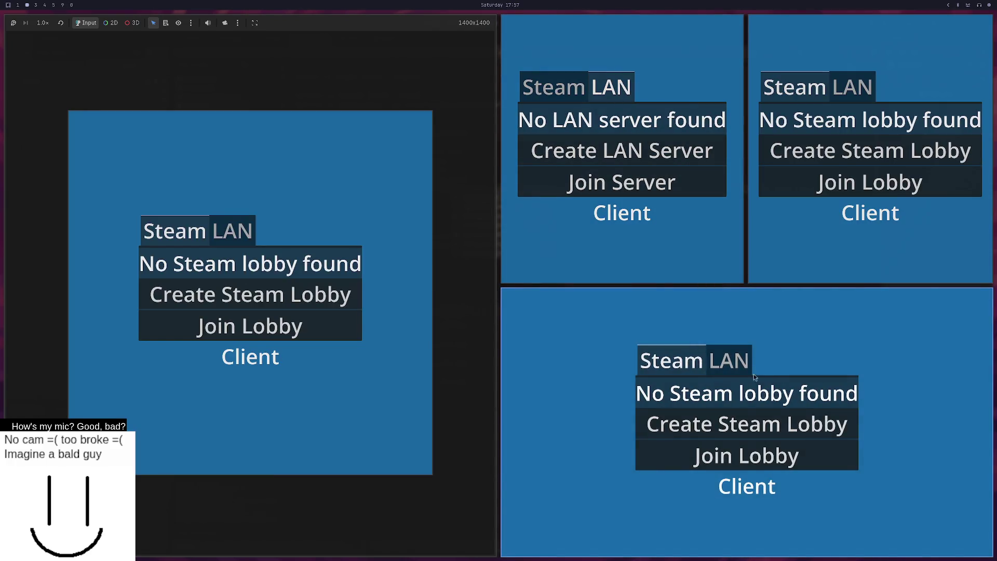
click(729, 360)
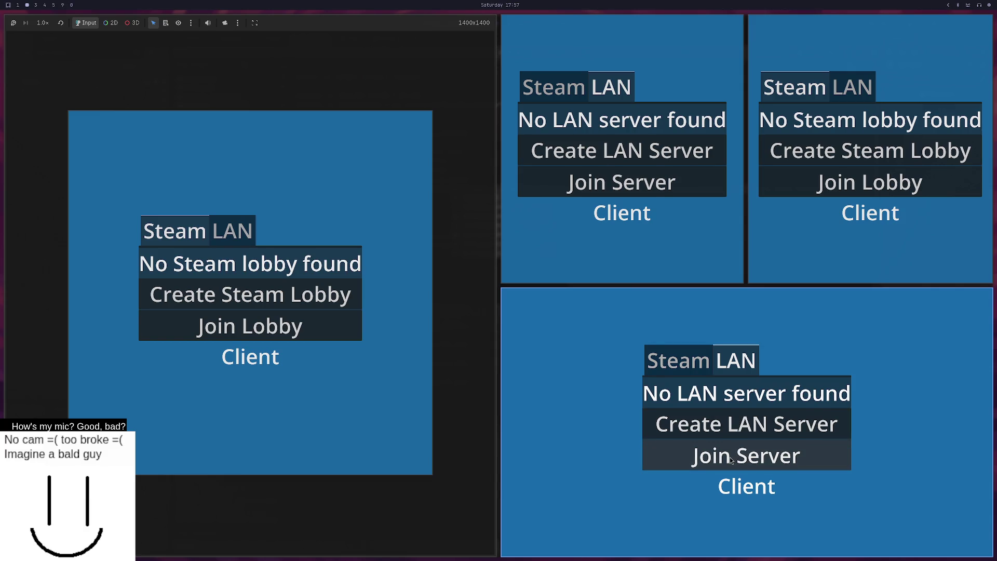
click(733, 397)
click(746, 456)
key(w)
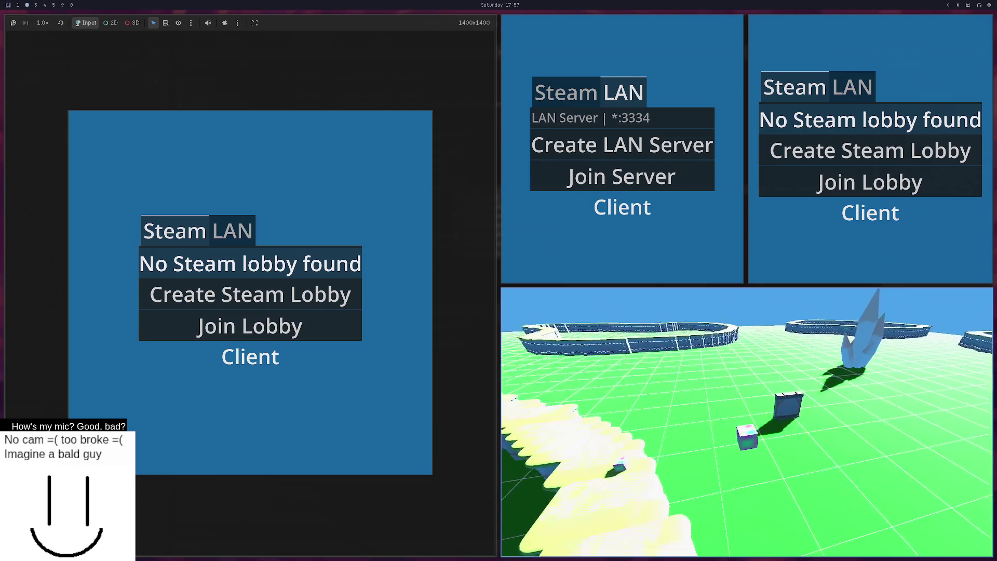
key(w)
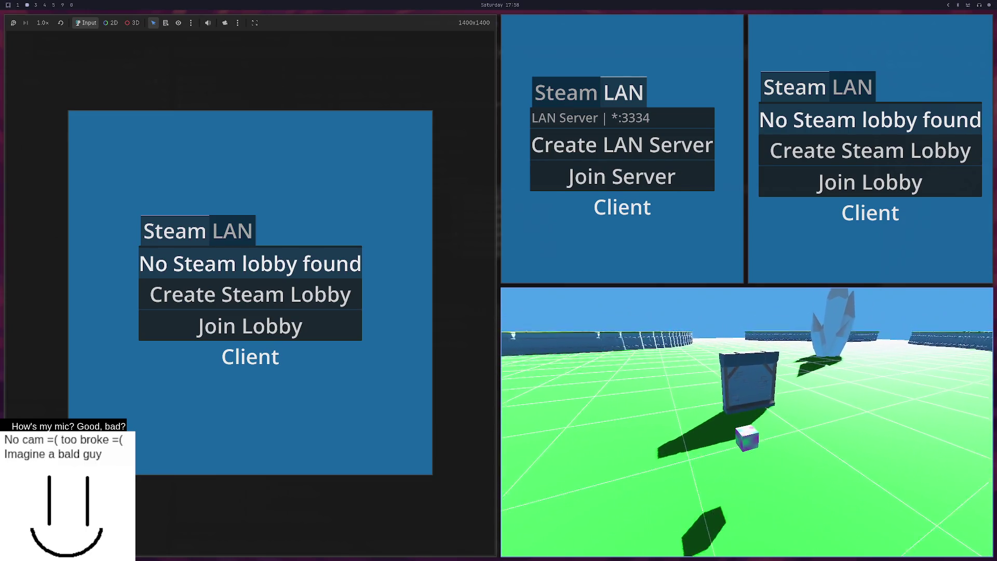
key(w)
key(alt+Tab)
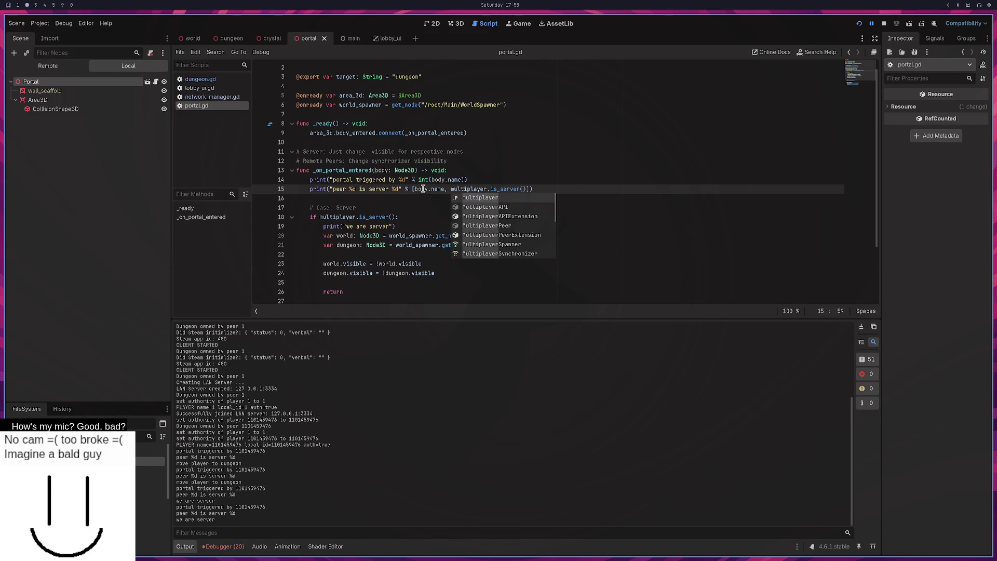
Step: Inspect the 'peer %d is server %d' log output and the debugger's error list
click(414, 205)
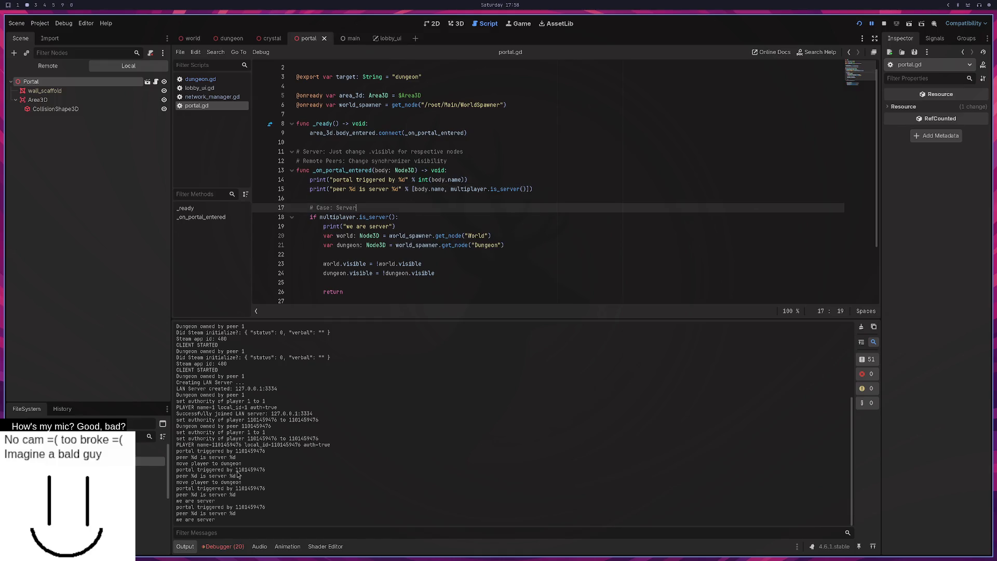
triple_click(177, 513)
drag(225, 519, 183, 518)
drag(347, 189, 402, 189)
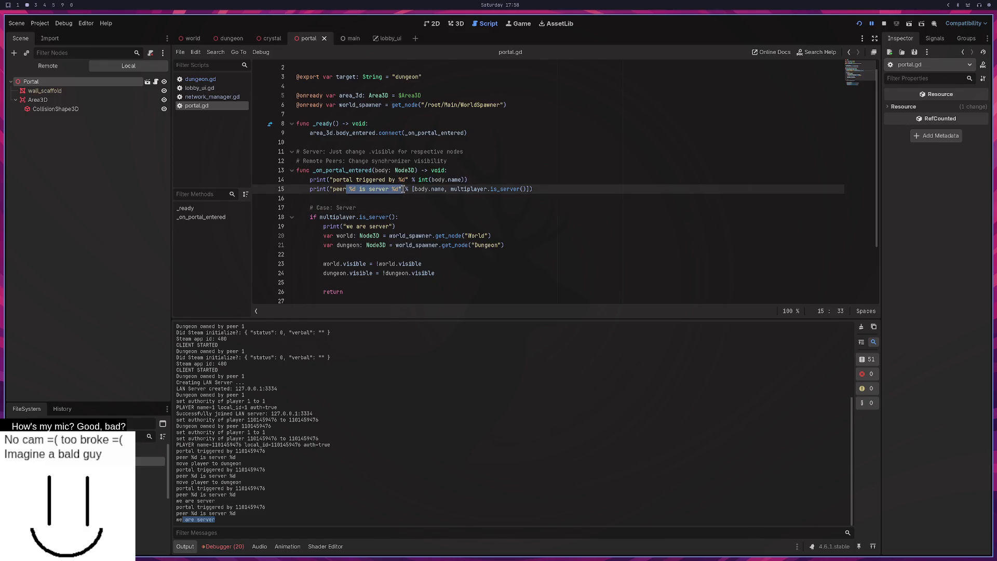
click(399, 189)
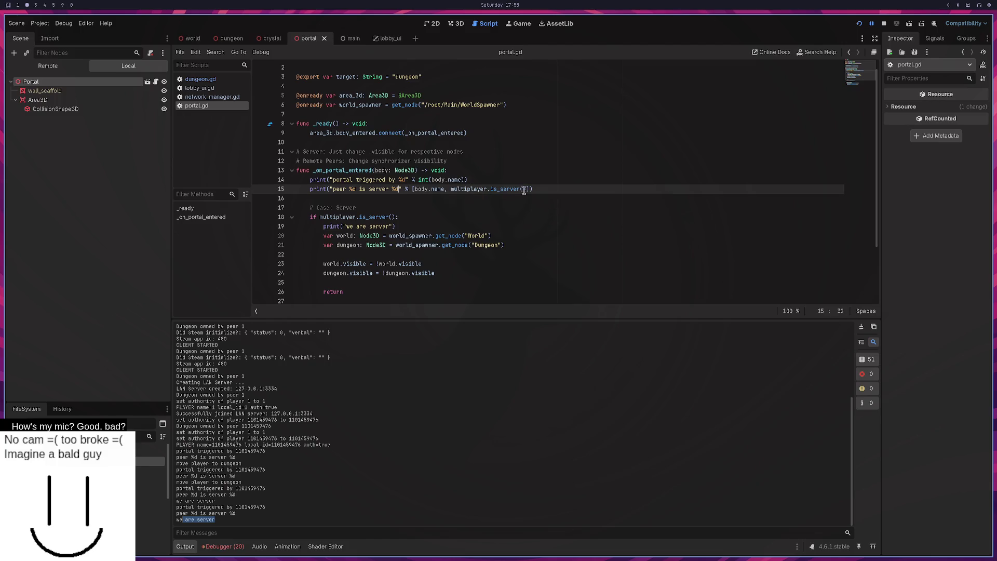
click(228, 546)
click(233, 348)
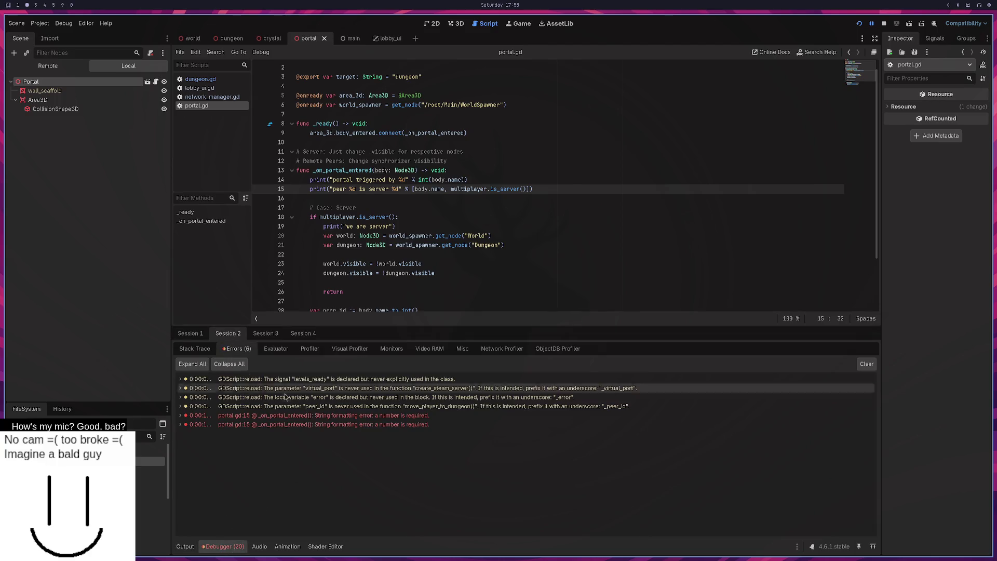
Step: Wrap body.name as int(body.name) on line 15 and save portal.gd
mouse_move(401, 419)
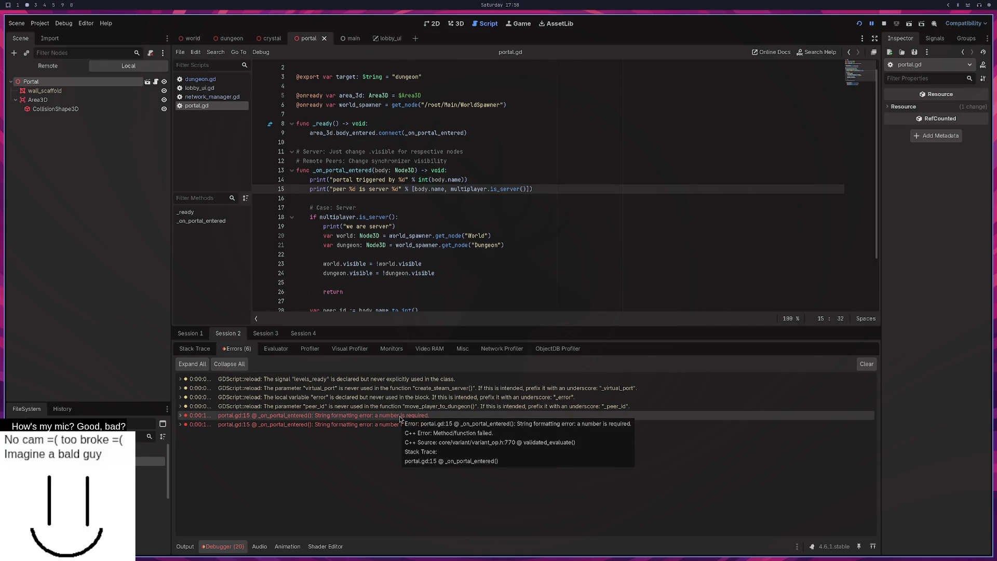
click(416, 189)
text(int()
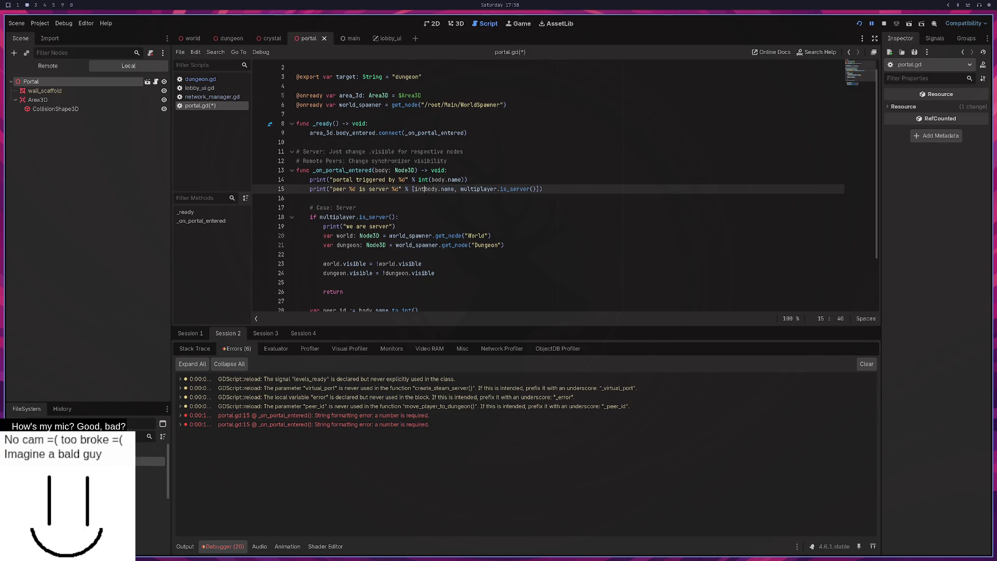
key(BackSpace)
key(BackSpace)
text((b)
key(Right)
key(Right)
key(Right)
text())
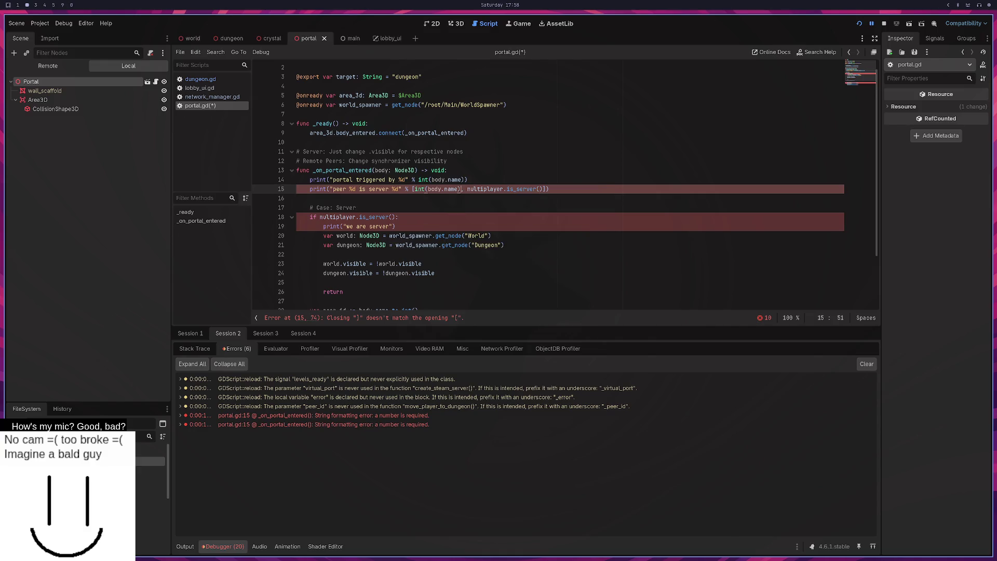
key(ctrl+s)
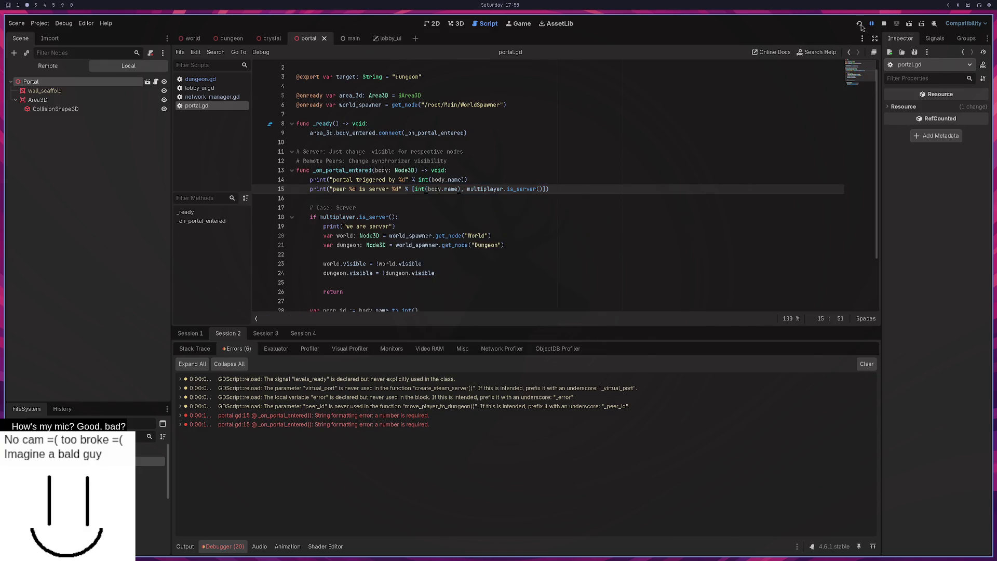
click(859, 24)
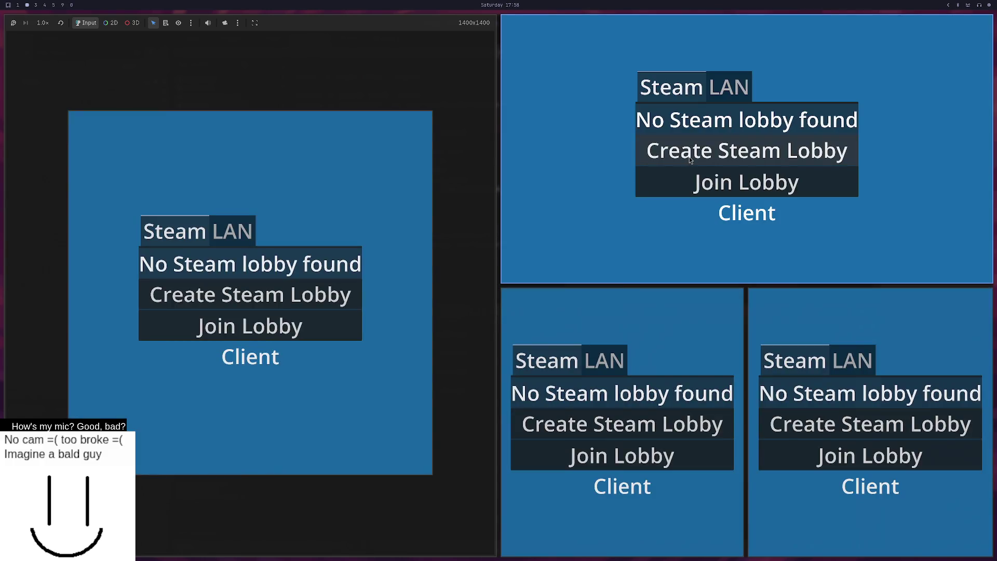
Step: Host a LAN server in the top-right instance, join from the bottom-left, and walk into the portal
click(729, 86)
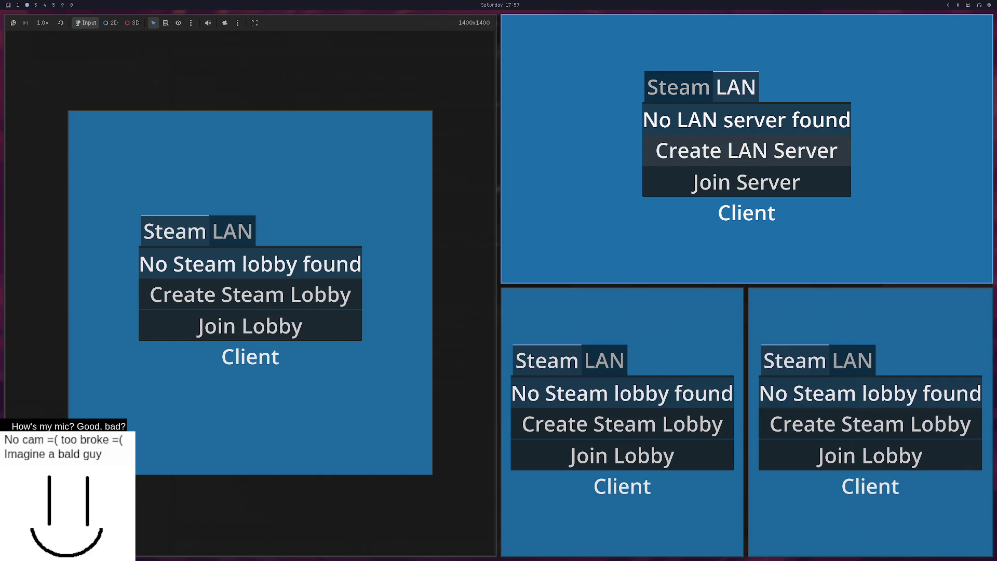
click(746, 150)
click(611, 360)
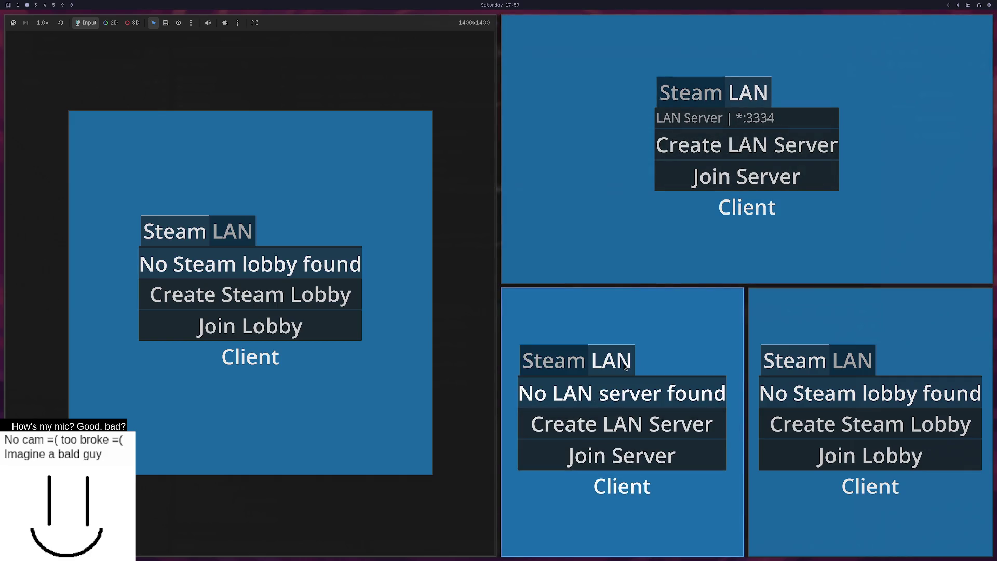
click(616, 414)
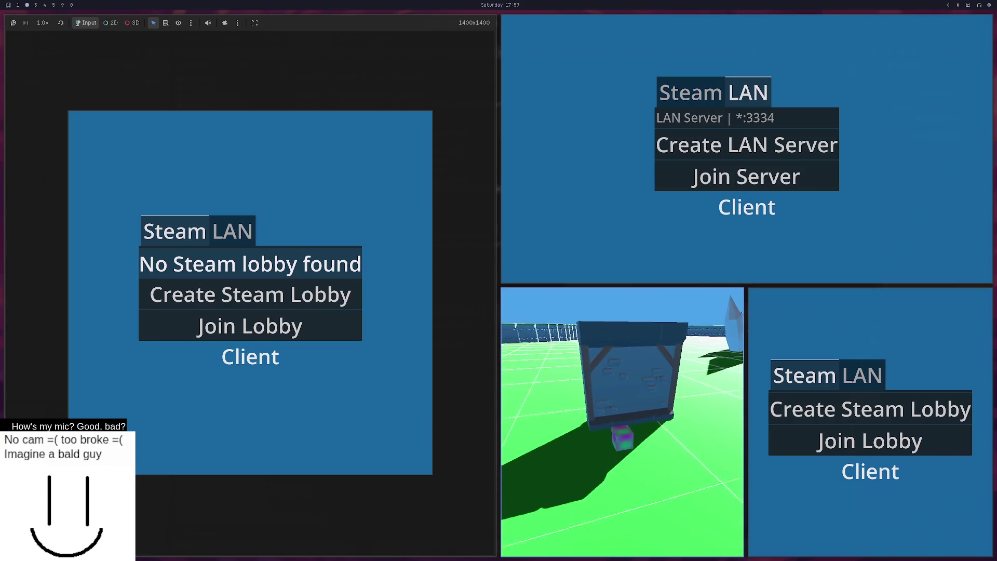
key(F8)
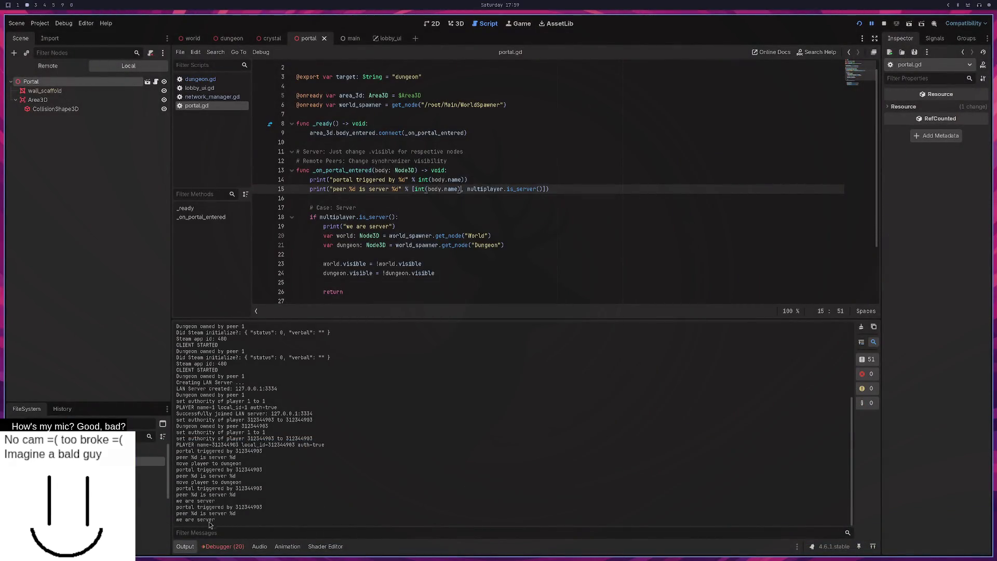
Step: Check the portal.gd:15 formatting error, wrap multiplayer.is_server() in int(), save, and relaunch
click(220, 546)
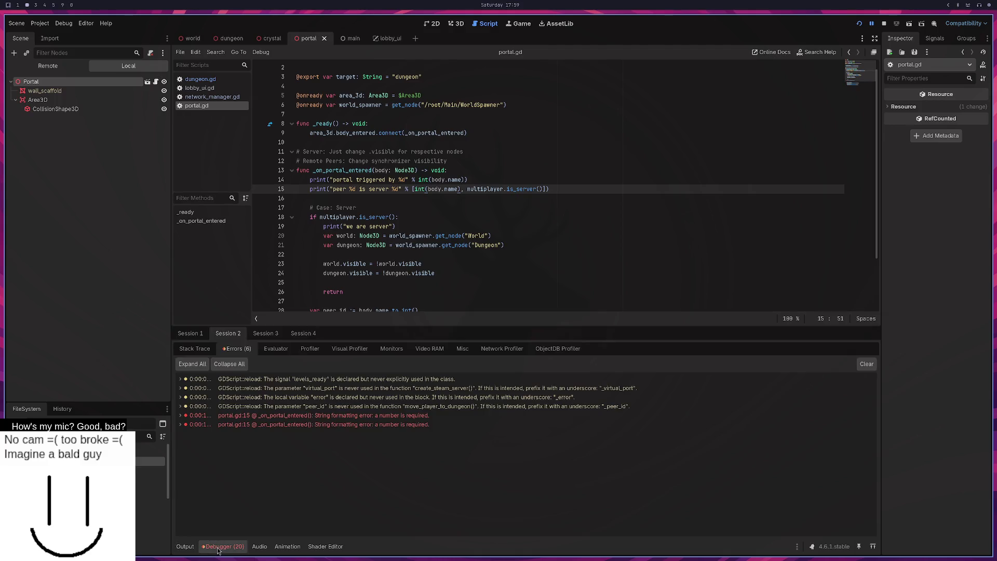
double_click(400, 415)
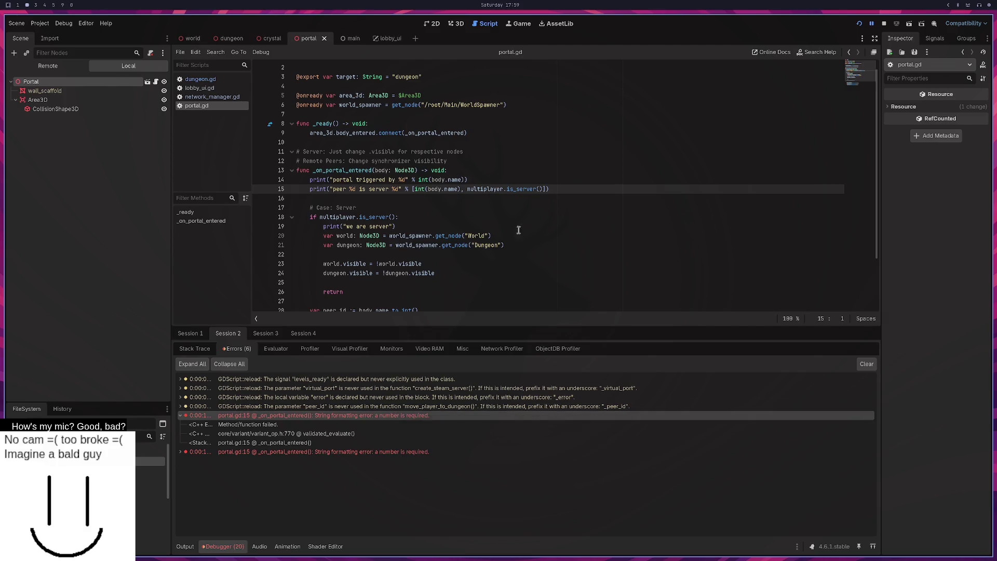
mouse_move(523, 188)
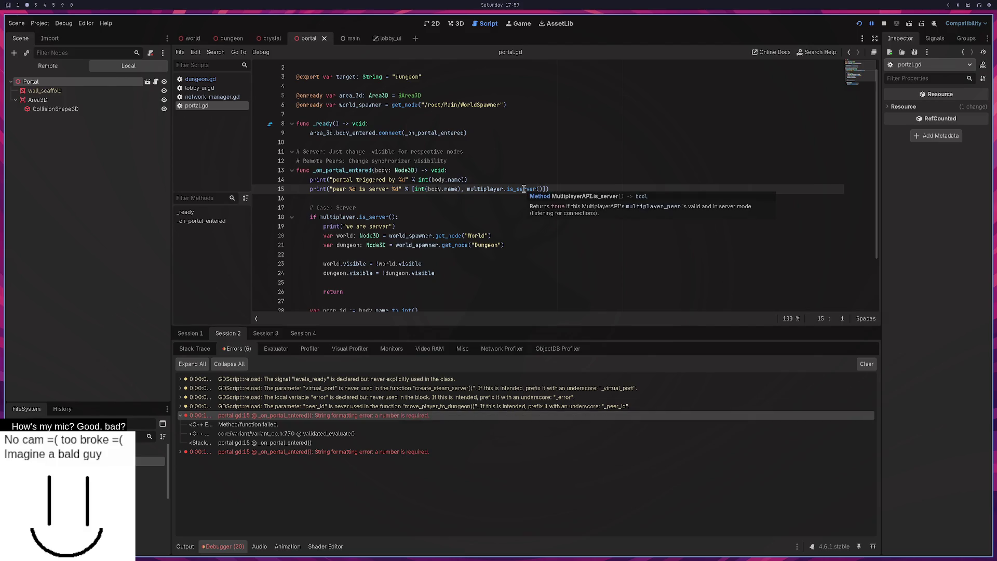
click(471, 189)
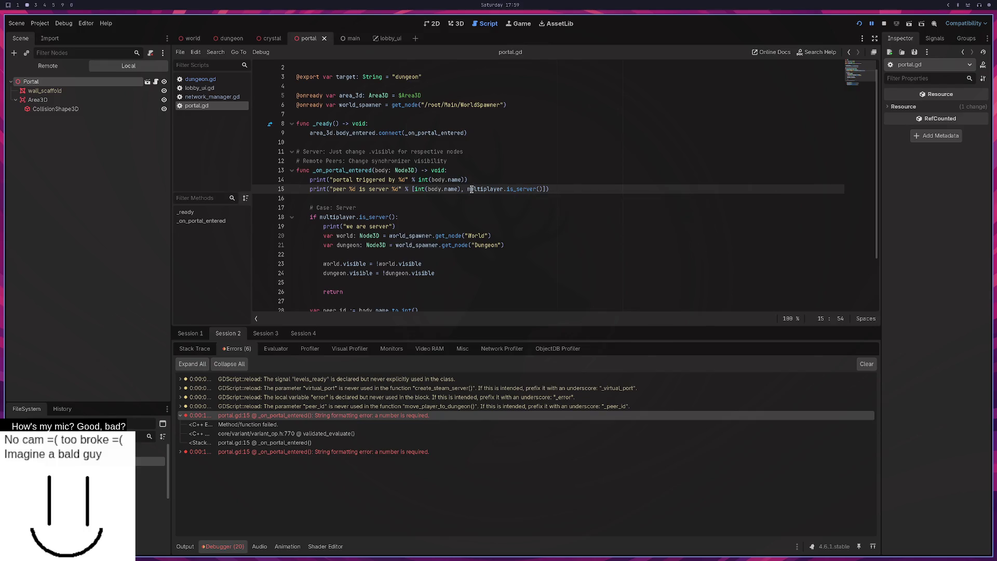
text(int()
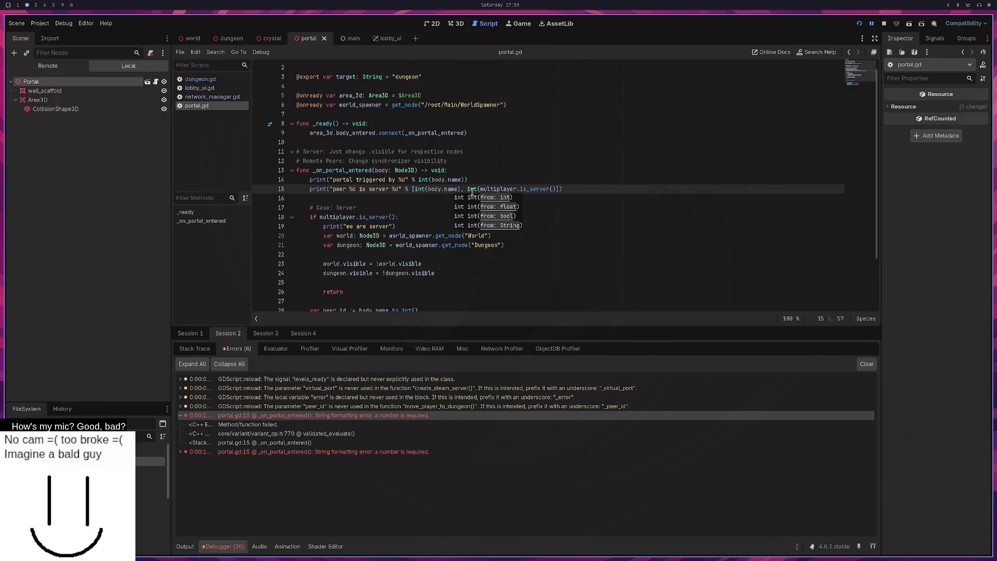
click(554, 187)
text())
key(ctrl+s)
click(859, 23)
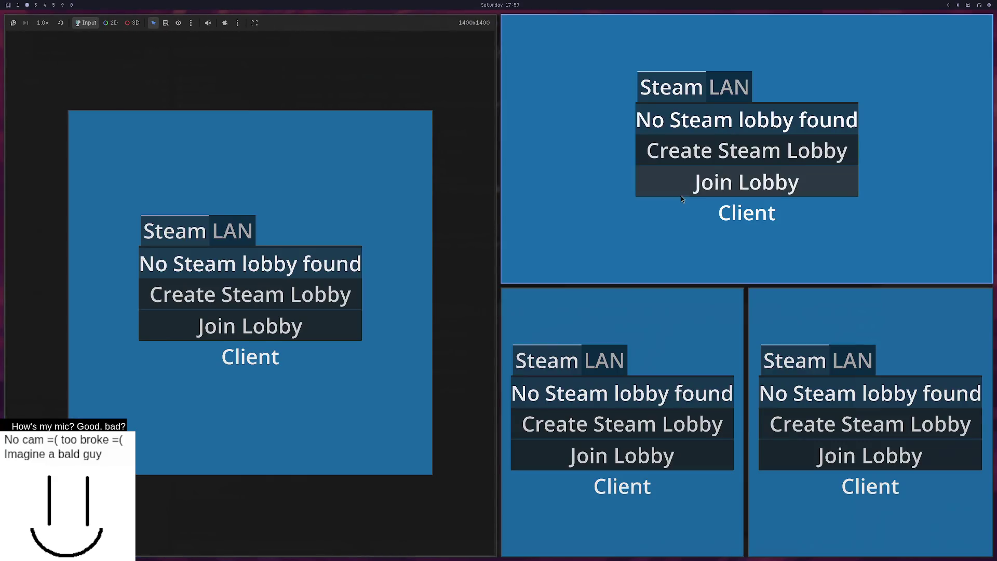
Step: Switch two instances to LAN, join the *:3334 server, and return to the editor's output log
click(739, 89)
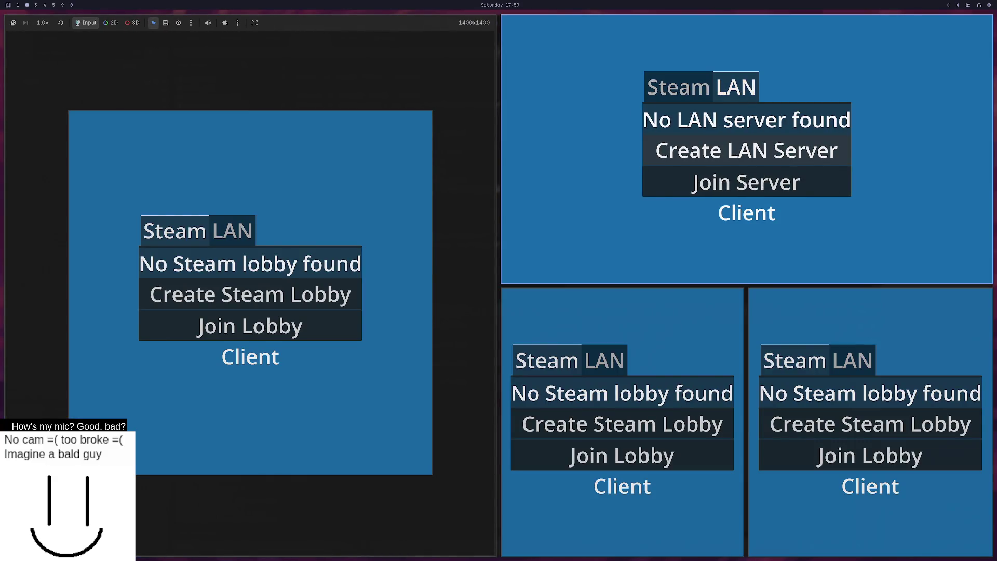
click(603, 360)
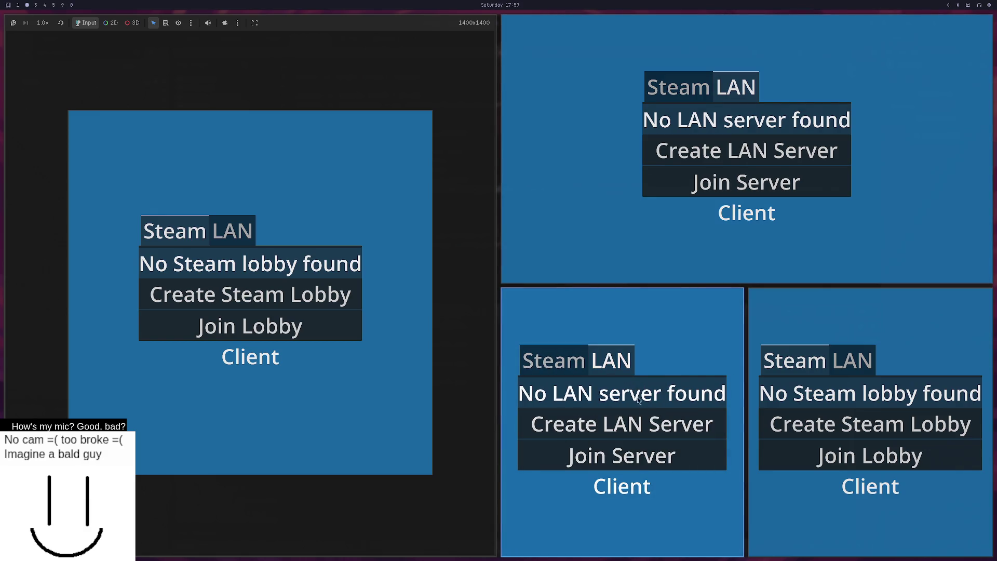
click(654, 452)
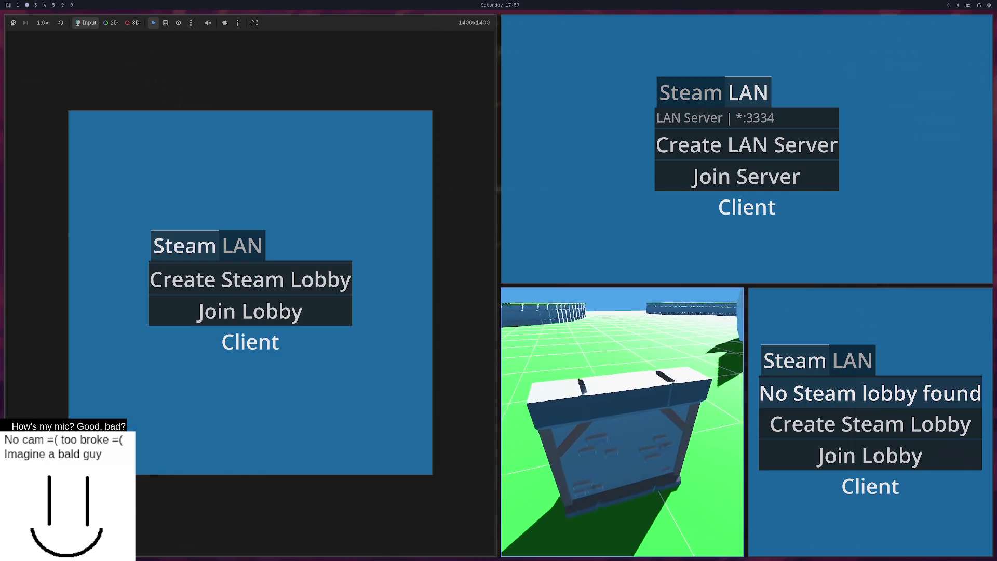
key(super+1)
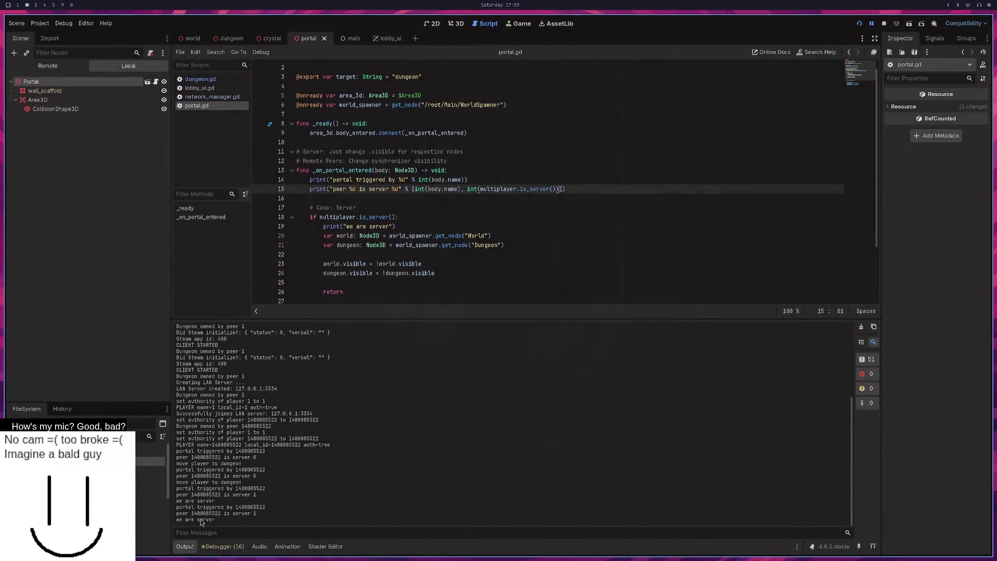
drag(190, 513, 259, 512)
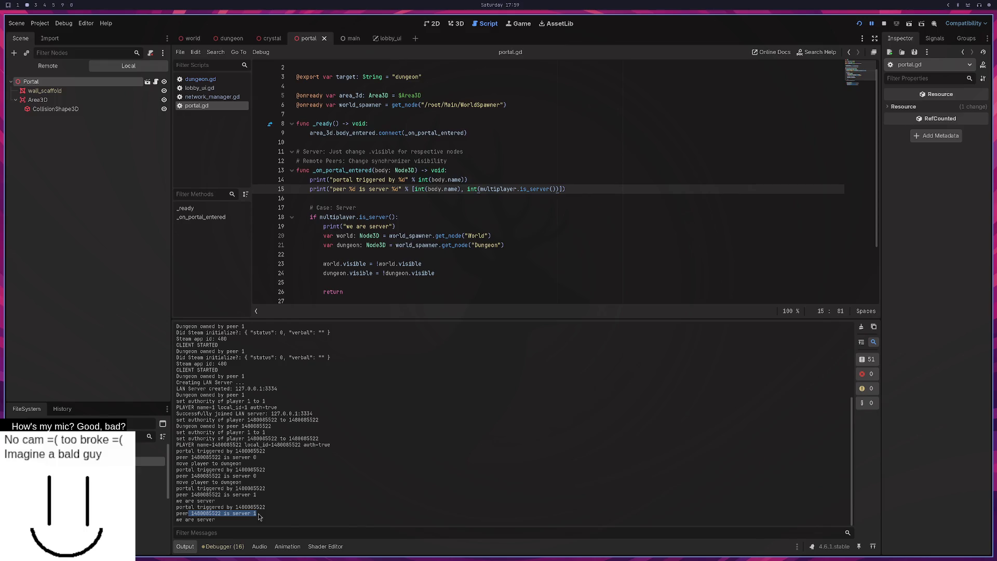
click(254, 513)
Step: Mute the Mic/Aux input in OBS, then switch to the Neovim workspace showing network_manager.gd
key(super+0)
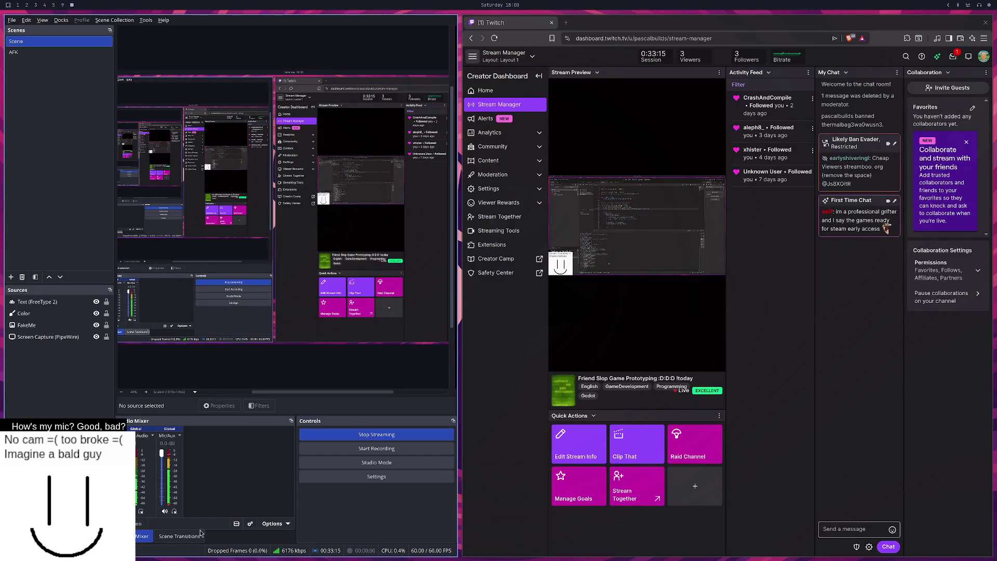
click(165, 512)
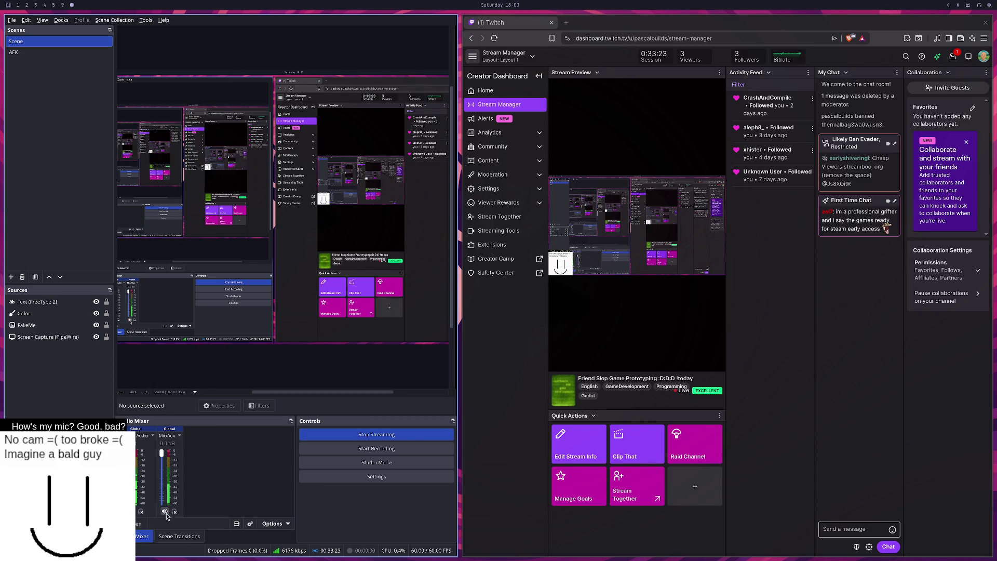
key(super+1)
key(super+2)
scroll(508, 288, up, 1)
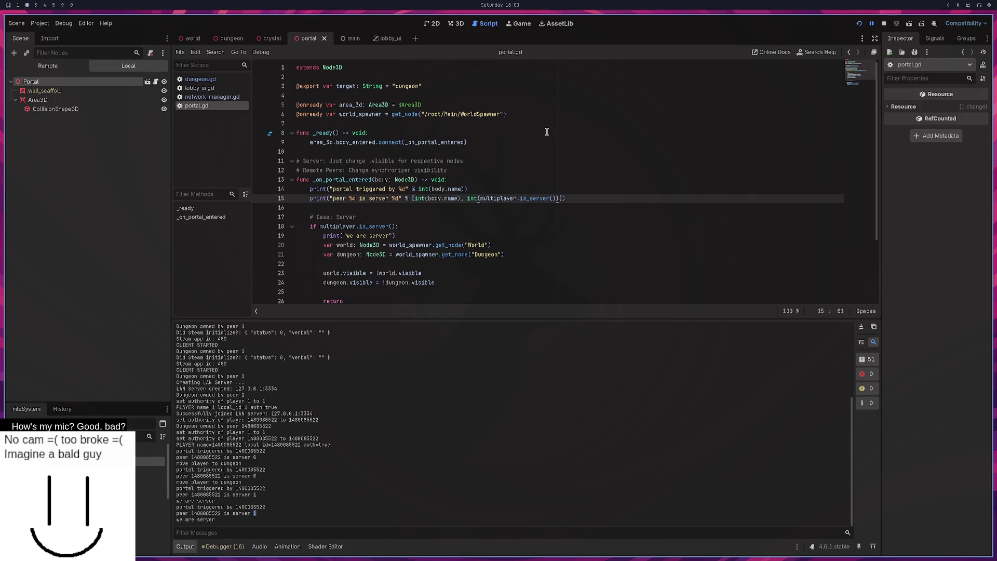
key(super+1)
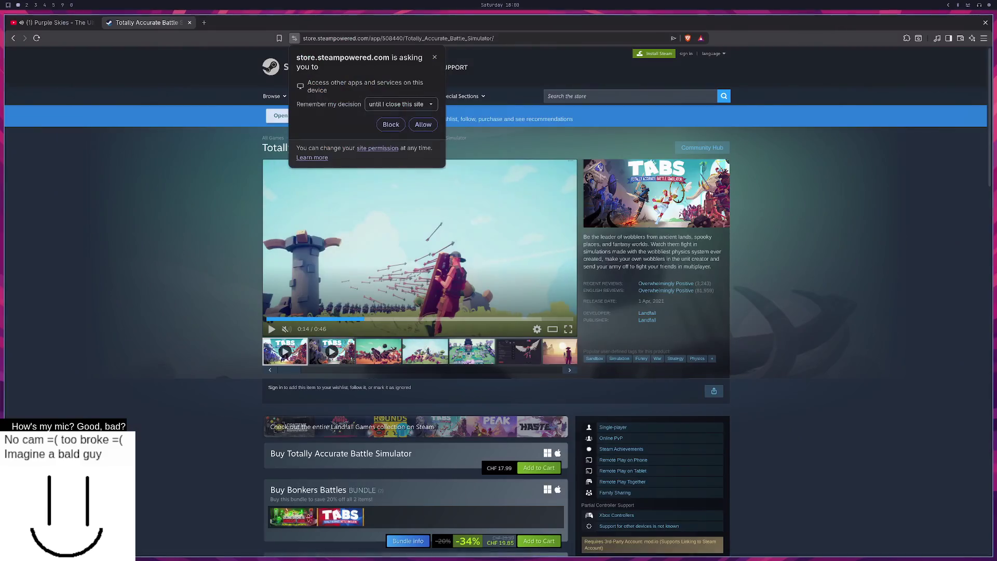
key(super+2)
key(super+3)
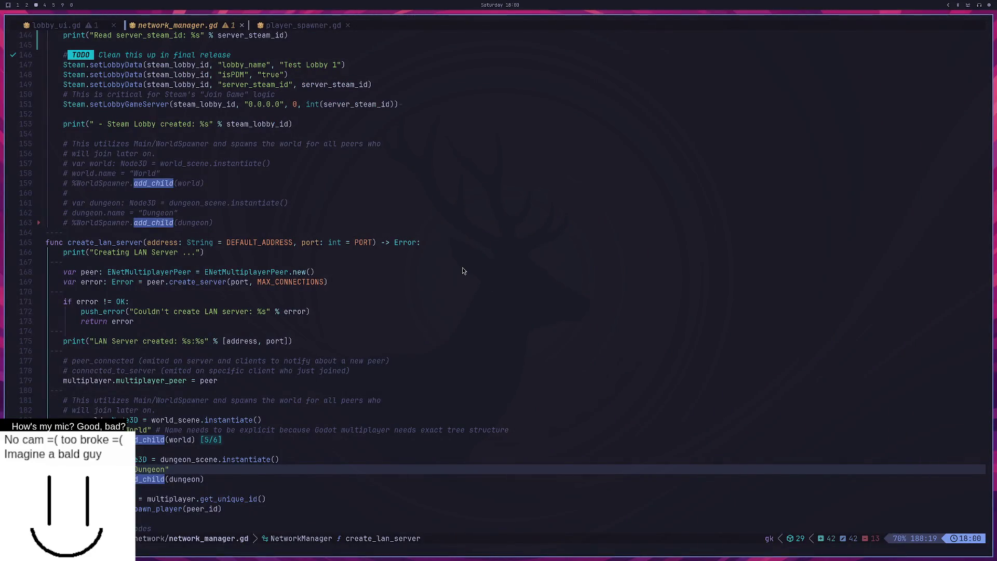
Step: Open lobby_ui.gd and reorder the connect lines so Steam and LAN create/join pairs sit together
key(space)
key(space)
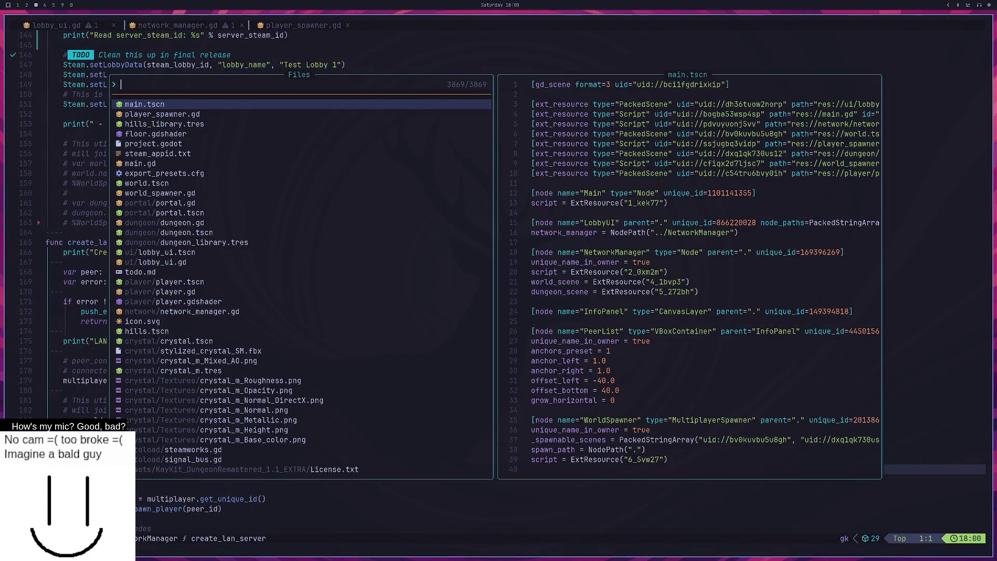
text(lobby)
key(Return)
key(k)
key(k)
key(k)
key(j)
key(j)
key(j)
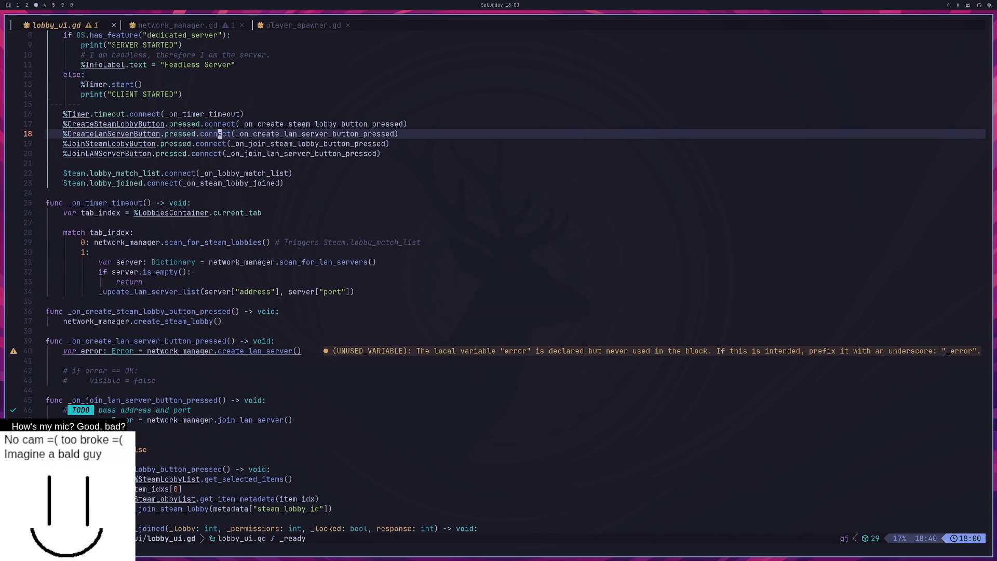
key(j)
key(j)
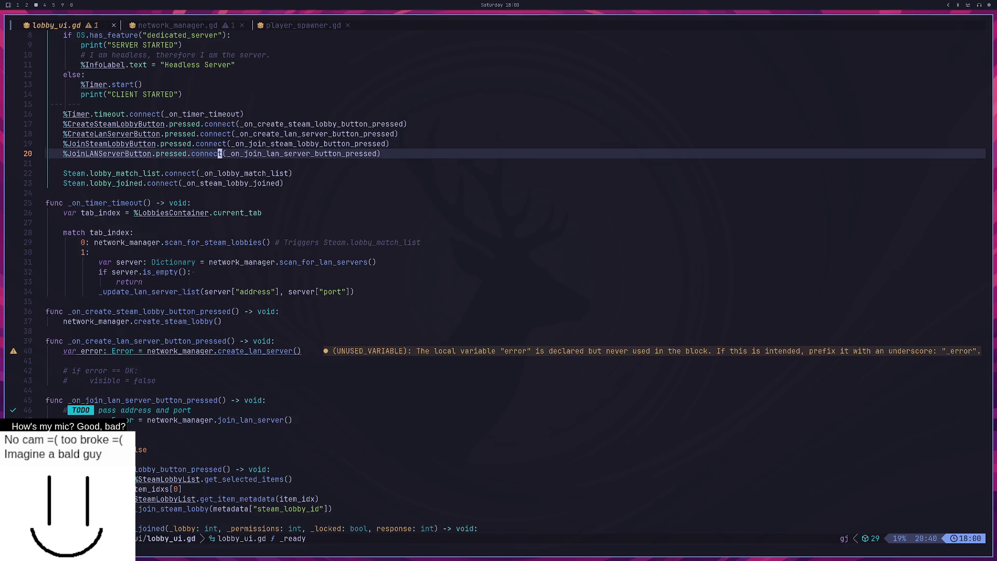
key(d)
key(d)
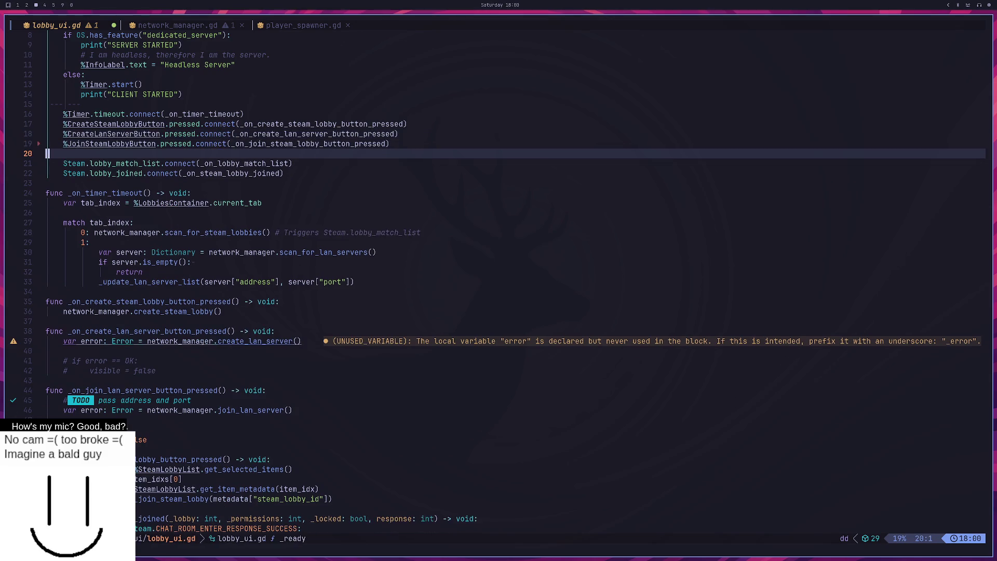
key(k)
key(k)
key(p)
key(k)
key(k)
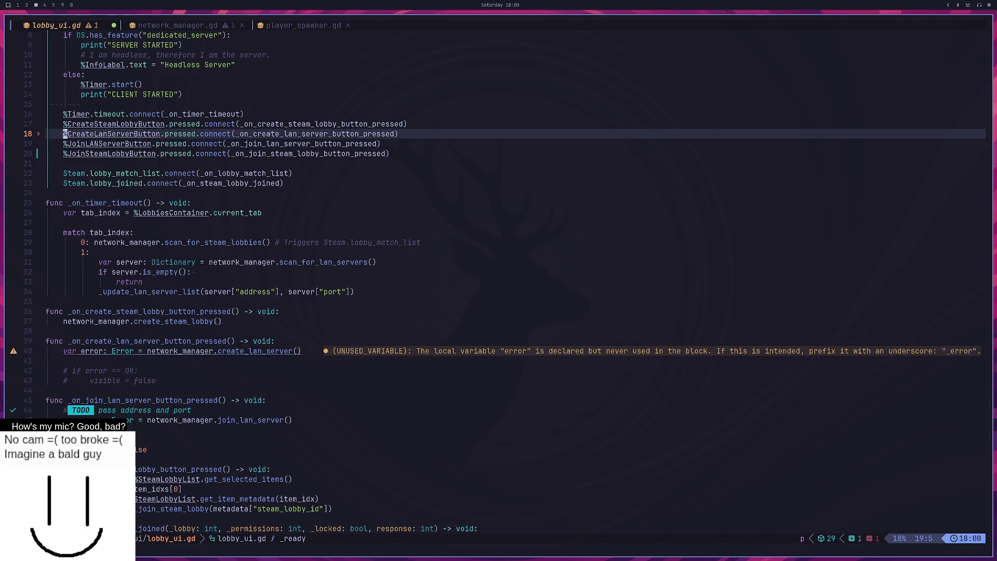
key(k)
key(j)
key(j)
key(j)
key(j)
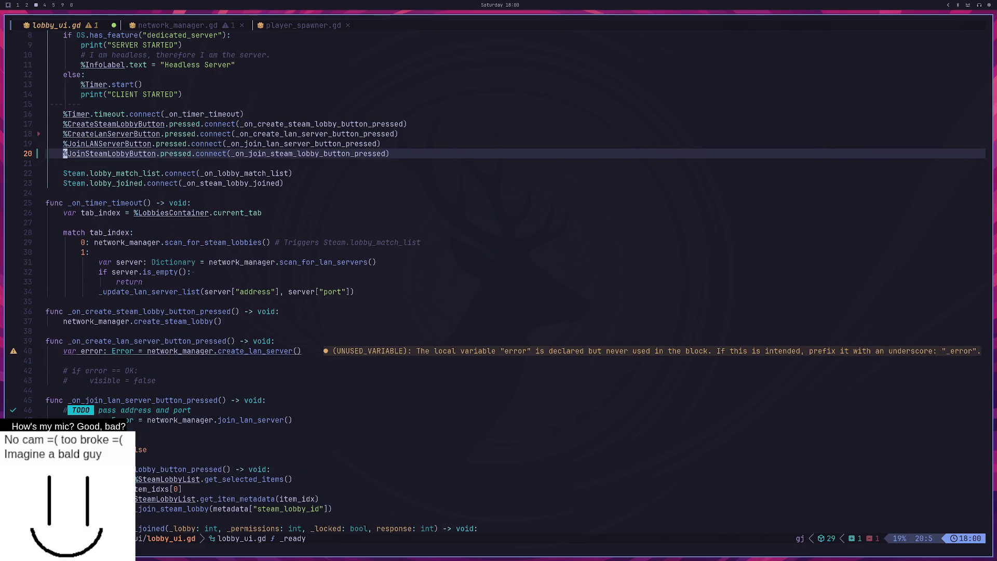
key(d)
key(d)
key(k)
key(k)
key(k)
Step: Add blank spacer lines between the Timer, Steam and LAN connections, delete the stray %, and save
text(p)
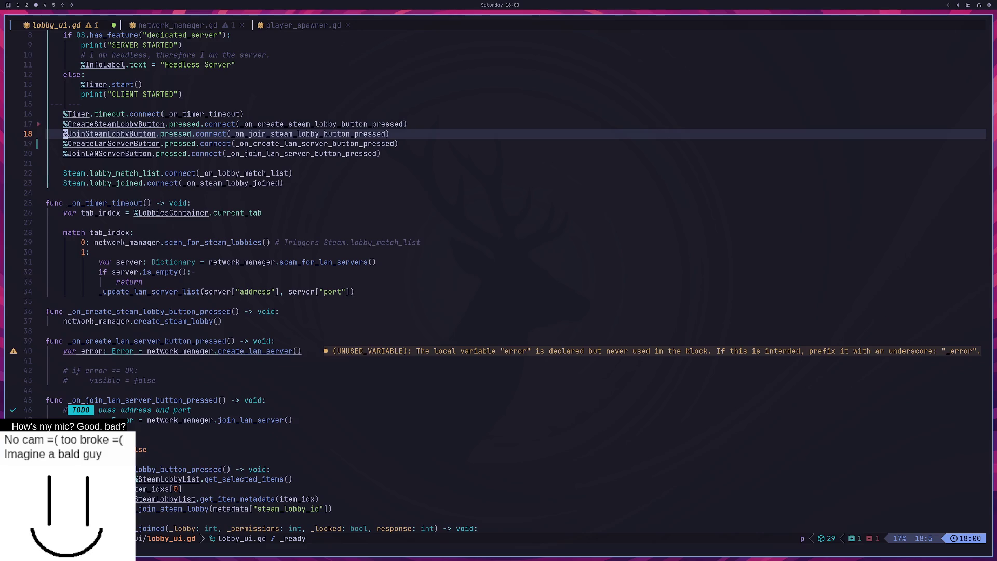
text(o%)
key(Escape)
key(k)
key(k)
key(k)
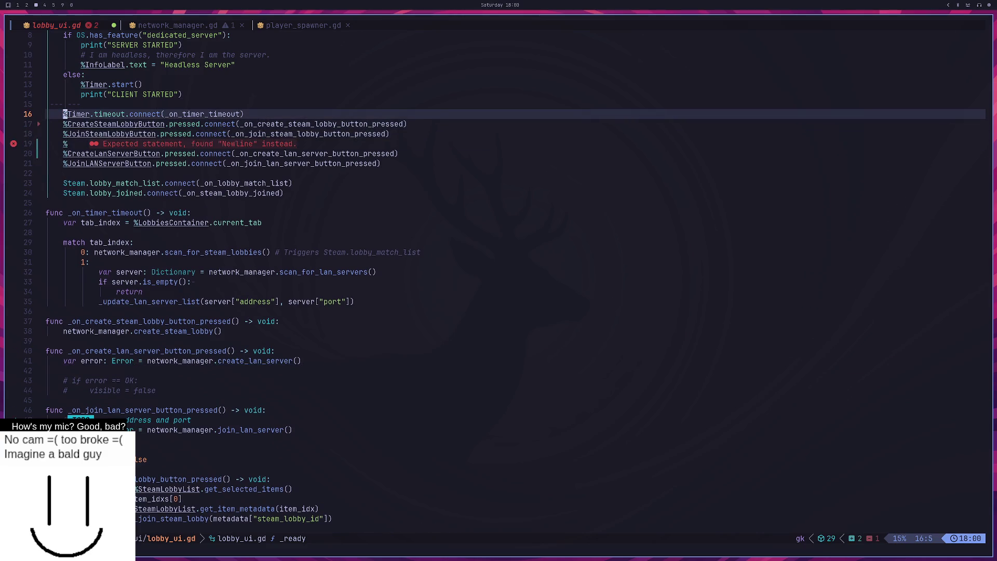
text(o%)
key(Escape)
key(x)
key(j)
key(j)
key(j)
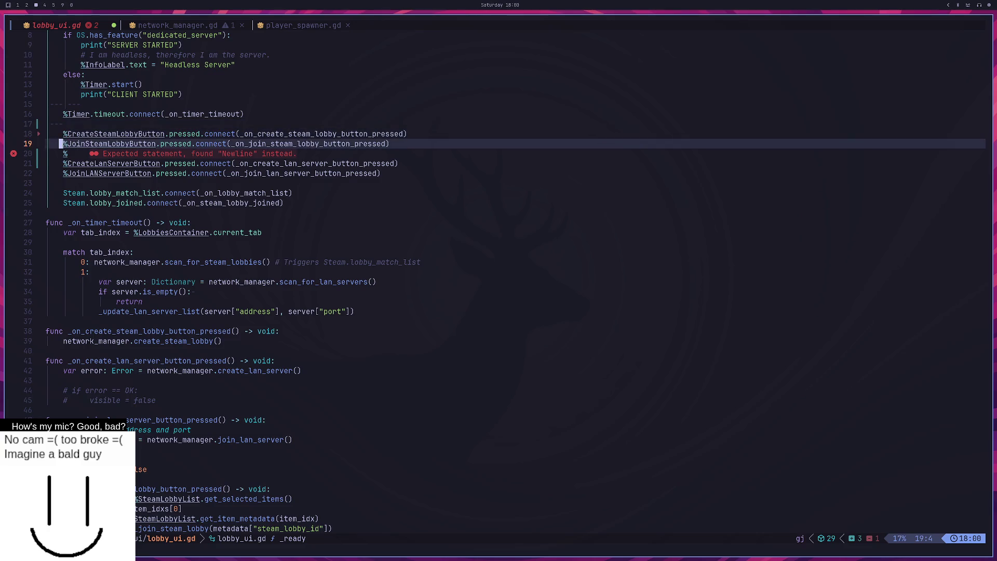
text(x:w)
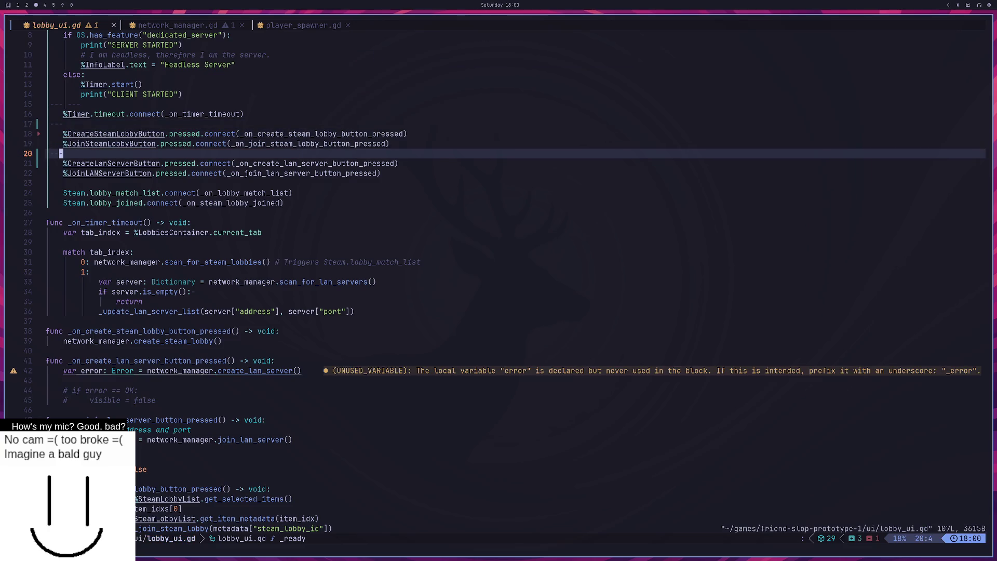
key(Return)
Step: Move the cursor onto the _on_create_lan_server_button_pressed handler name on line 21
key(j)
key(l)
key(w)
key(w)
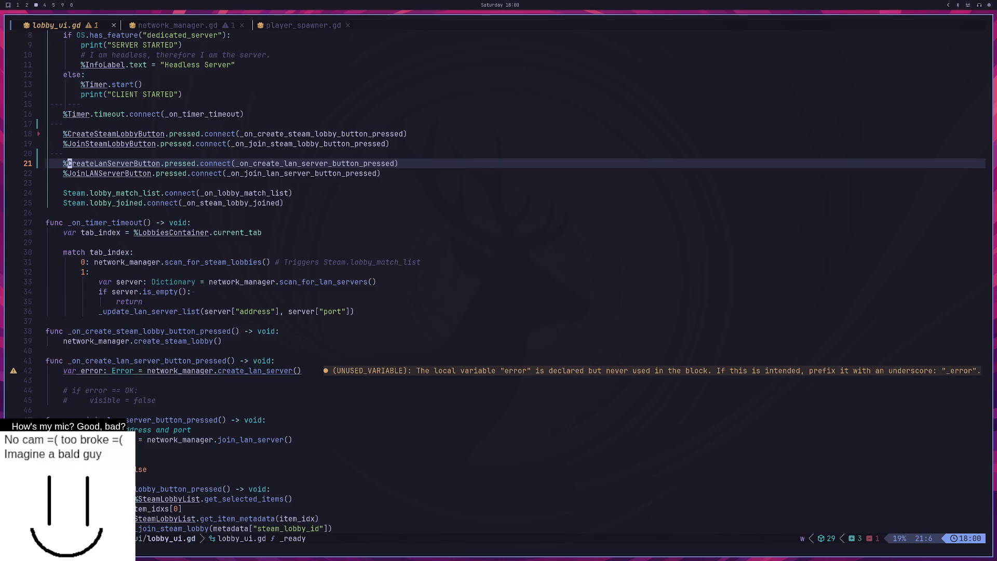
key(w)
key(w)
key(w)
key(g)
key(d)
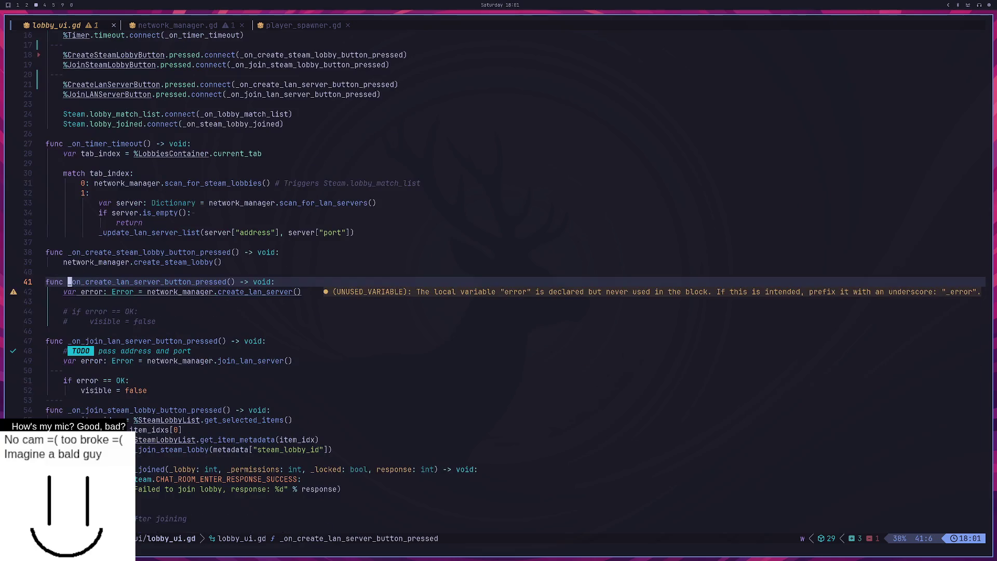
key(j)
key(j)
key(j)
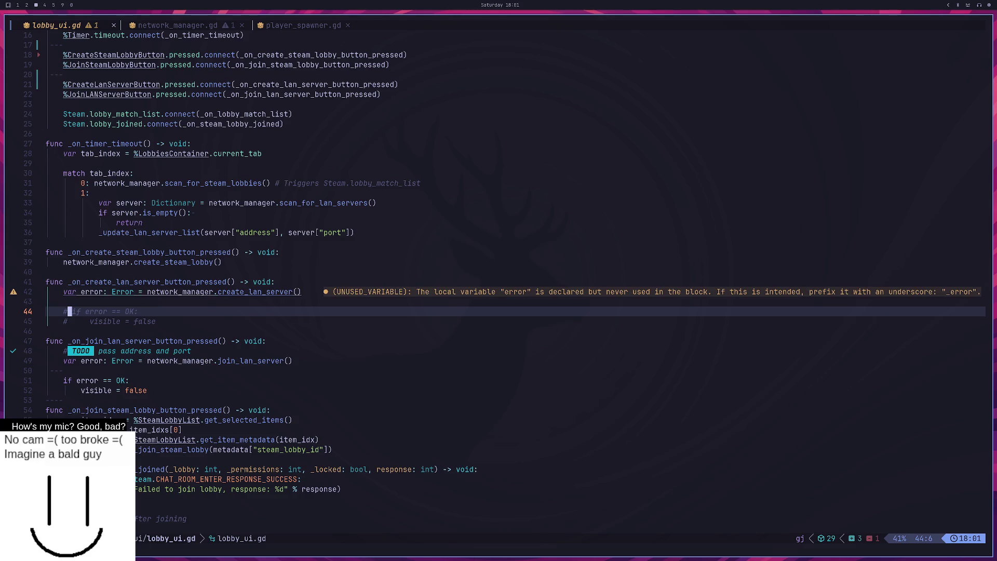
key(k)
key(k)
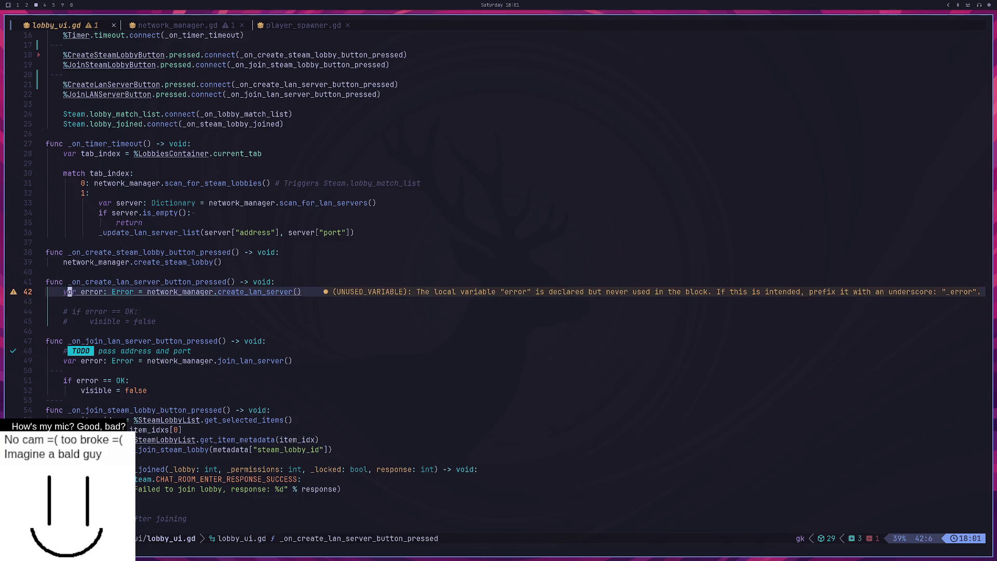
key(j)
key(j)
key(j)
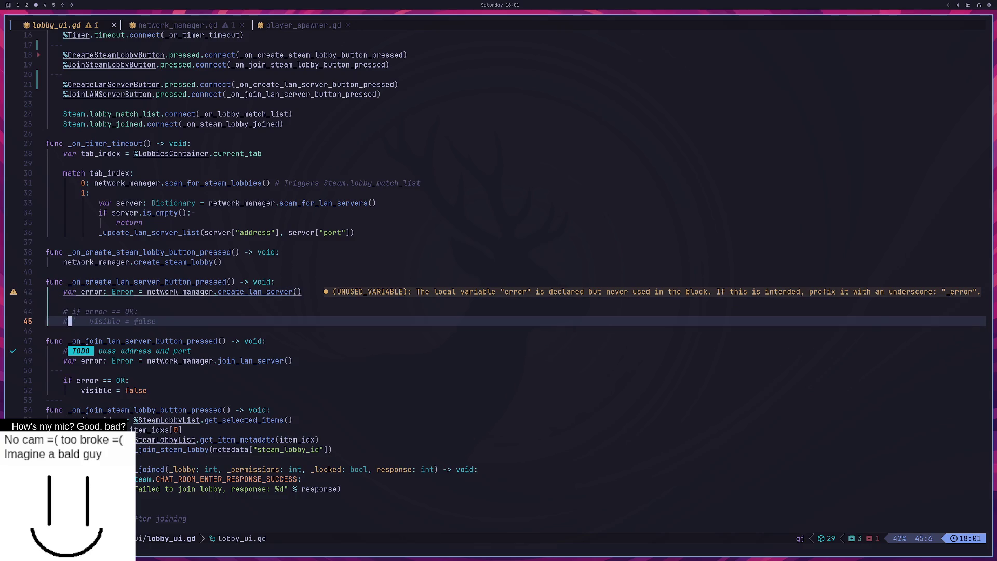
key(k)
key(k)
key(k)
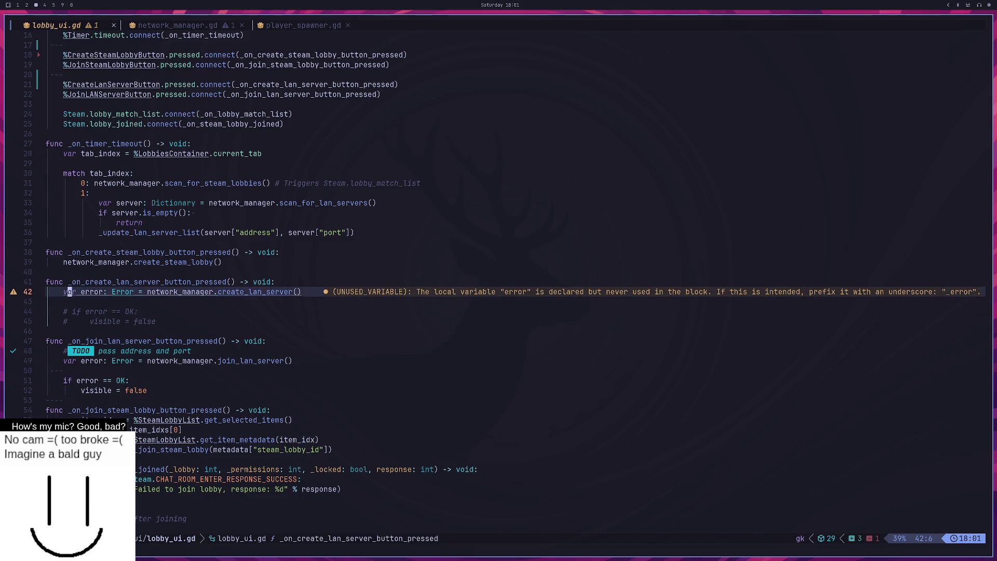
key(w)
key(w)
key(w)
key(h)
Step: Jump to create_lan_server's definition and read through its LAN server setup to the function's end
key(g)
key(d)
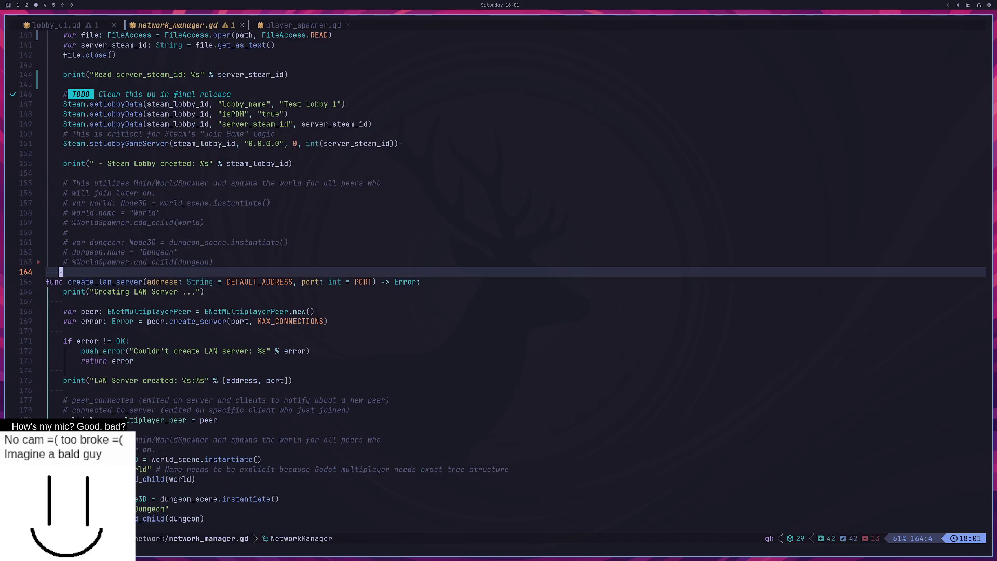
key(g)
key(j)
key(g)
key(j)
key(g)
key(j)
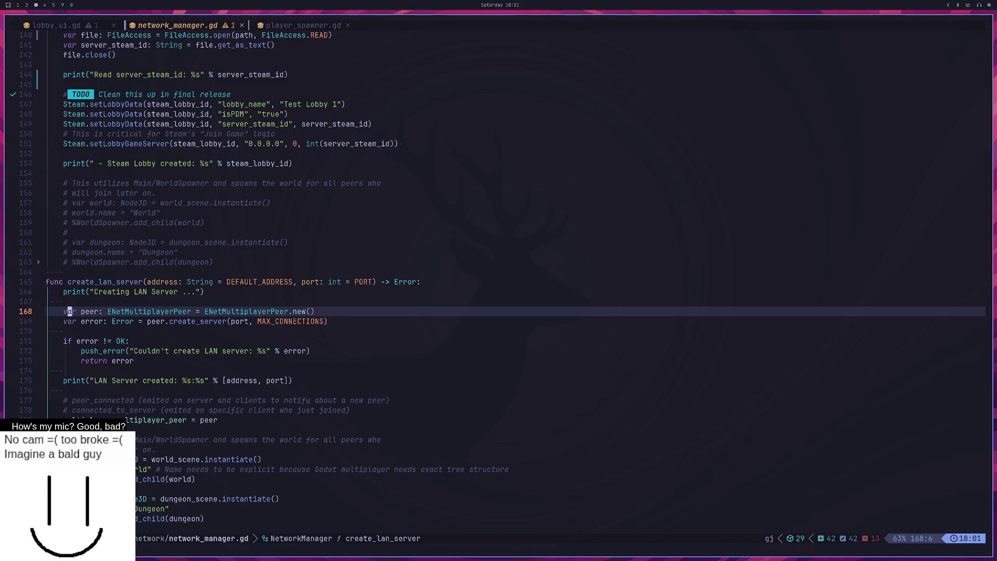
key(g)
key(j)
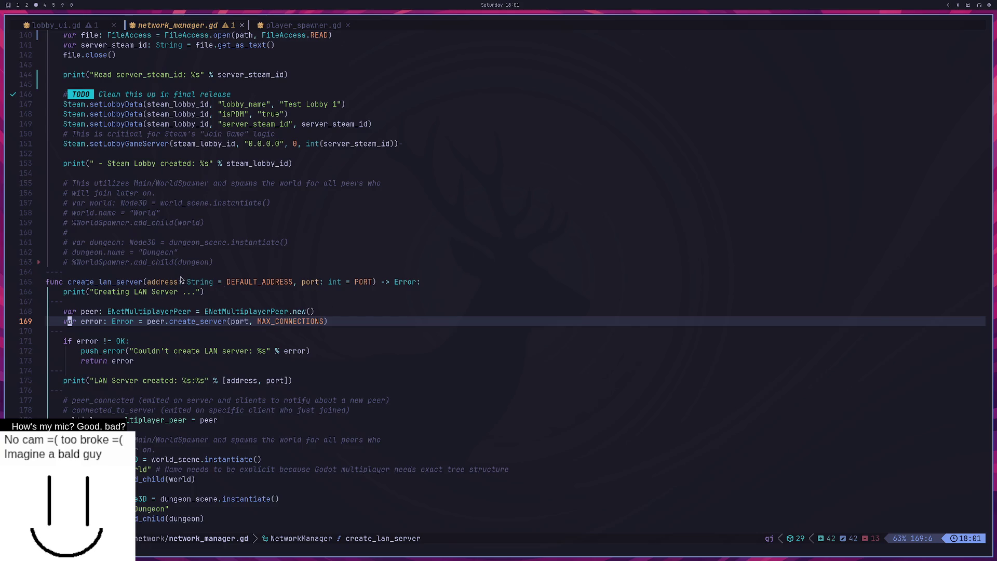
key(j)
key(j)
key(j)
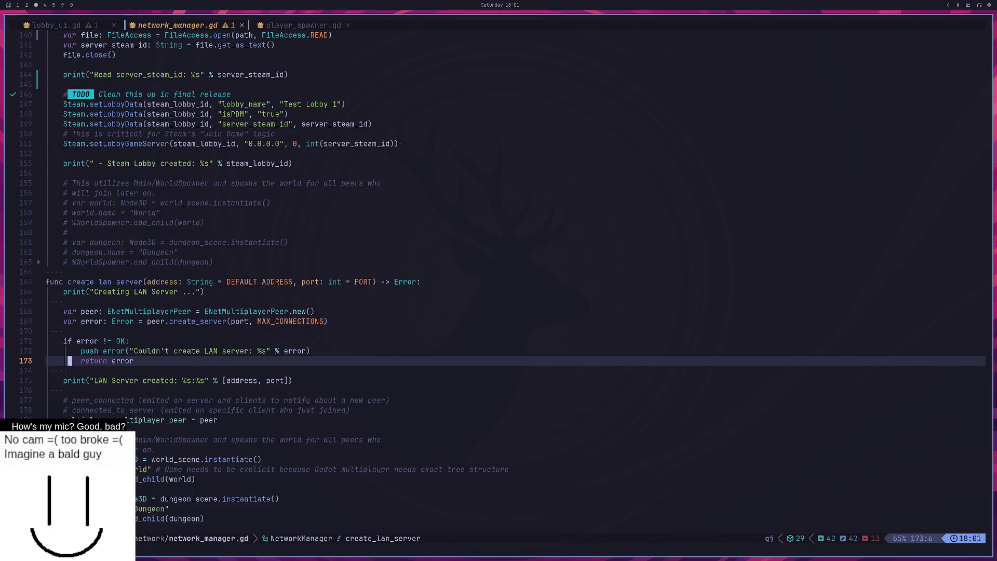
key(j)
key(j)
key(j)
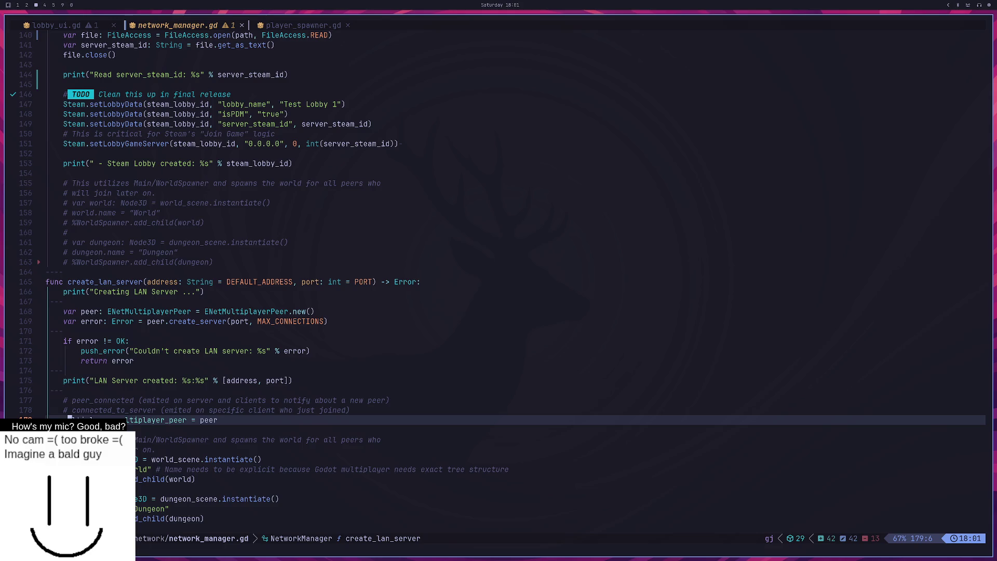
key(k)
key(j)
key(k)
key(j)
key(k)
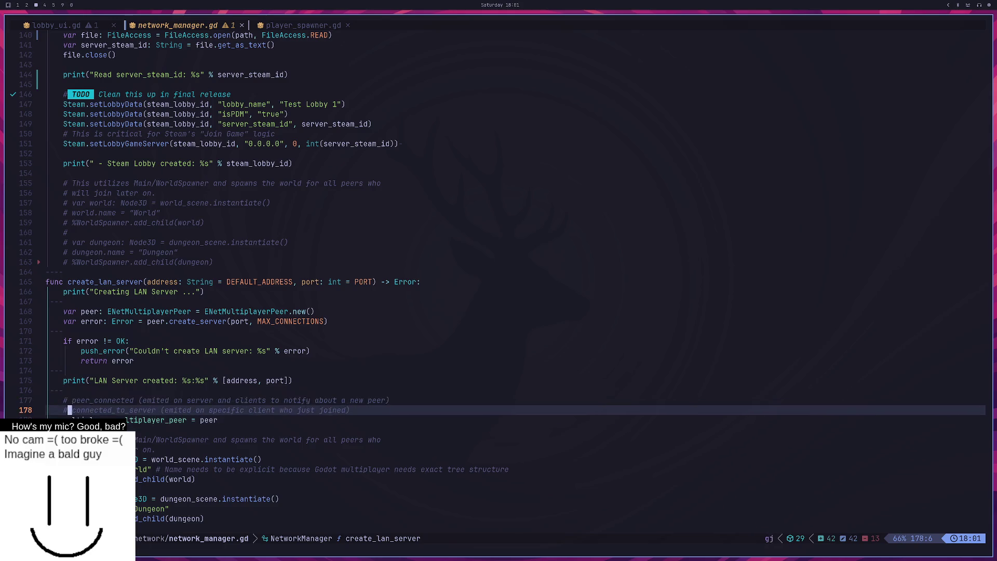
key(j)
key(j)
key(j)
key(j)
key(j)
key(j)
key(j)
key(j)
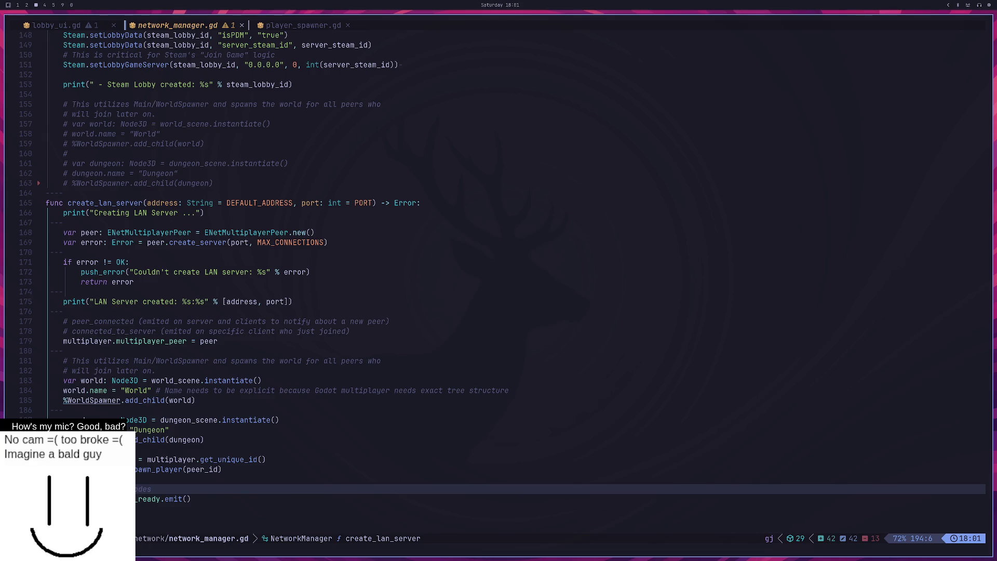
key(j)
key(j)
key(k)
key(k)
key(k)
key(k)
key(k)
Step: Comment out the get_unique_id and spawn_player lines (191–192) and save network_manager.gd
key(shift+v)
key(j)
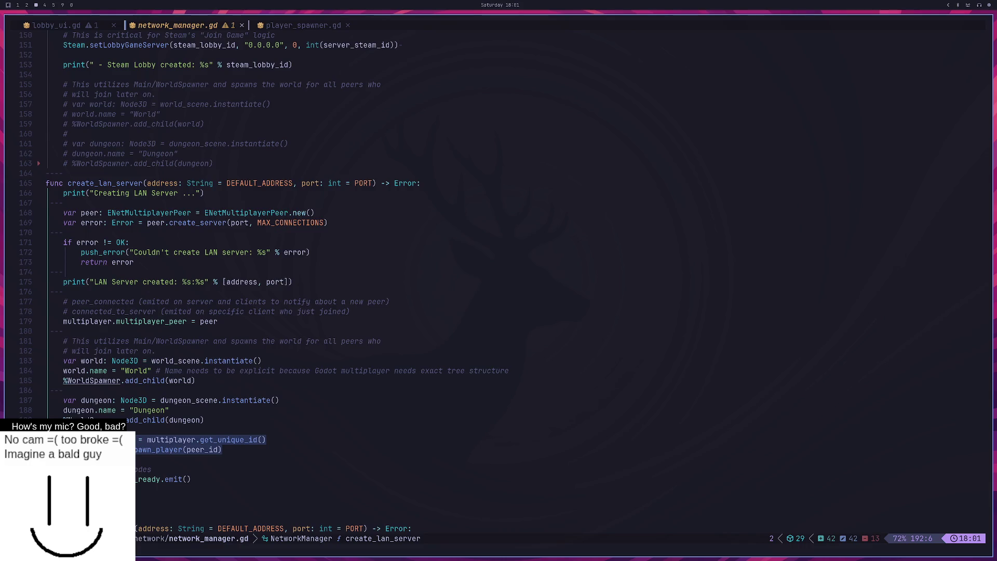
key(g)
key(c)
key(ctrl+s)
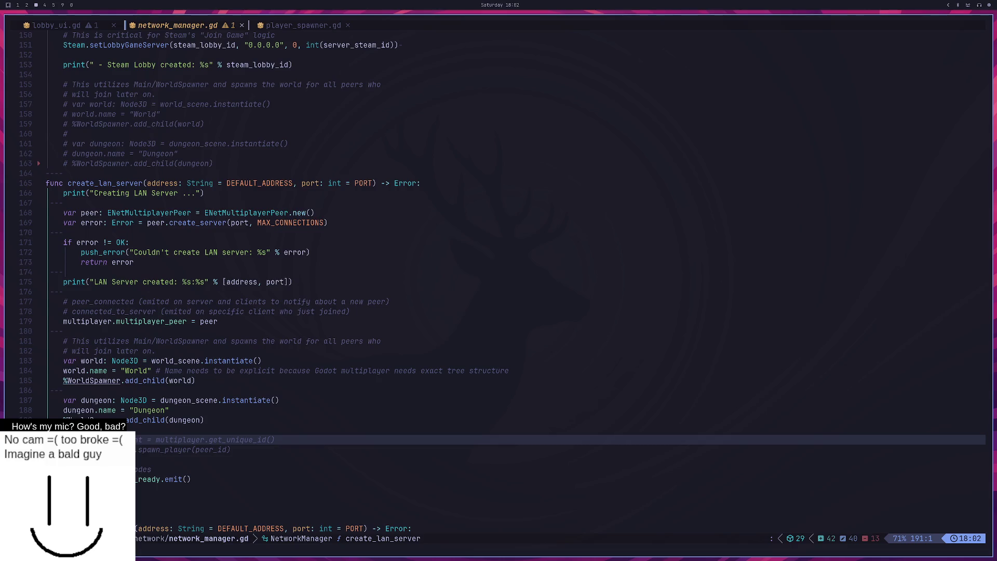
Step: Delete the leftover line after the levels_ready emit and save with :w
key(j)
key(j)
key(j)
key(w)
key(w)
key(w)
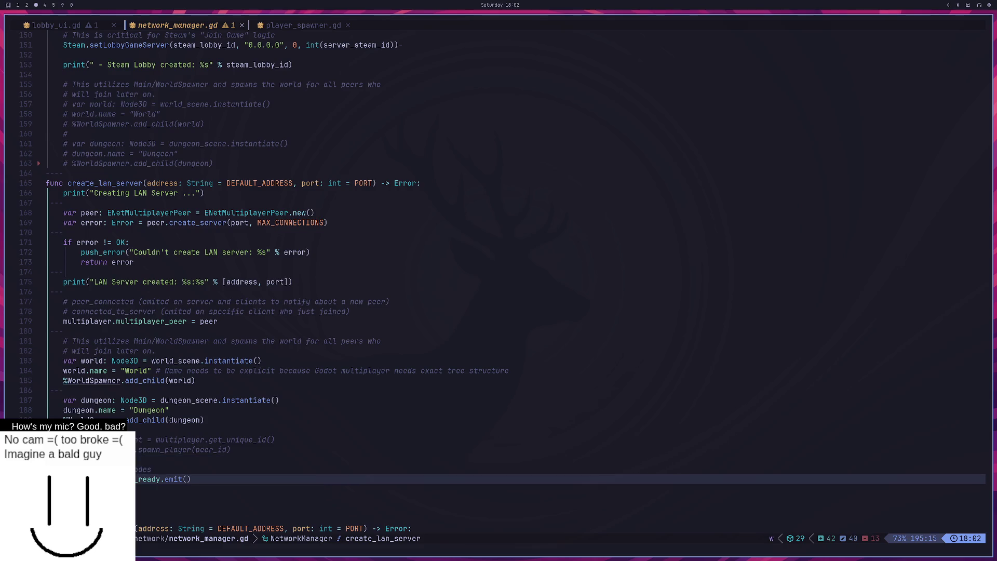
key(j)
key(j)
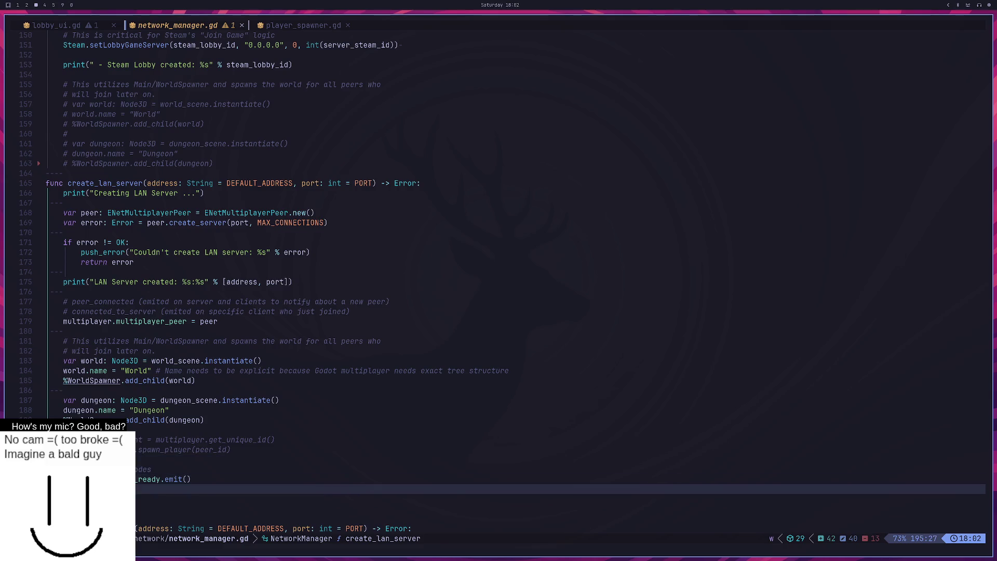
key(d)
key(d)
text(:w)
key(Return)
key(k)
Step: Start a project-wide grep for peer_connected
key(k)
key(k)
key(k)
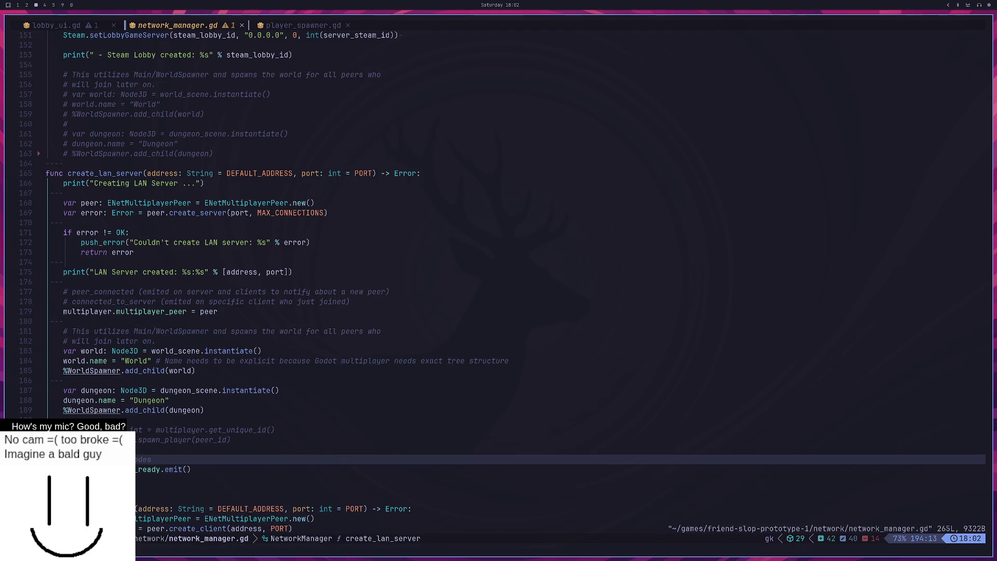
key(k)
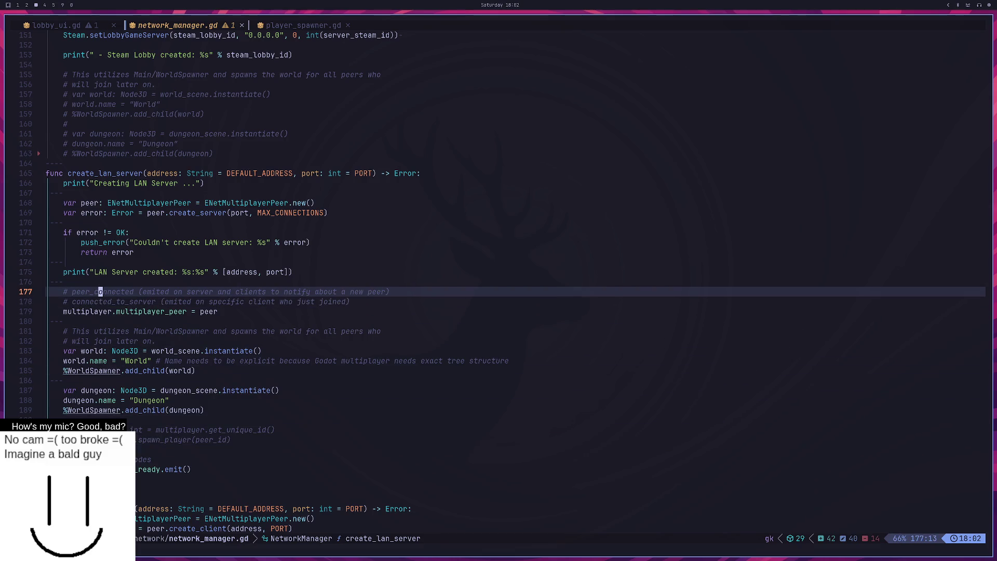
key(space)
key(s)
text(g)
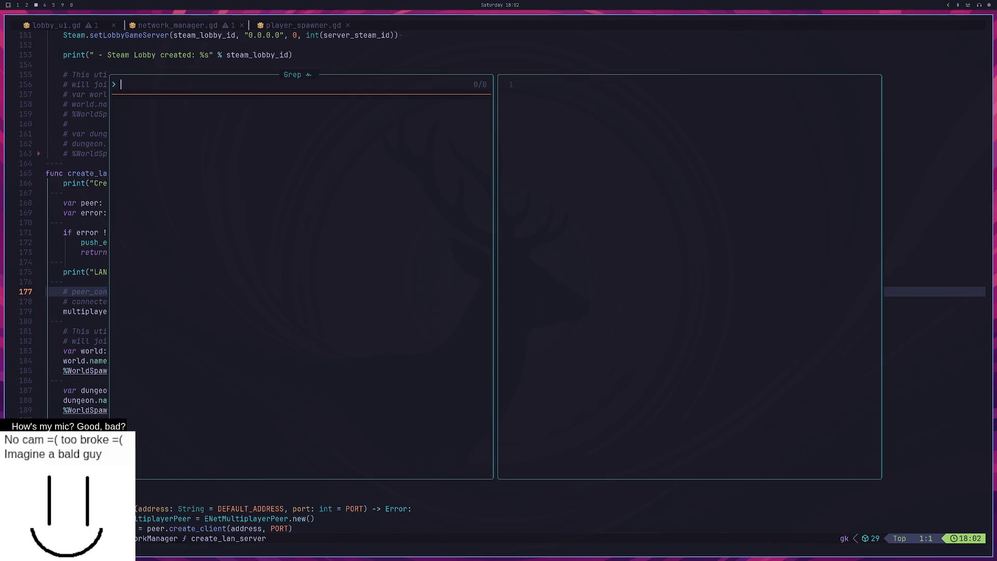
text(peer_)
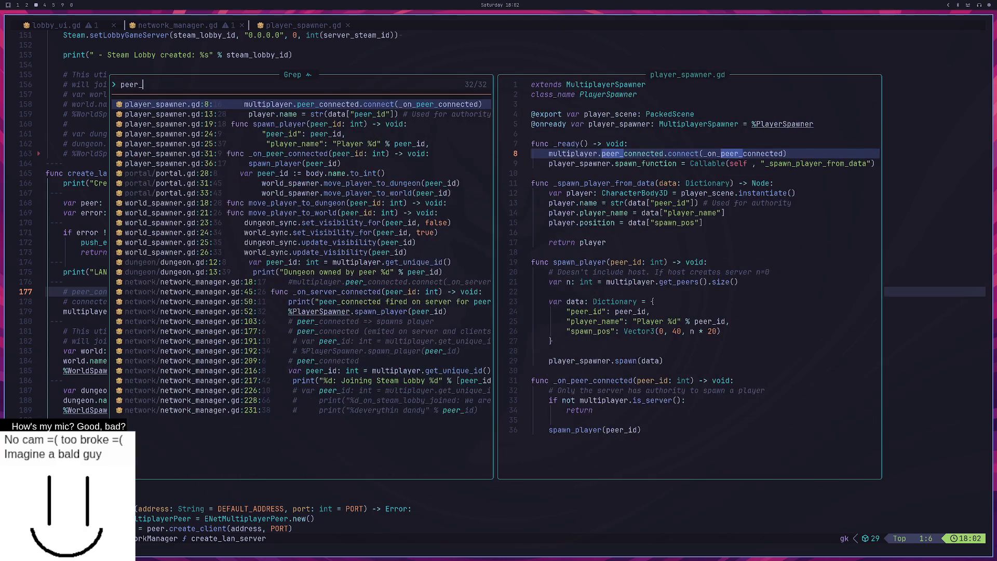
text(connected)
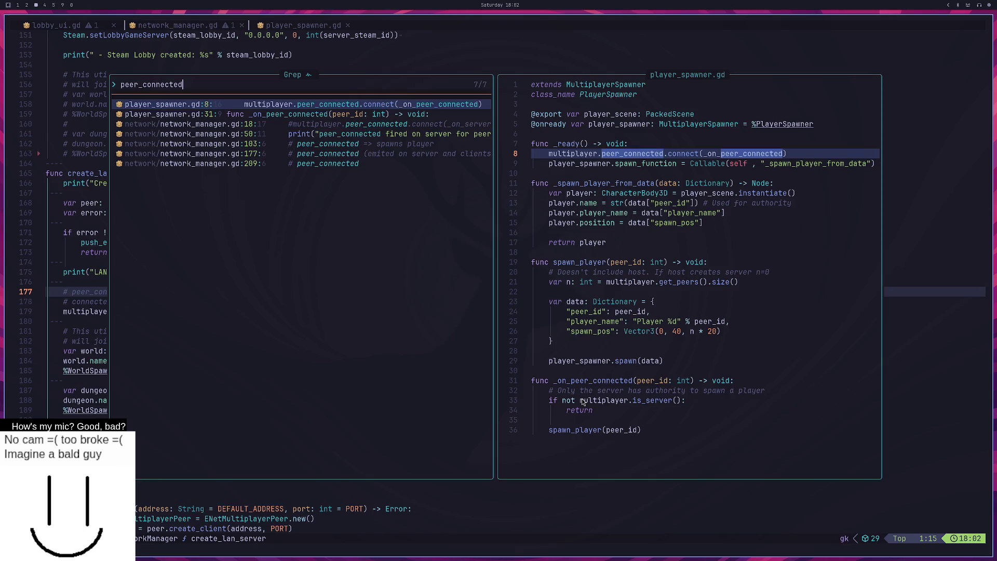
Step: Close the 7-match peer_connected search and select the commented-out player-spawn lines in create_lan_server
key(Escape)
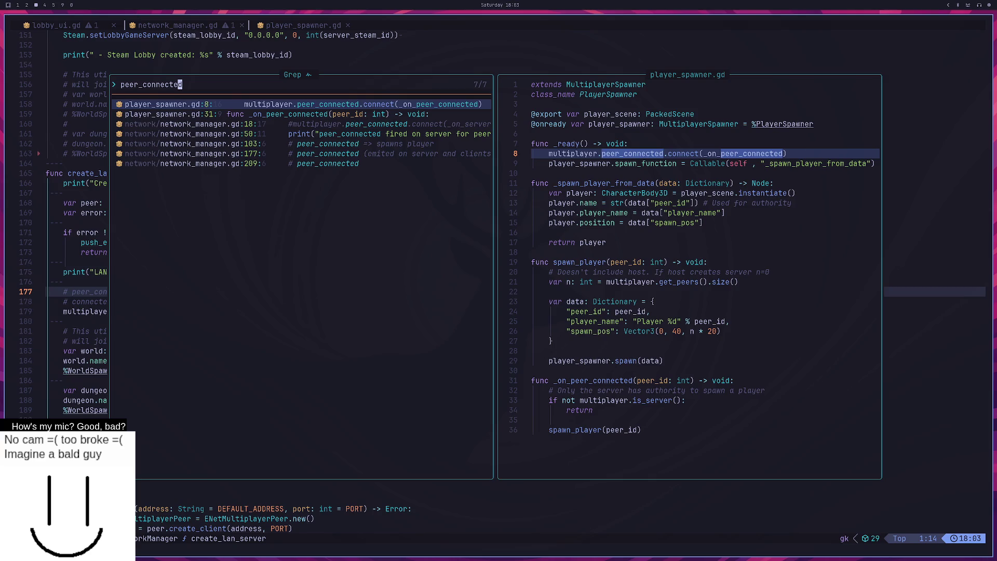
key(j)
key(j)
key(j)
key(Return)
drag(220, 440, 214, 421)
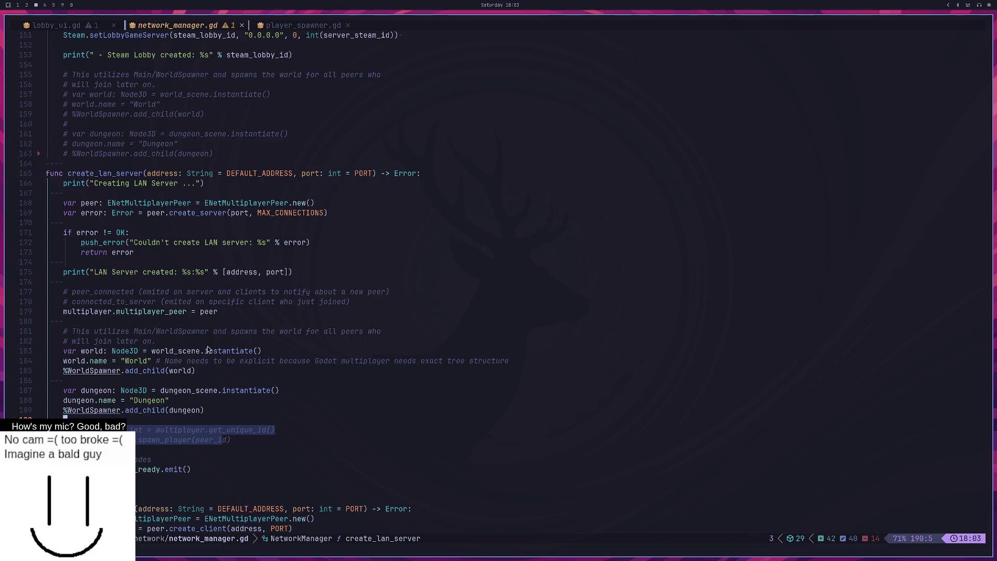
drag(108, 293, 118, 301)
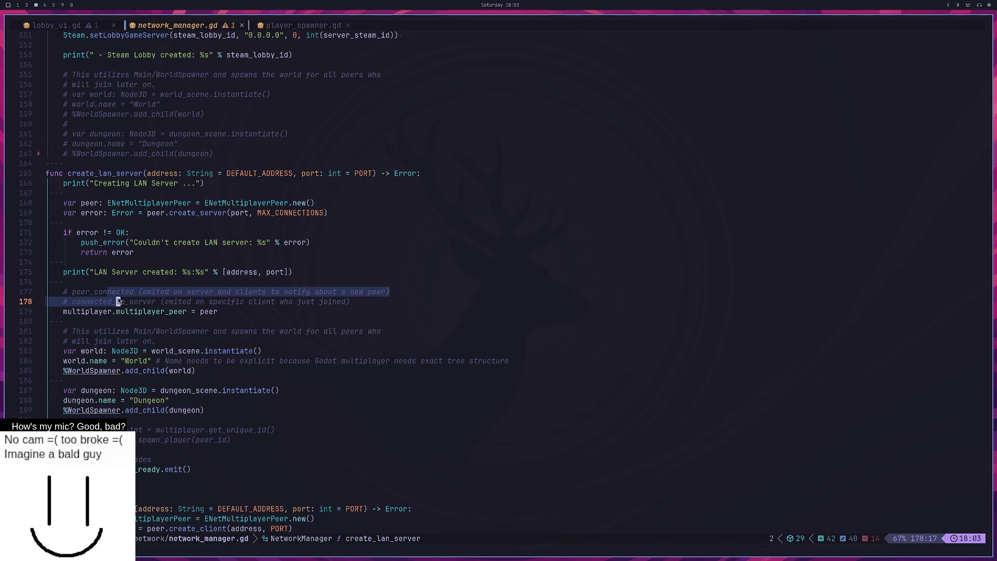
click(126, 301)
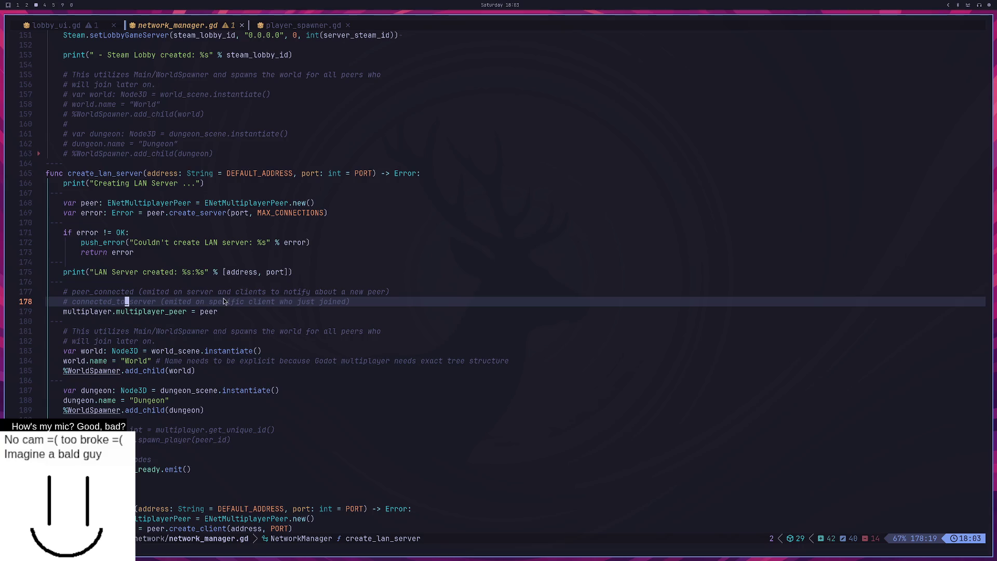
key(space)
text(sg)
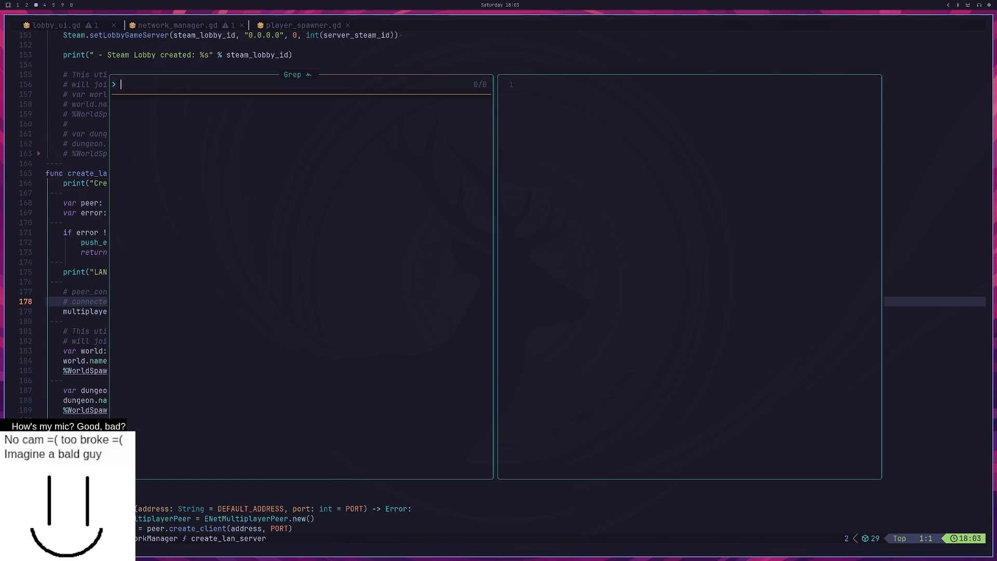
text(connected_to_server)
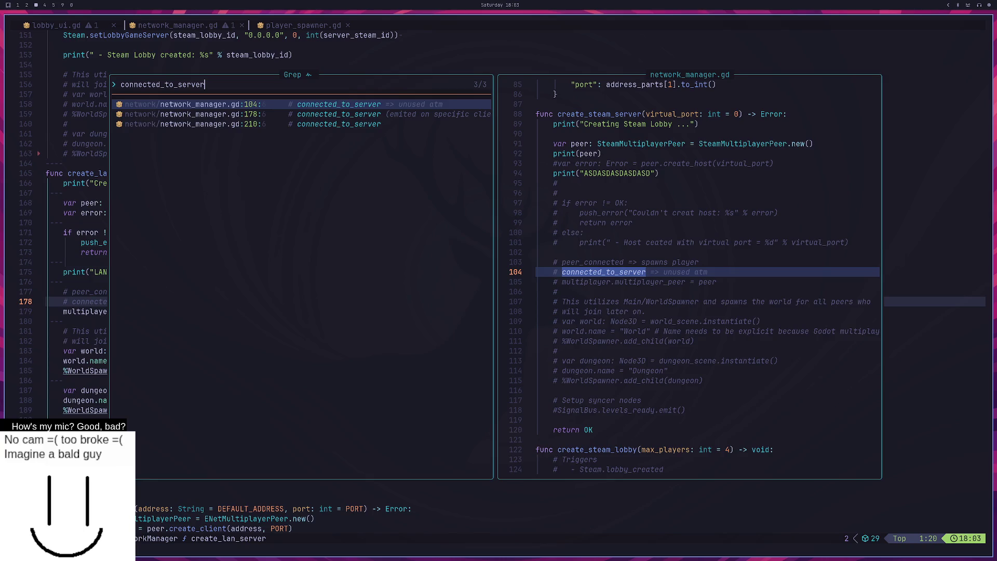
key(Escape)
key(j)
key(j)
key(j)
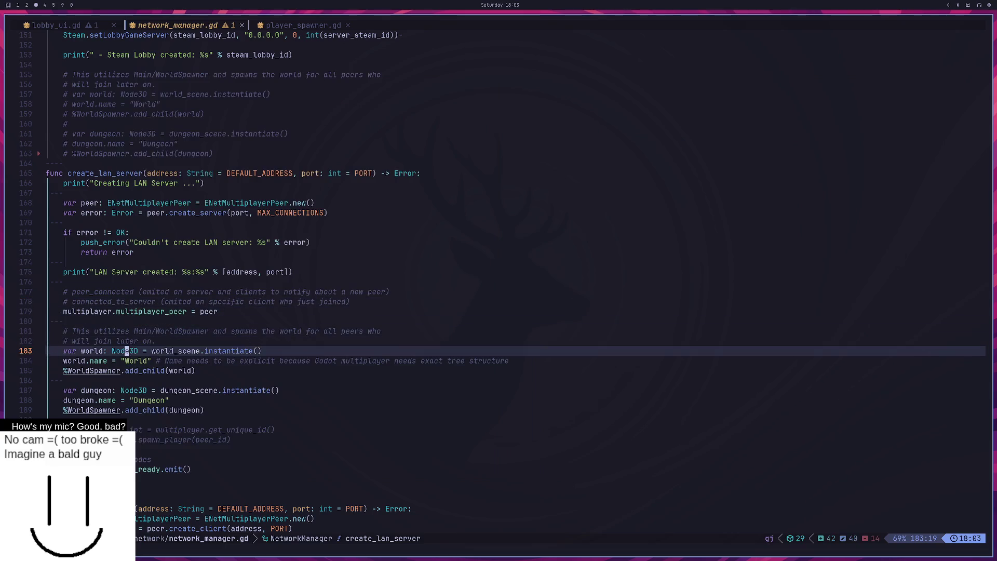
key(j)
key(j)
key(j)
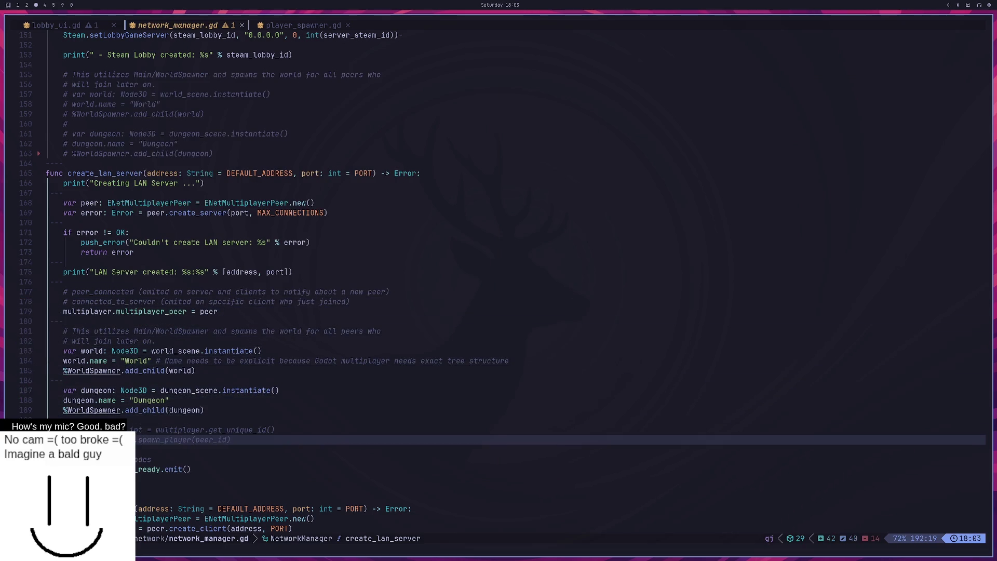
key(j)
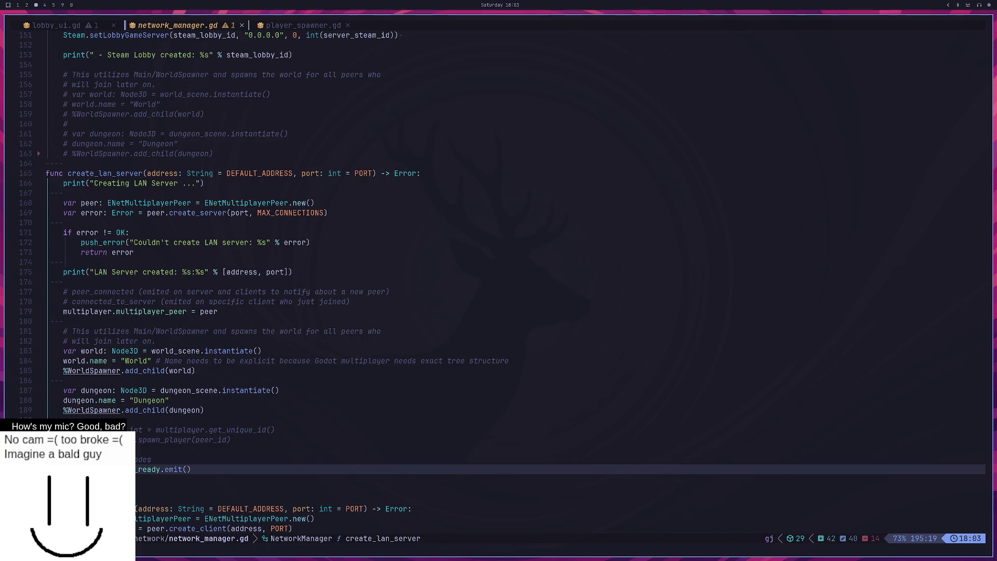
text(:w)
key(Return)
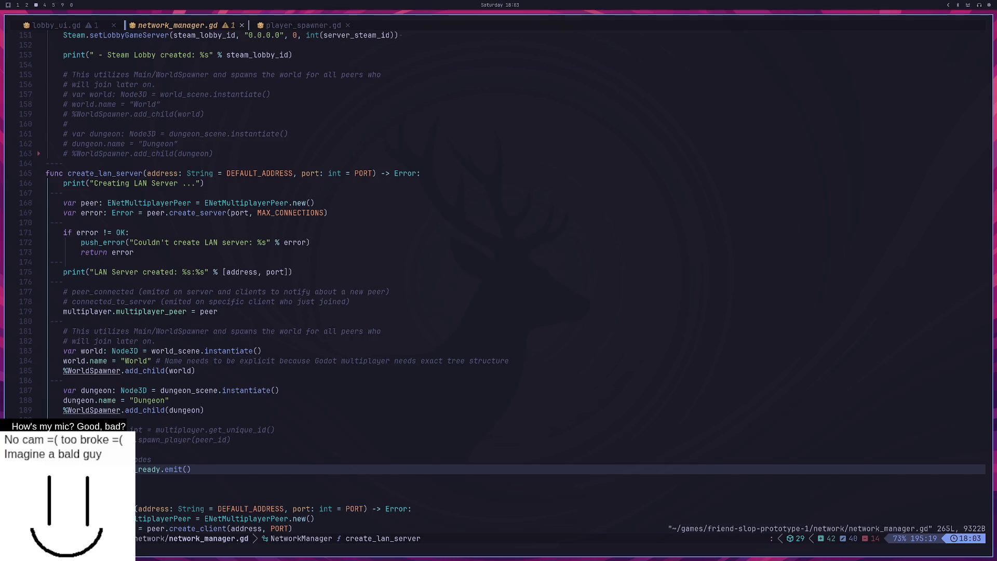
key(super+1)
key(super+2)
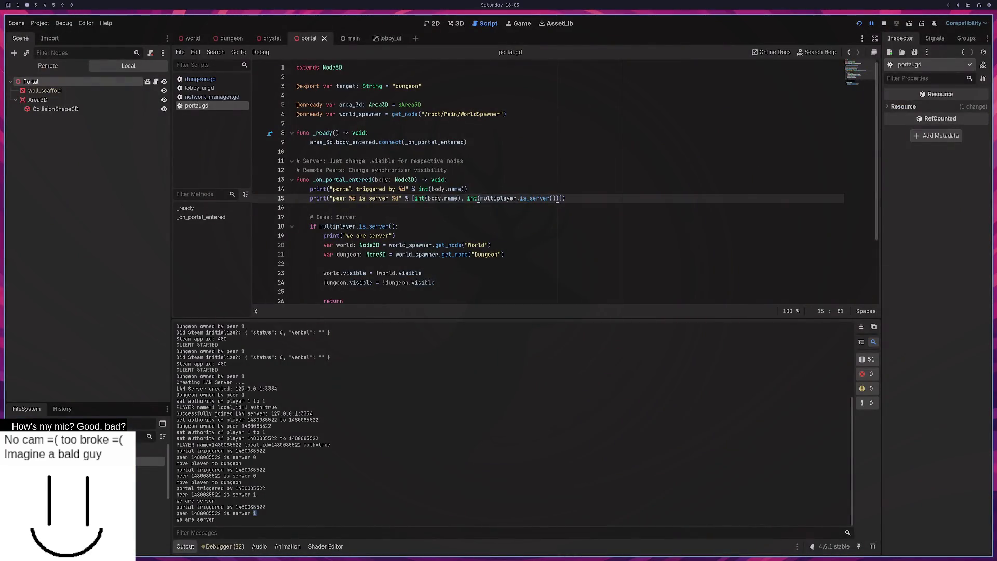
Step: In lobby_ui.gd, review the Steam signal connections and the join LAN server handler's error check
key(super+3)
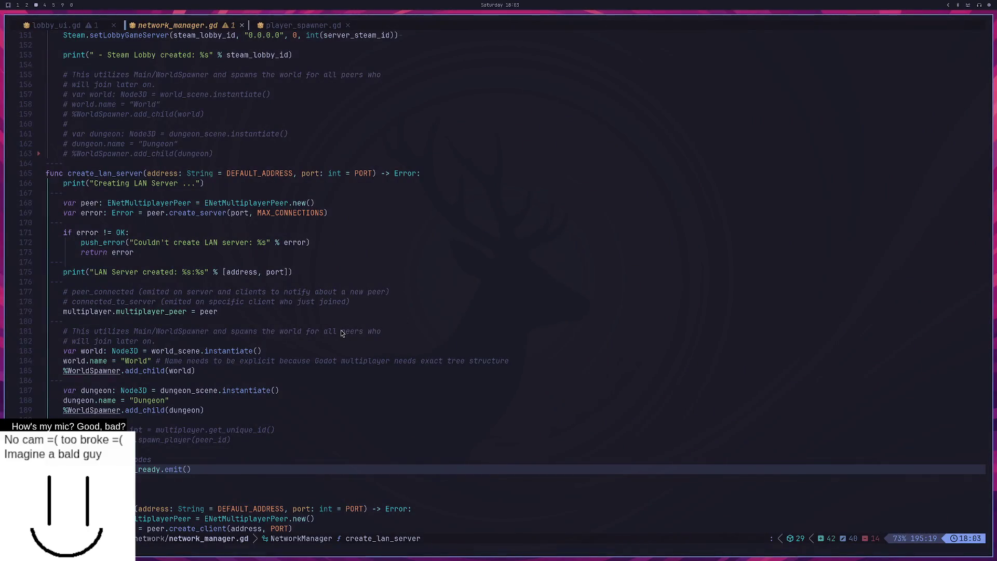
click(73, 28)
scroll(207, 223, up, 5)
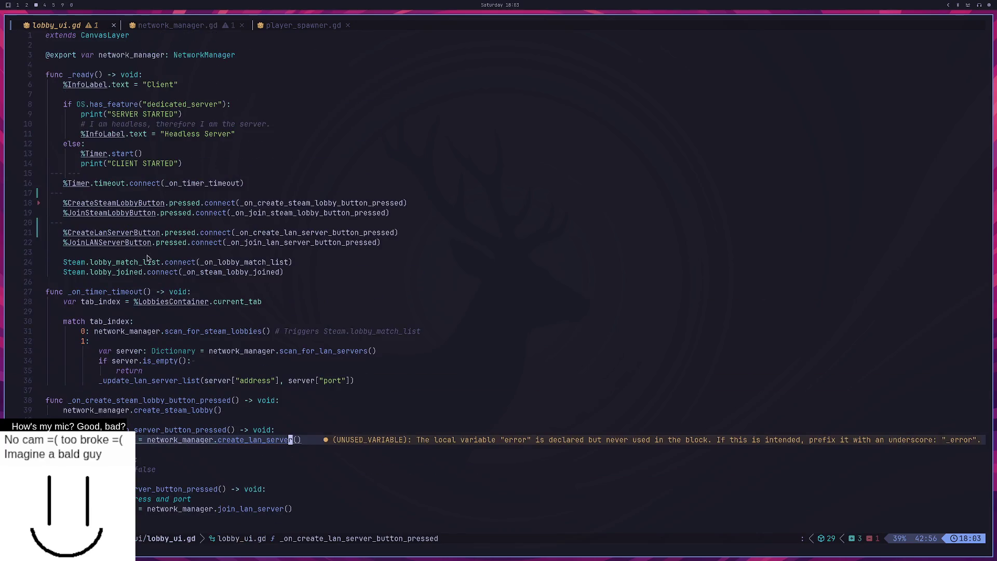
click(100, 270)
drag(98, 266, 140, 265)
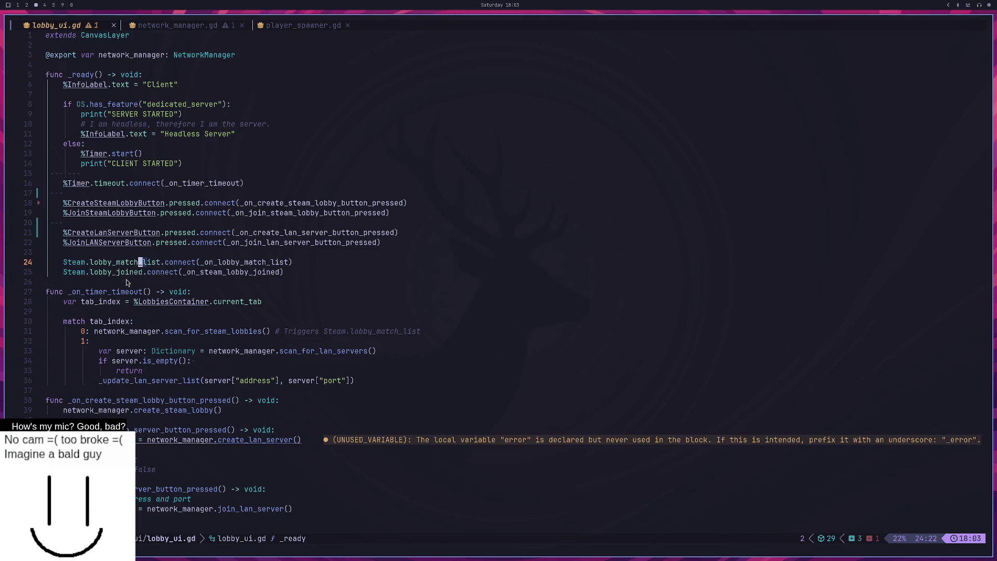
click(128, 282)
scroll(128, 282, down, 9)
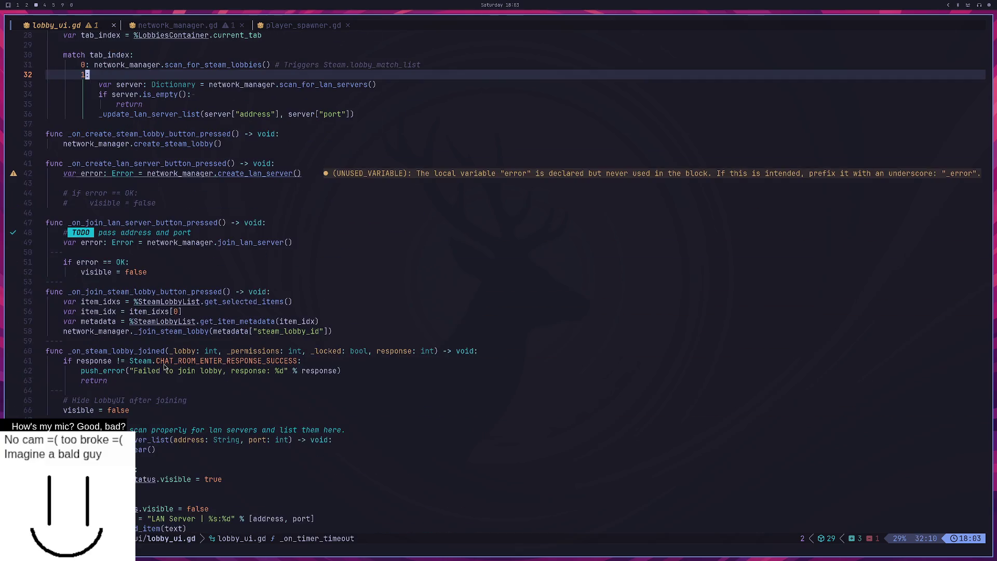
mouse_move(134, 278)
mouse_down()
mouse_move(128, 264)
mouse_move(102, 257)
mouse_up()
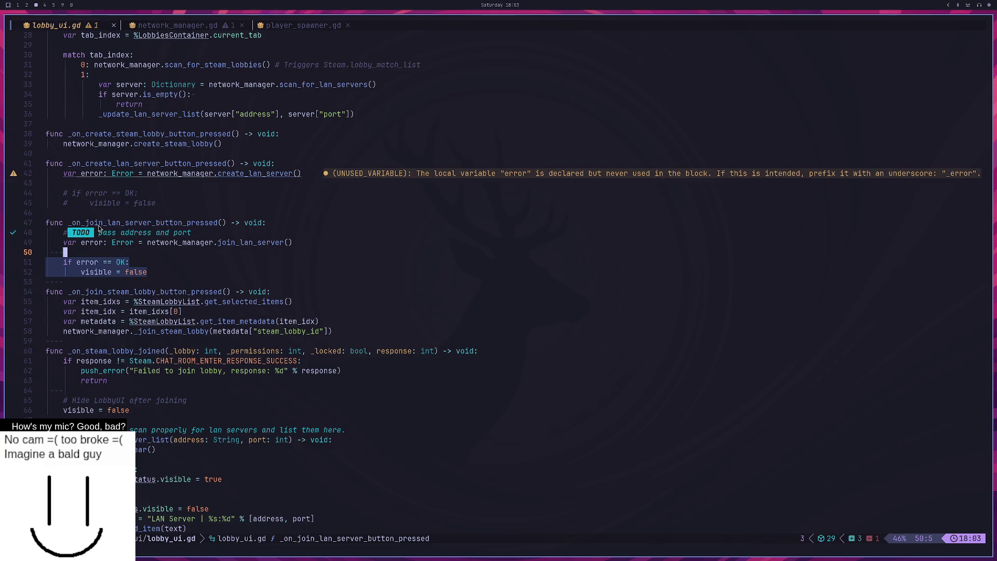
drag(134, 223, 81, 223)
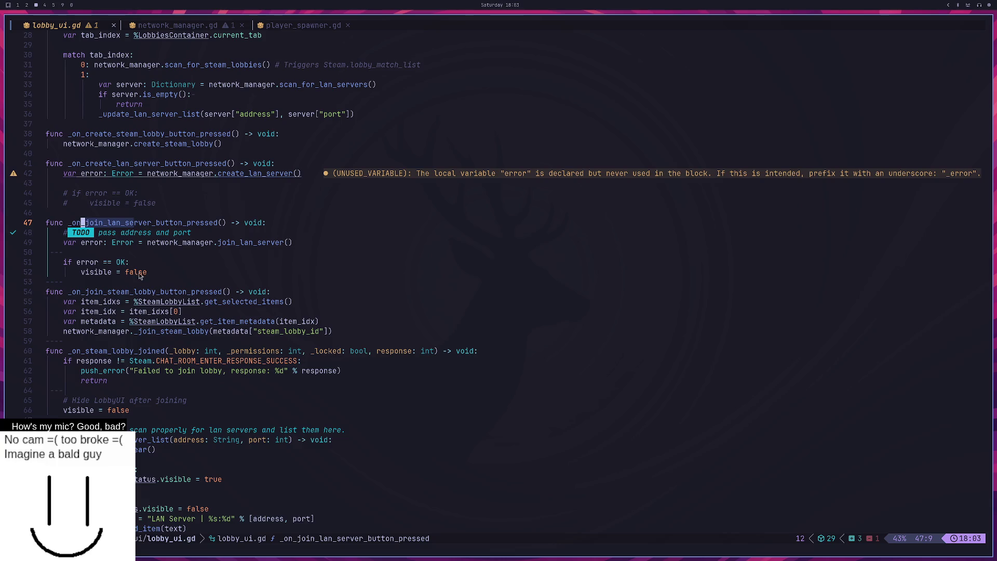
click(139, 275)
key(Up)
scroll(134, 280, up, 6)
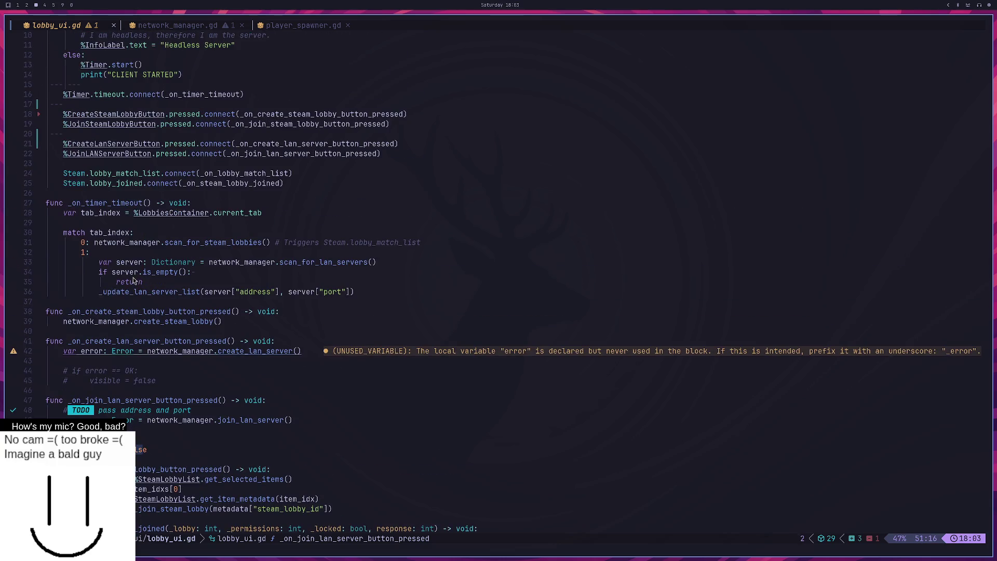
Step: Uncomment the 'if error == OK' lines 44–45 in the create handler and save lobby_ui.gd
drag(134, 381, 130, 371)
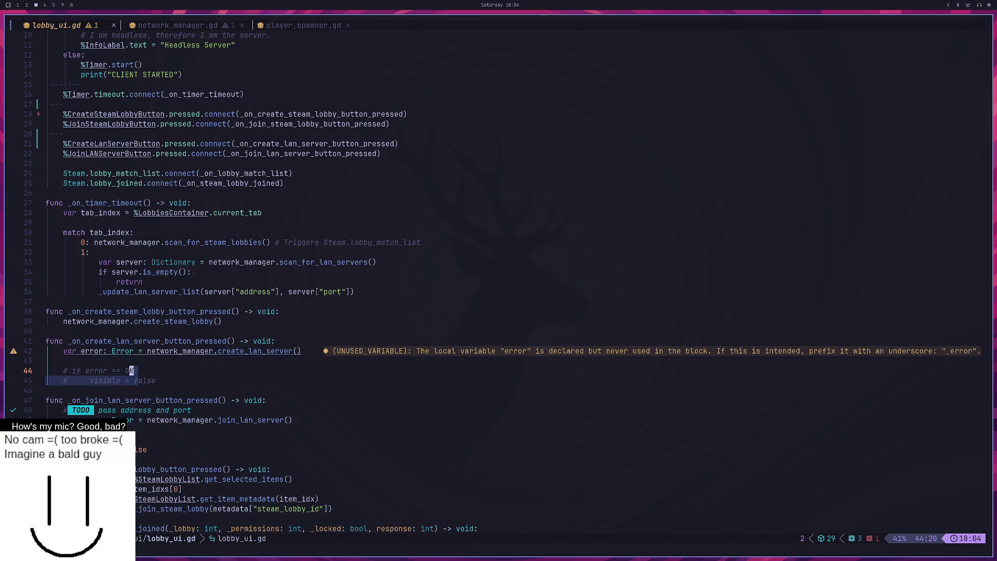
text(gc)
text(:w)
key(Return)
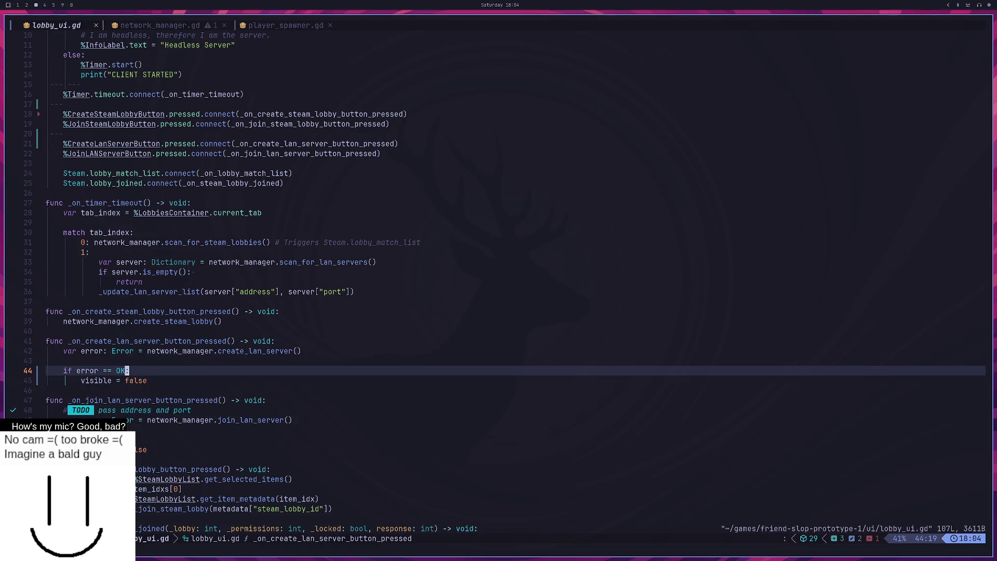
key(super+1)
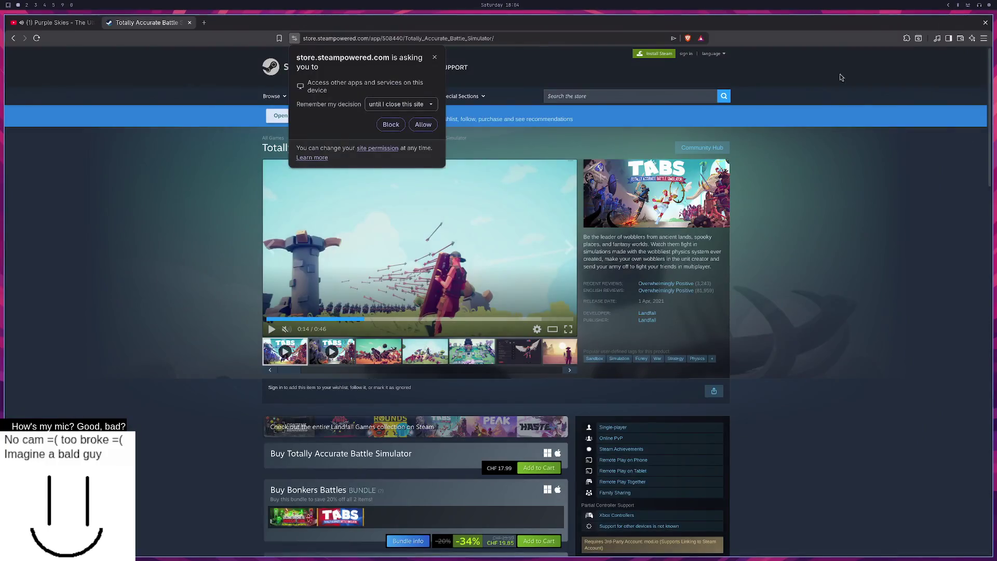
Step: Stop the running game and relaunch it as several test instances
key(super+2)
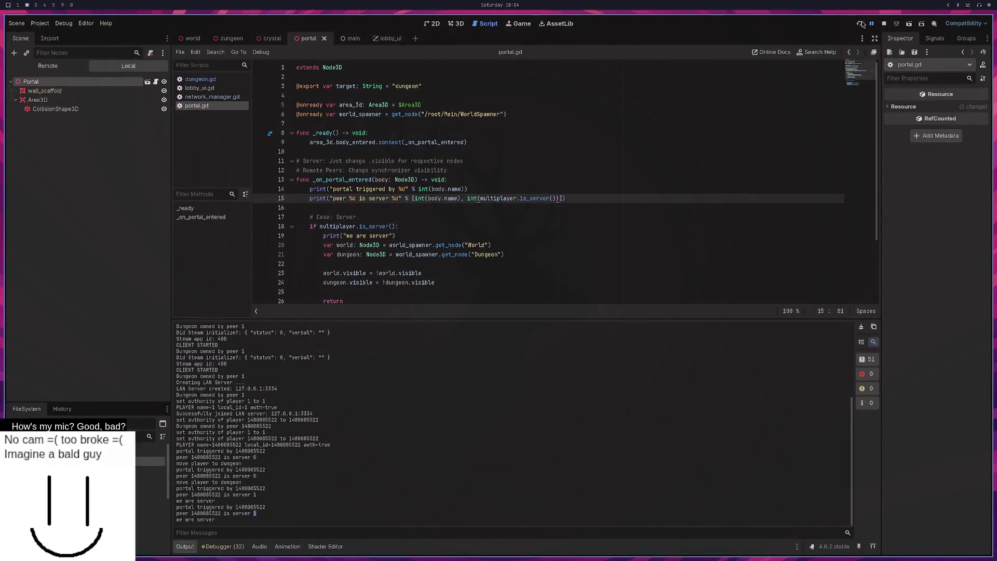
click(859, 23)
click(858, 29)
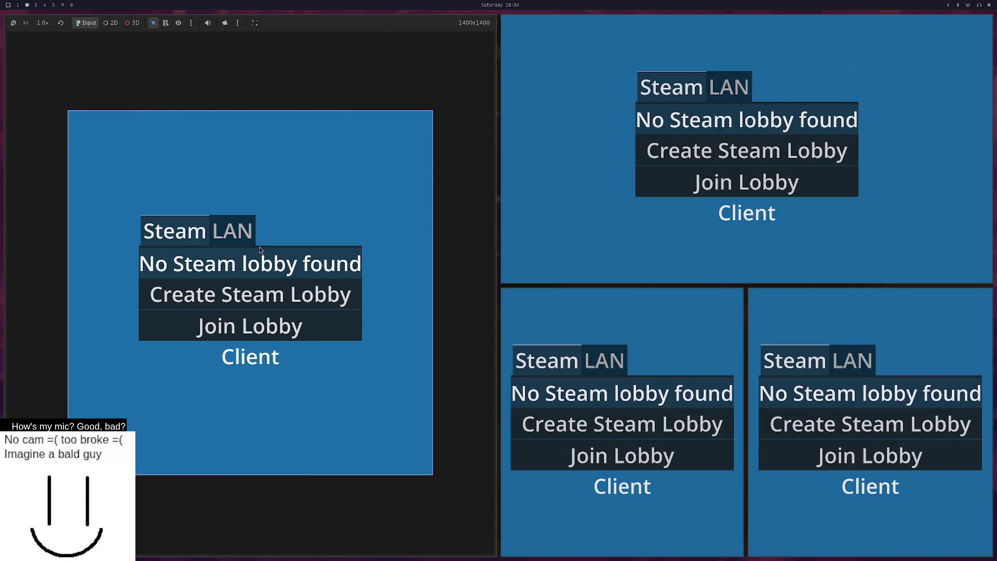
Step: Host a LAN server in the left instance, join it on port 3334 from the top-right, then close all
click(243, 238)
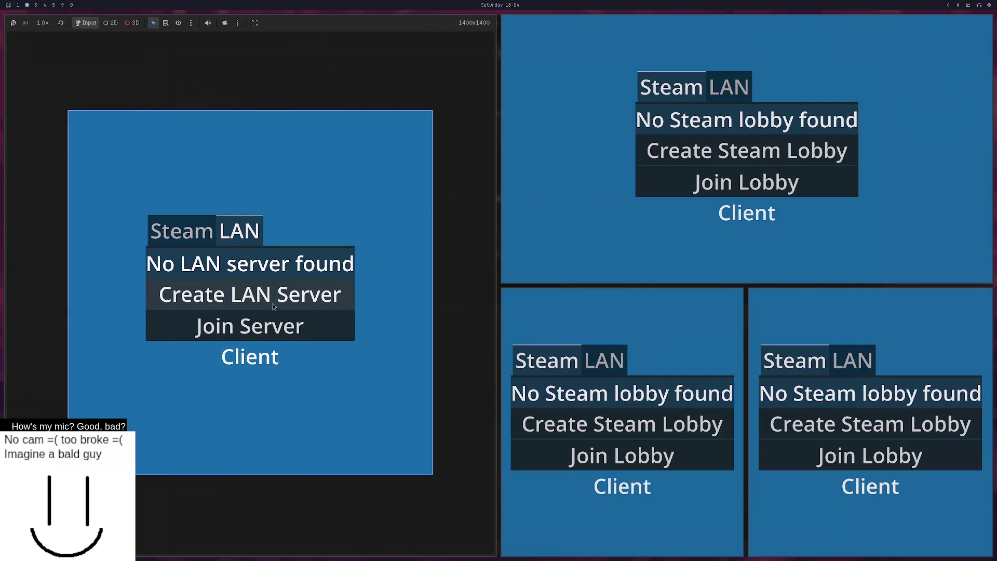
click(247, 301)
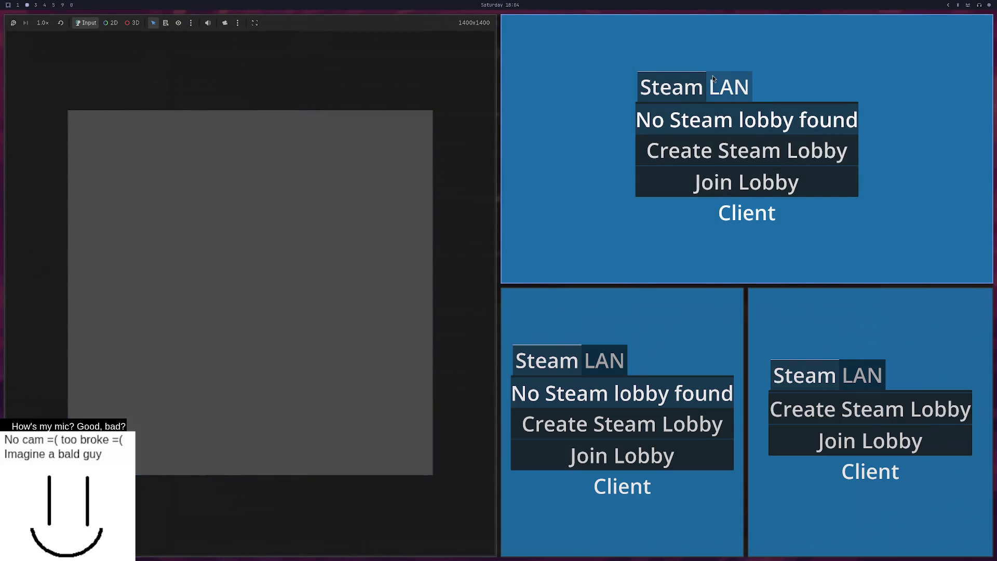
click(726, 87)
click(727, 117)
click(727, 182)
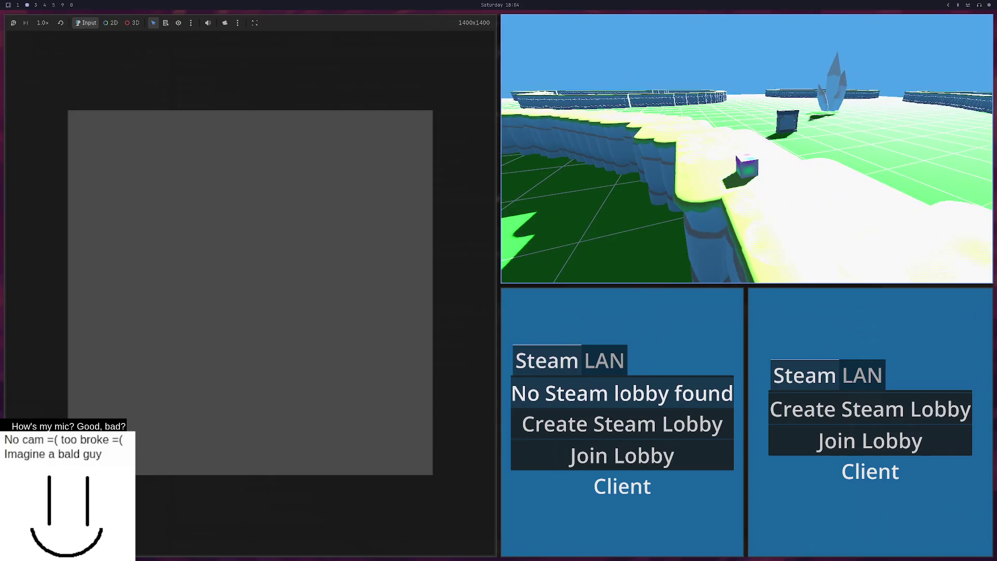
key(F8)
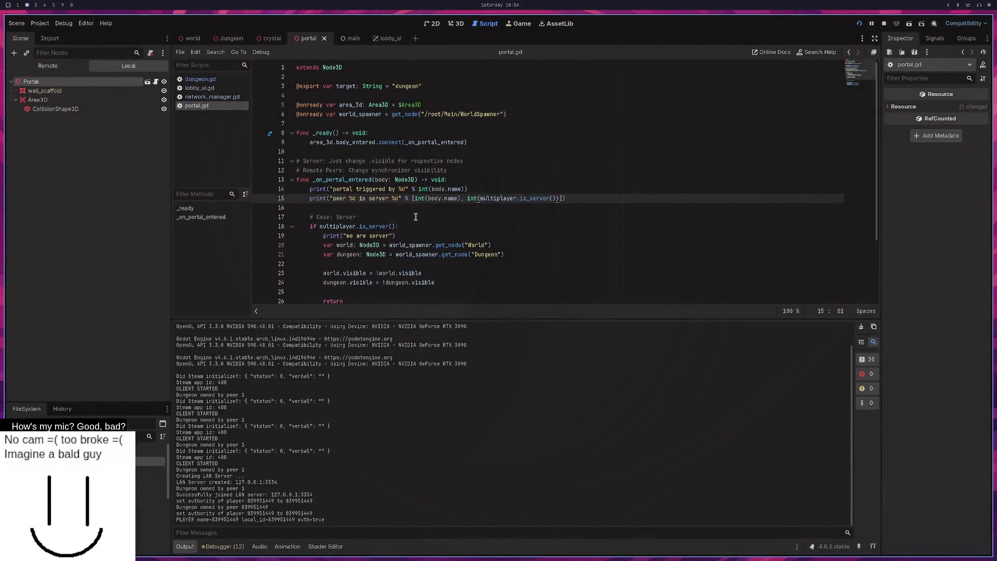
Step: Open network_manager.gd and show the documentation for the create_server call on line 169
click(416, 216)
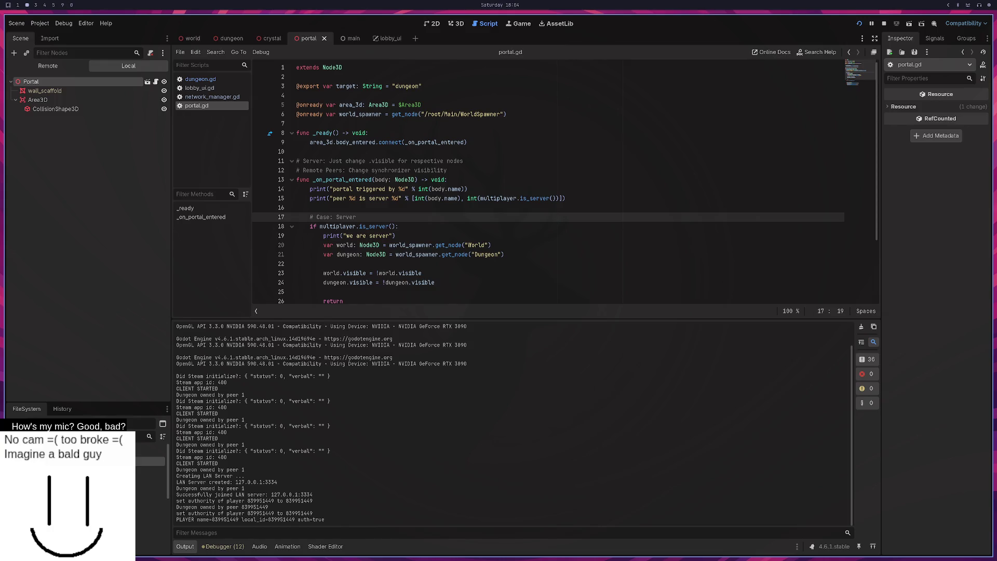
key(super+3)
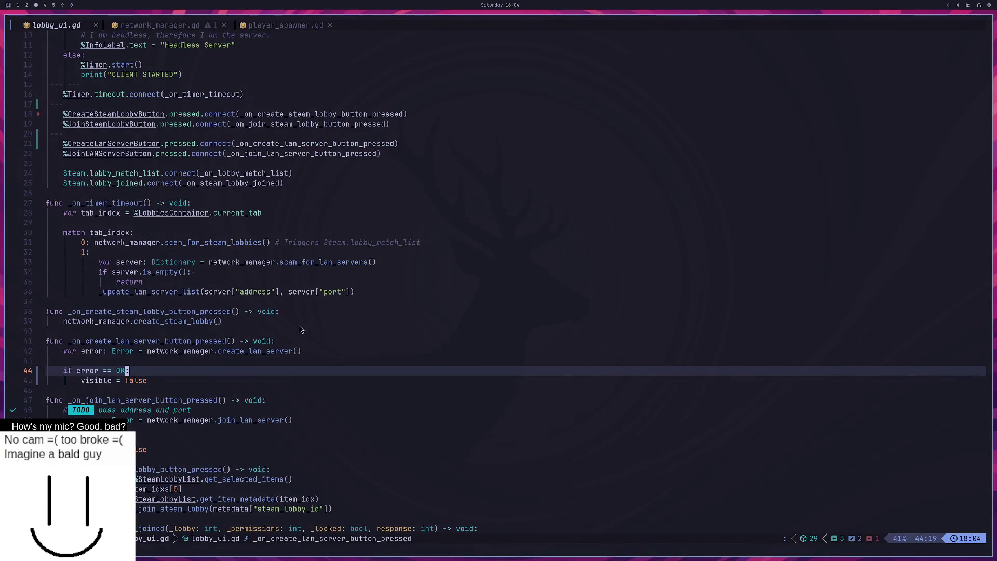
scroll(105, 170, up, 3)
click(174, 27)
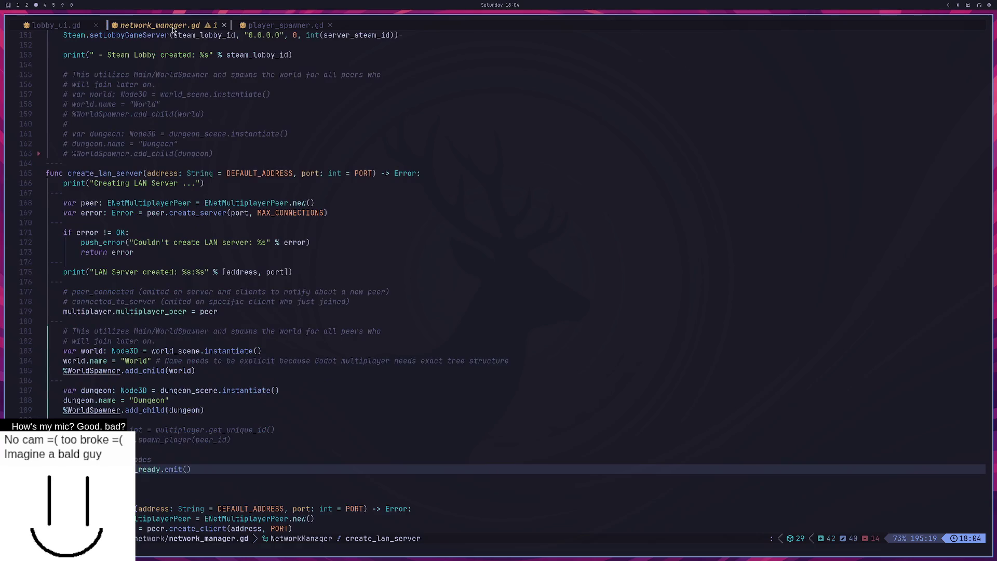
click(155, 331)
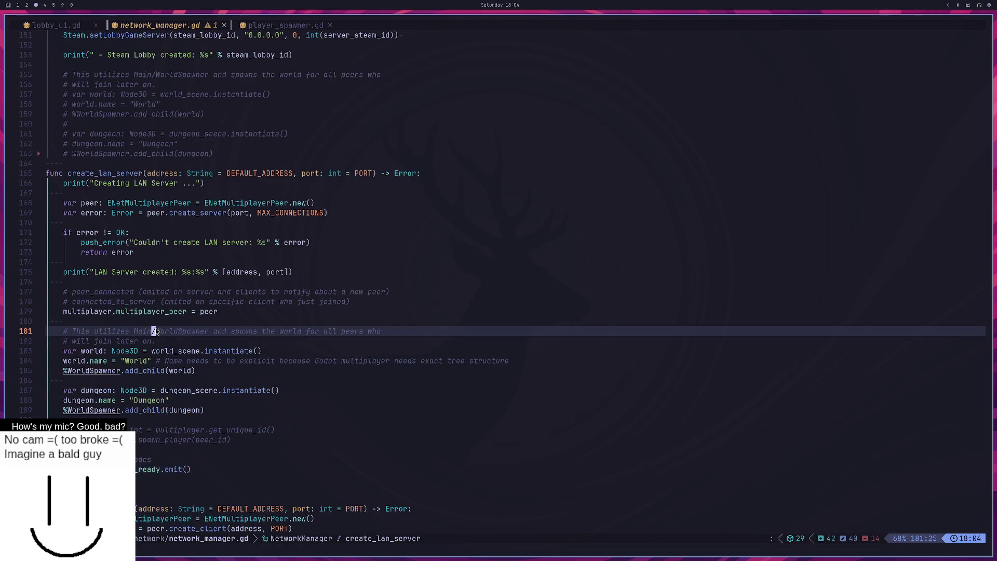
double_click(194, 213)
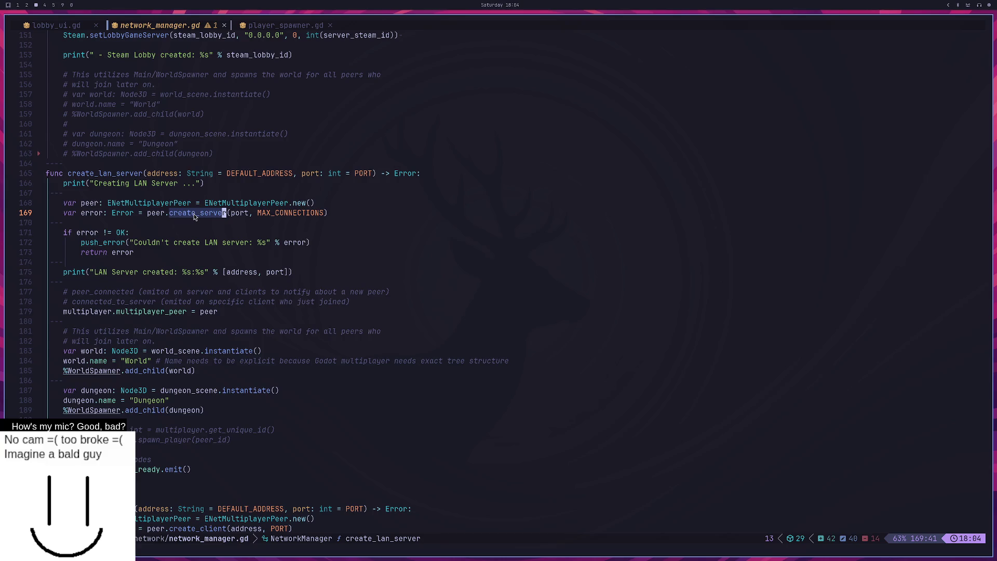
key(Escape)
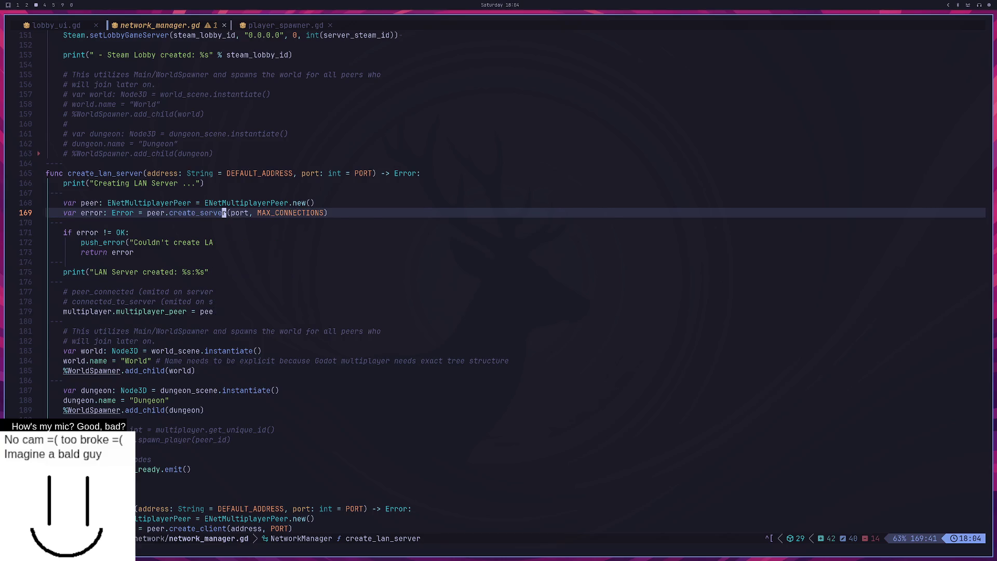
key(K)
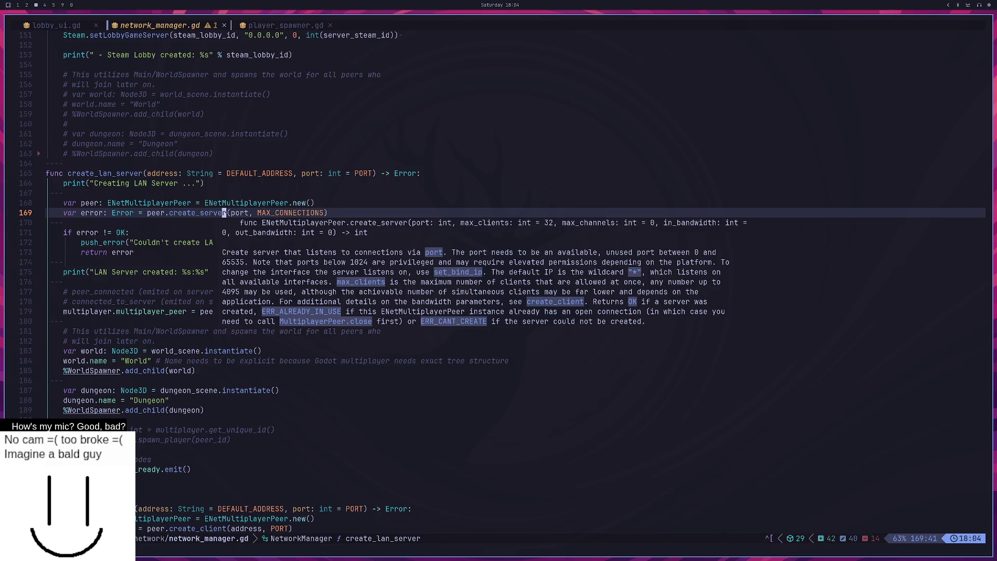
Step: Filter the git changes picker for create_client, then close it
key(space)
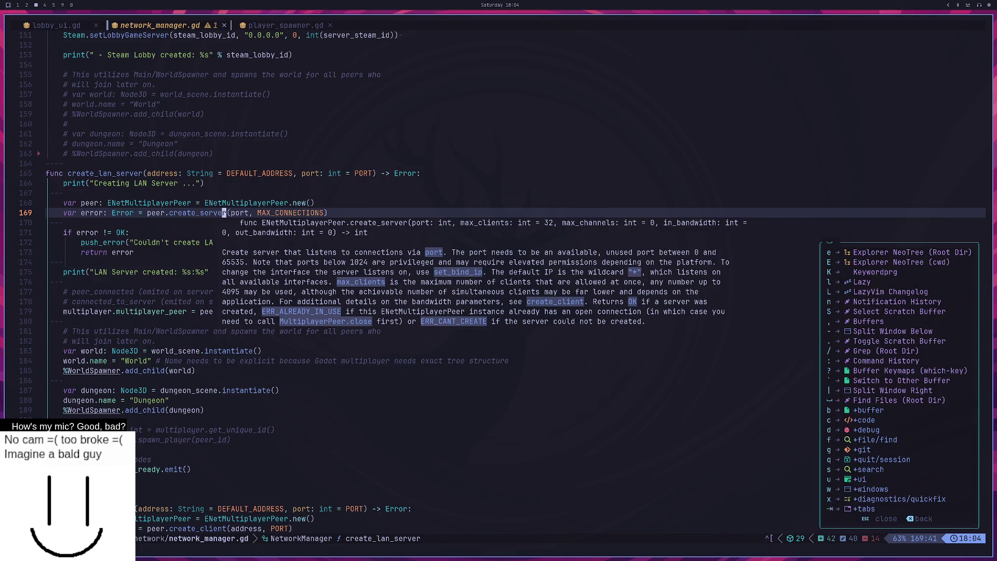
key(g)
key(d)
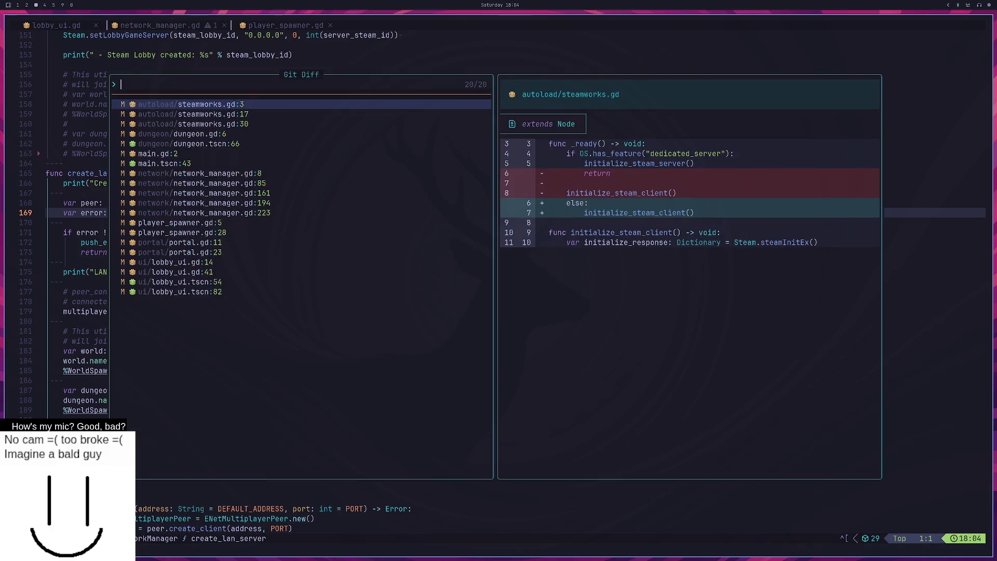
text(jo)
key(BackSpace)
text(create_client)
key(Escape)
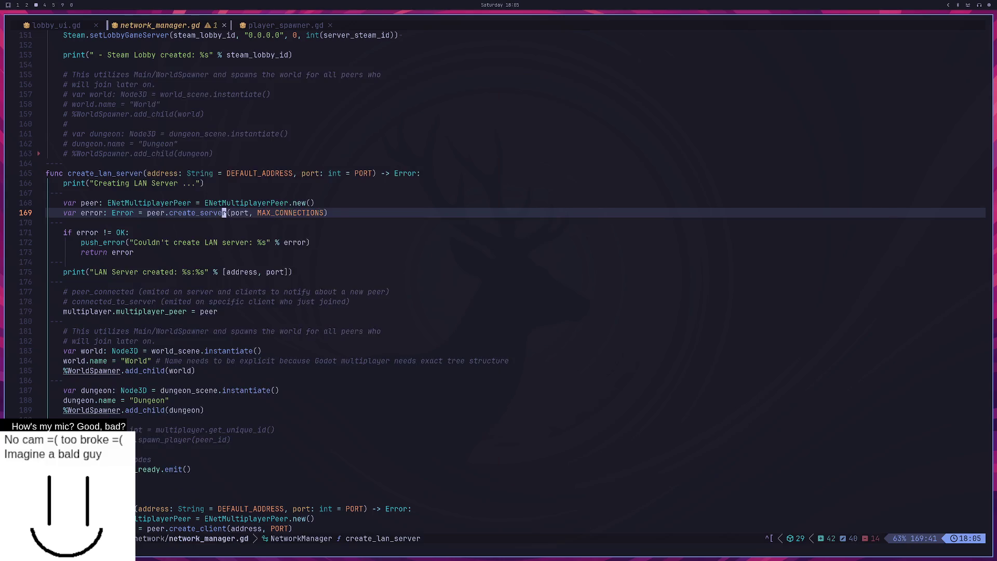
Step: Grep for create_client, jump to its call on line 201, and show its documentation
key(space)
key(slash)
text(cr)
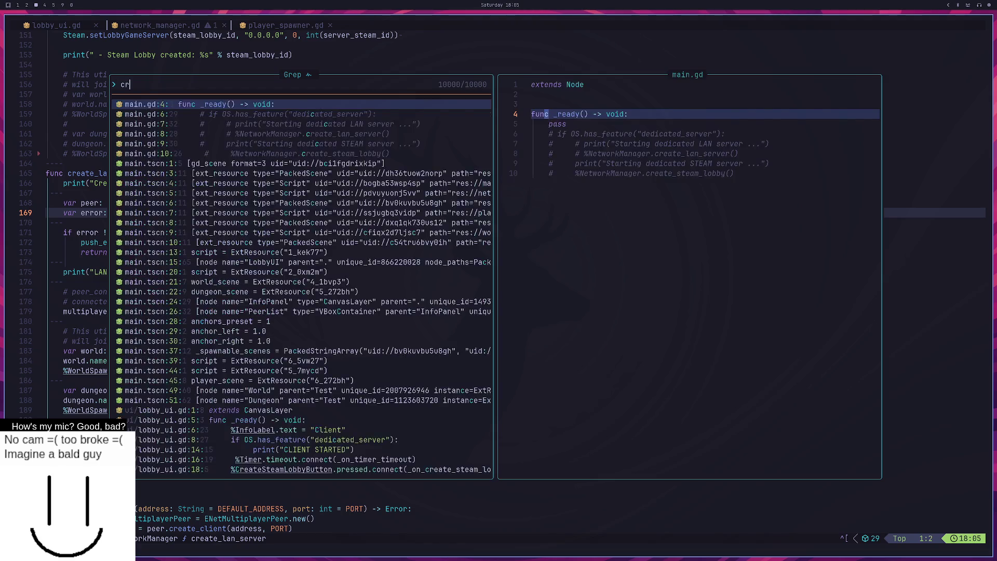
text(eate_client)
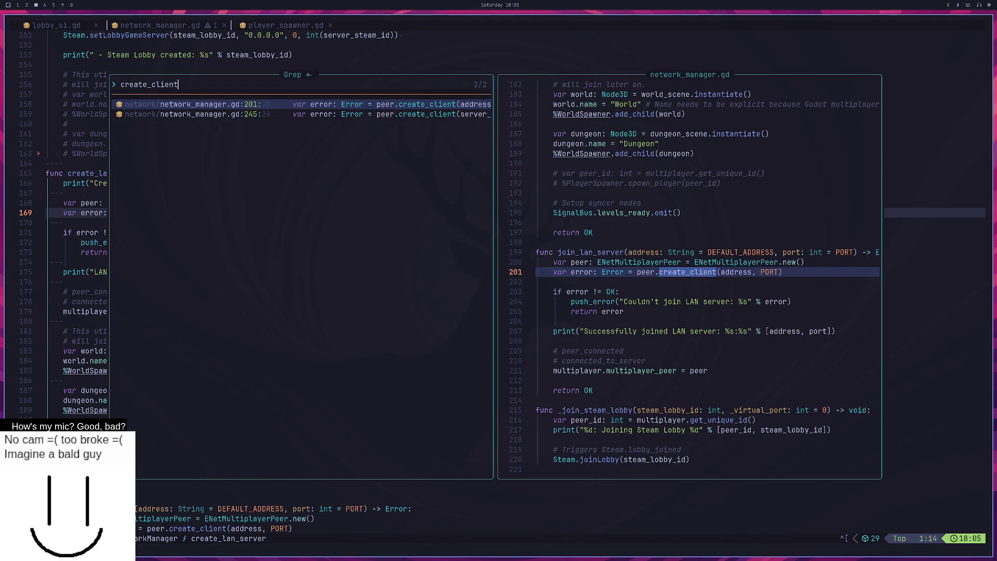
key(Return)
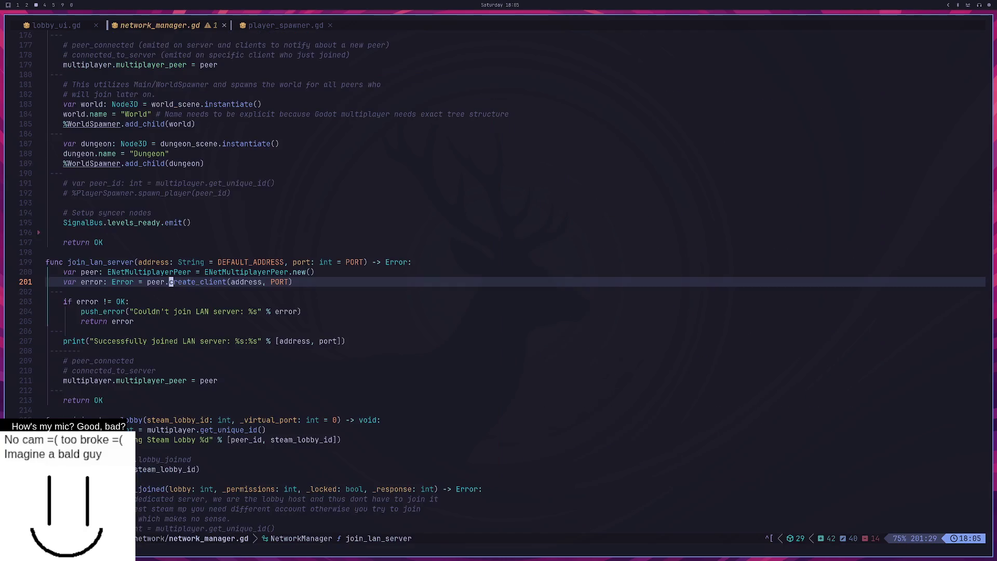
key(space)
key(k)
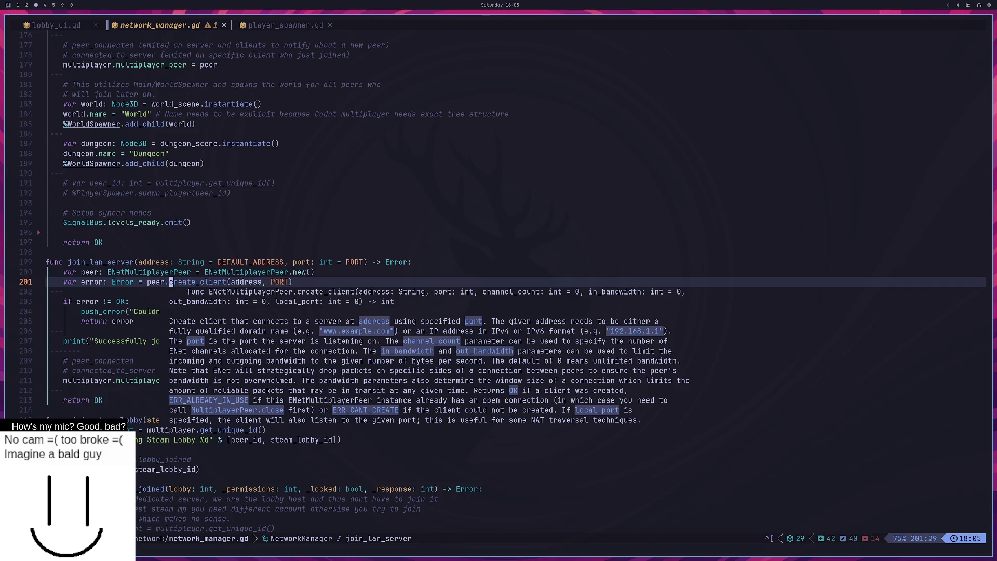
Step: In a new browser tab, search the web for 'godot multiplayer api'
key(super+1)
key(ctrl+t)
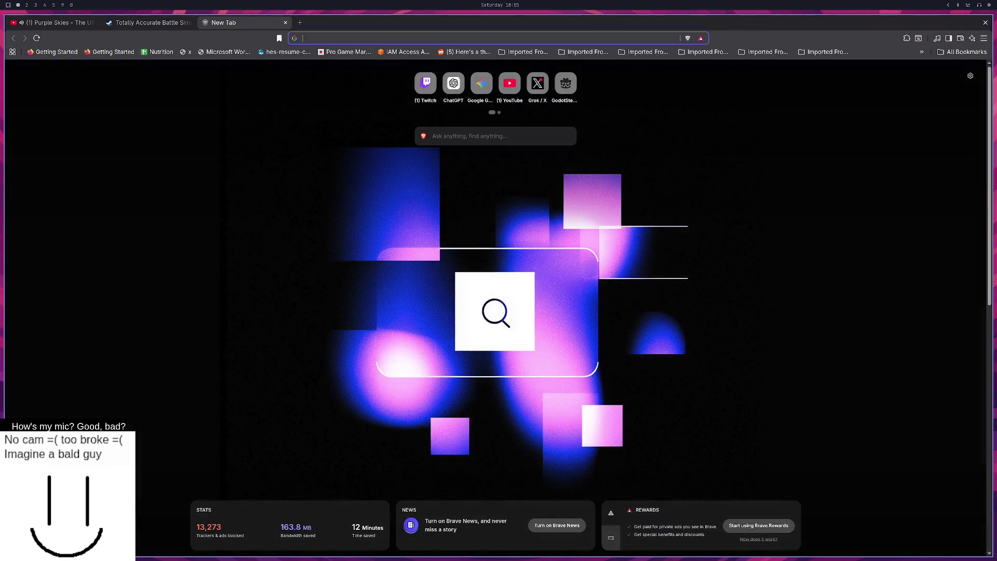
text(godotsteam.com)
key(Return)
key(ctrl+t)
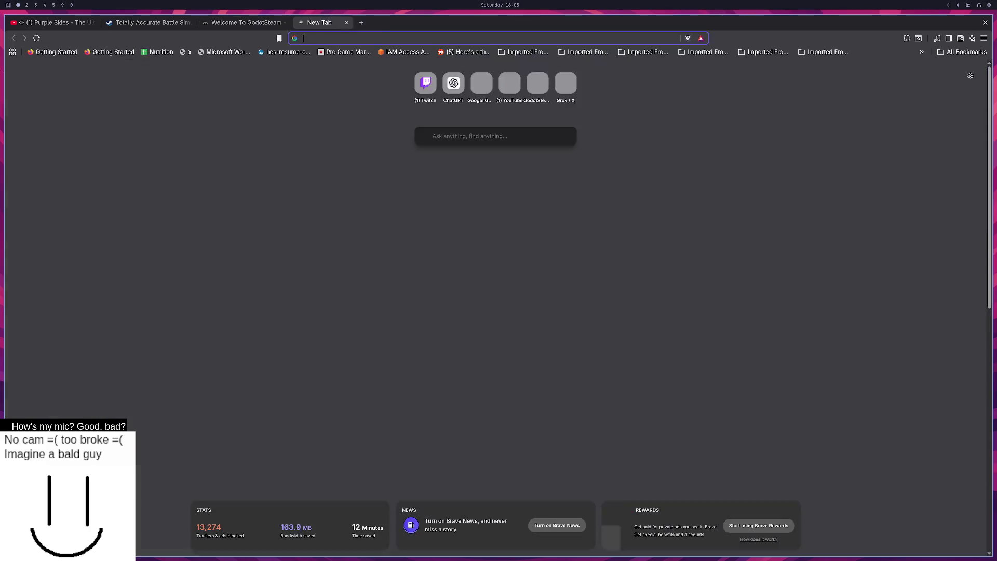
text(godot)
key(Return)
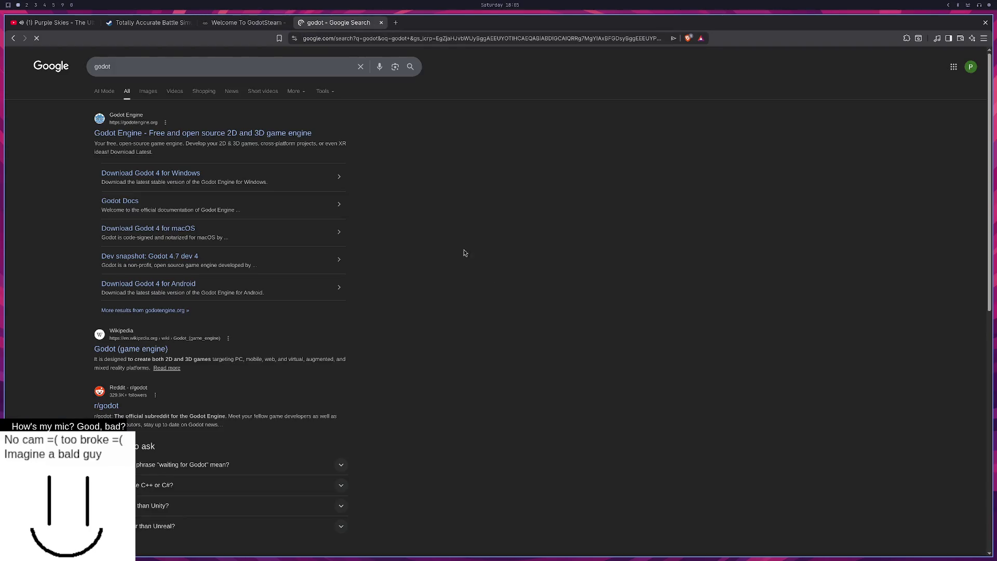
click(189, 72)
text(mu)
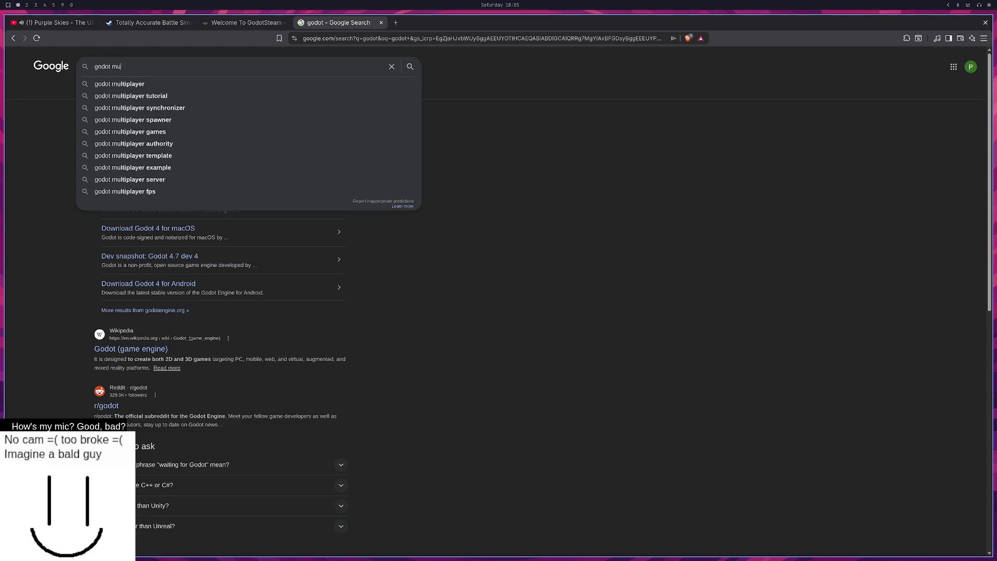
text(ltiplayer api)
key(Return)
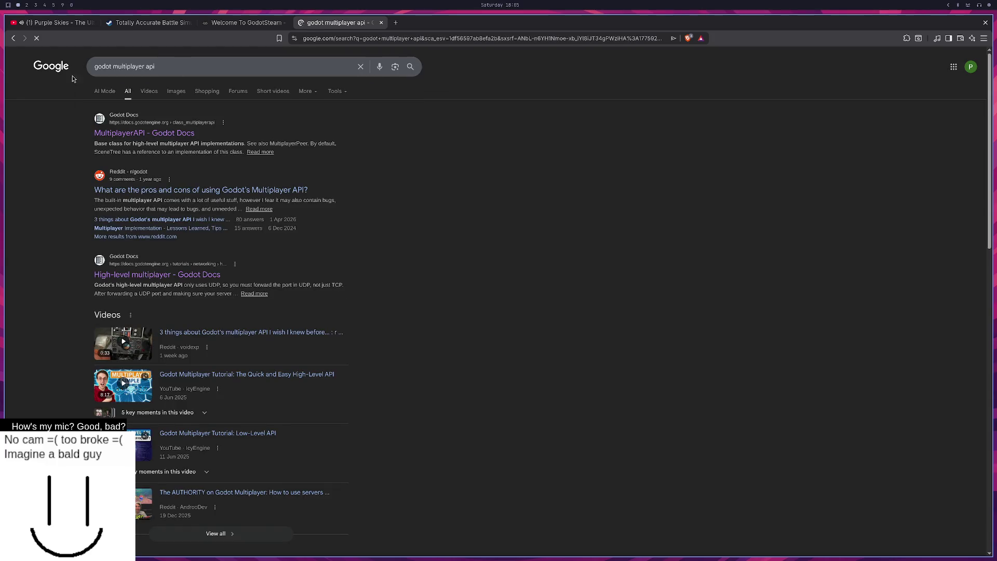
Step: Open the MultiplayerAPI docs page and highlight the note that clients also receive peer_connected
click(108, 134)
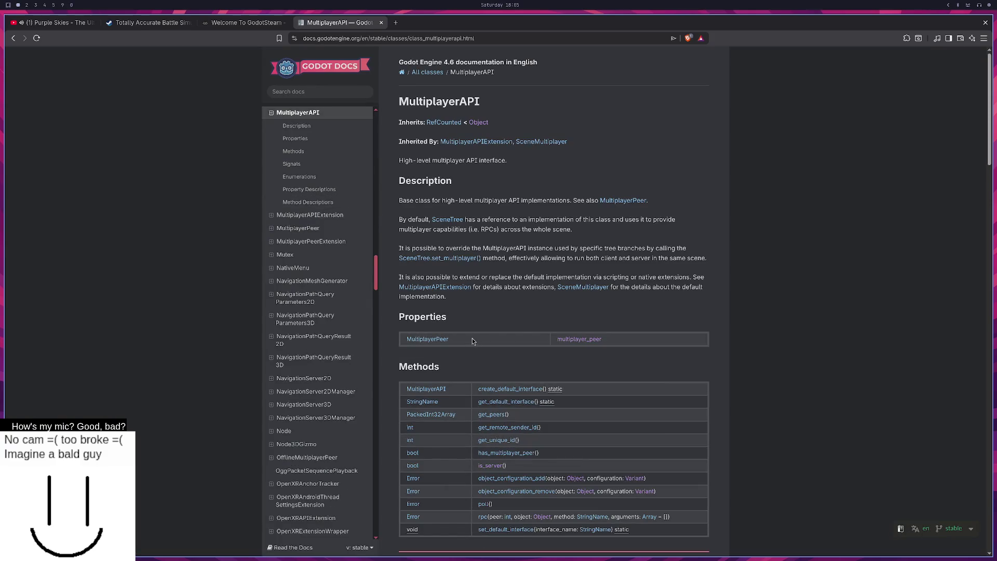
scroll(449, 319, down, 7)
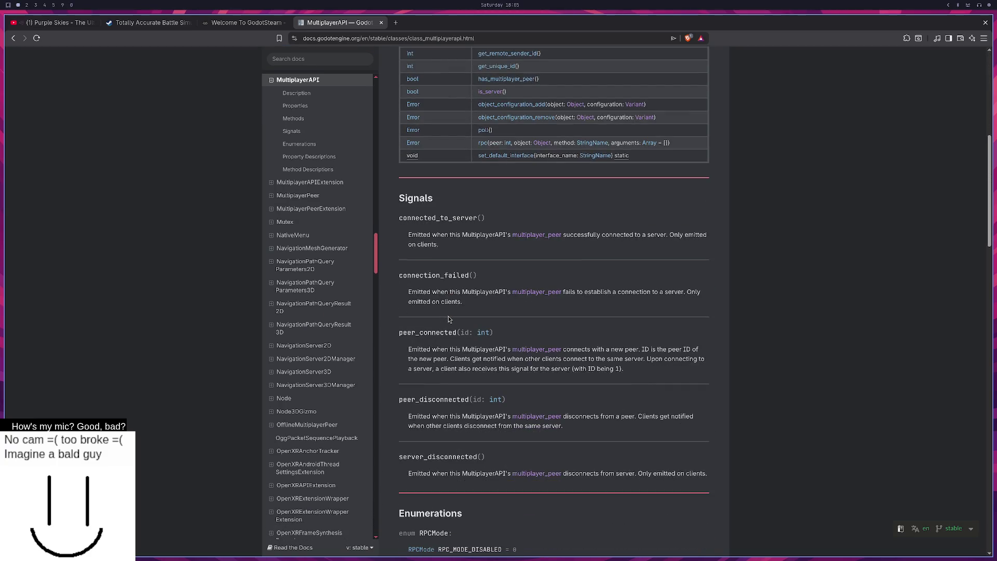
scroll(450, 319, down, 1)
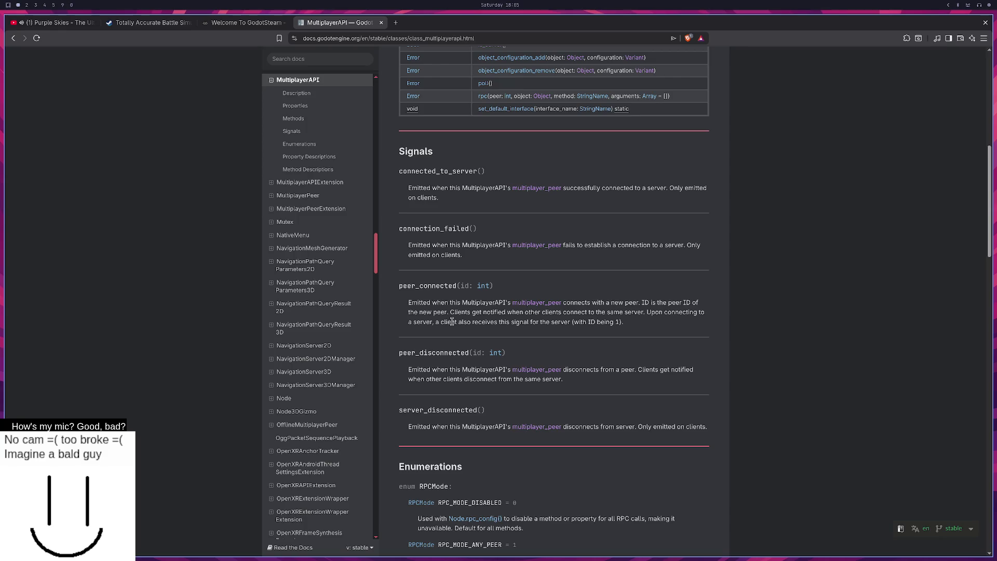
drag(433, 321, 540, 323)
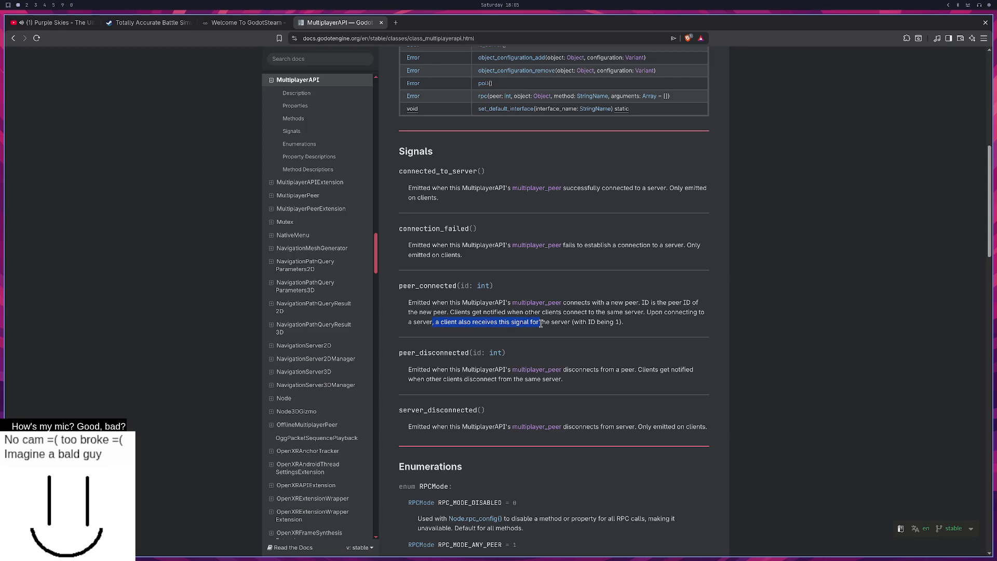
scroll(540, 323, down, 1)
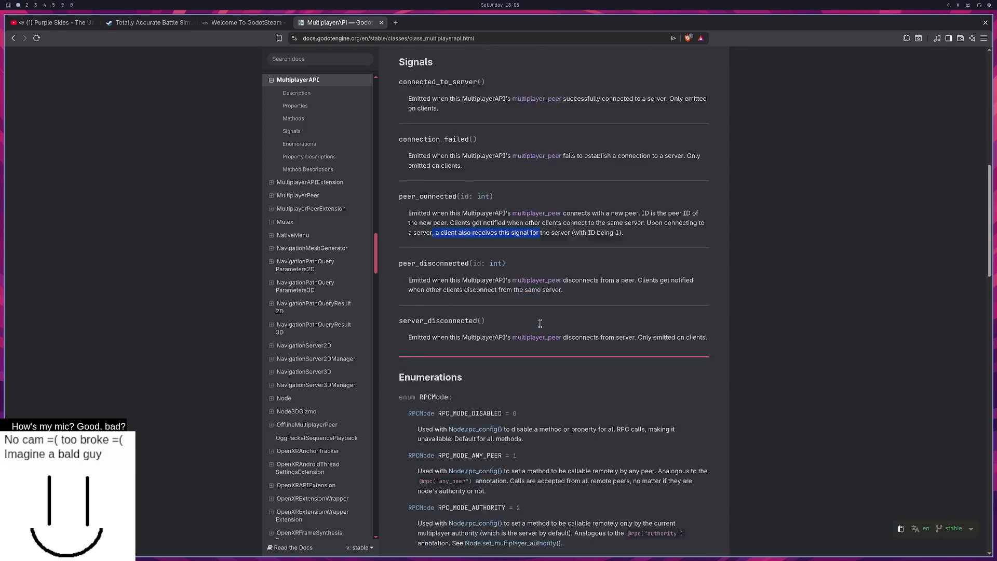
scroll(541, 323, up, 1)
key(super+2)
key(super+3)
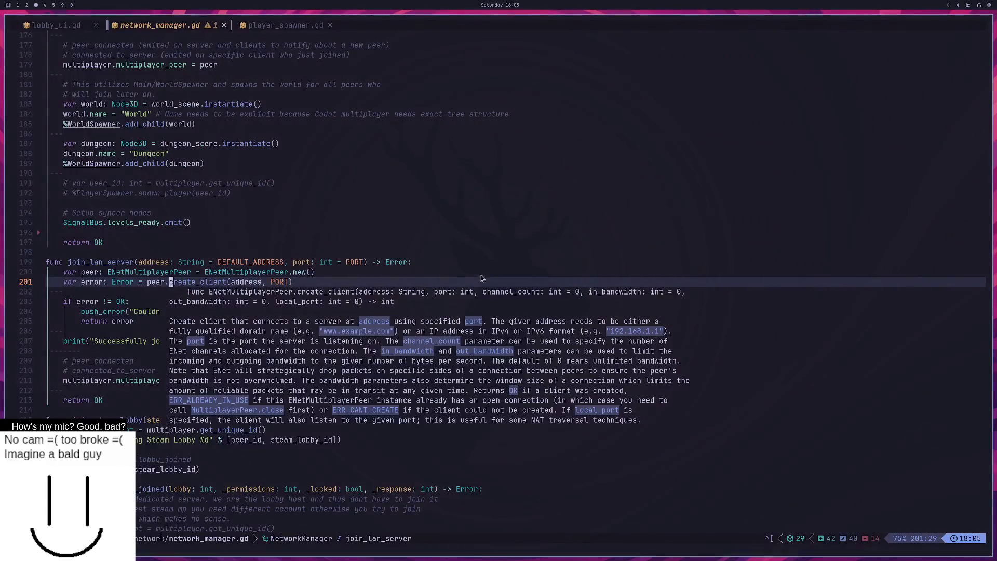
Step: From the PORT argument on line 199, start a project-wide grep for create_host
click(347, 262)
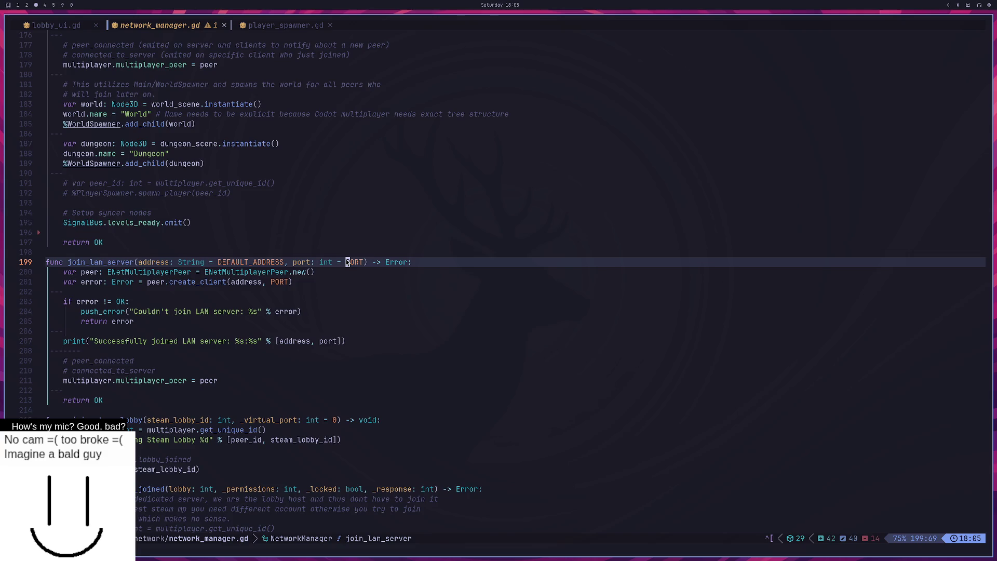
key(space)
text(sgcreate_)
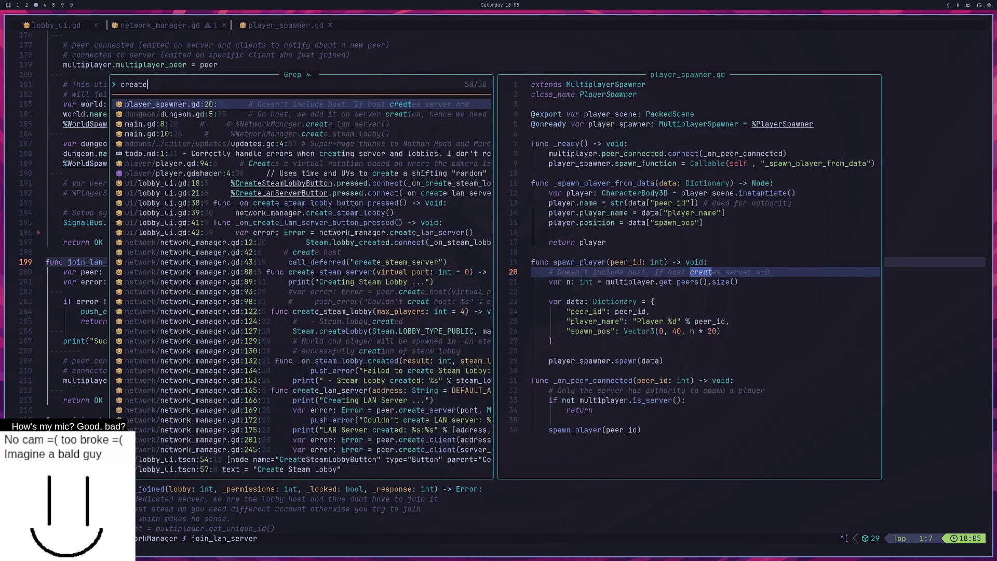
text(host)
Step: Jump to the create_host call, then grep and jump to the create_server call in create_lan_server
key(Return)
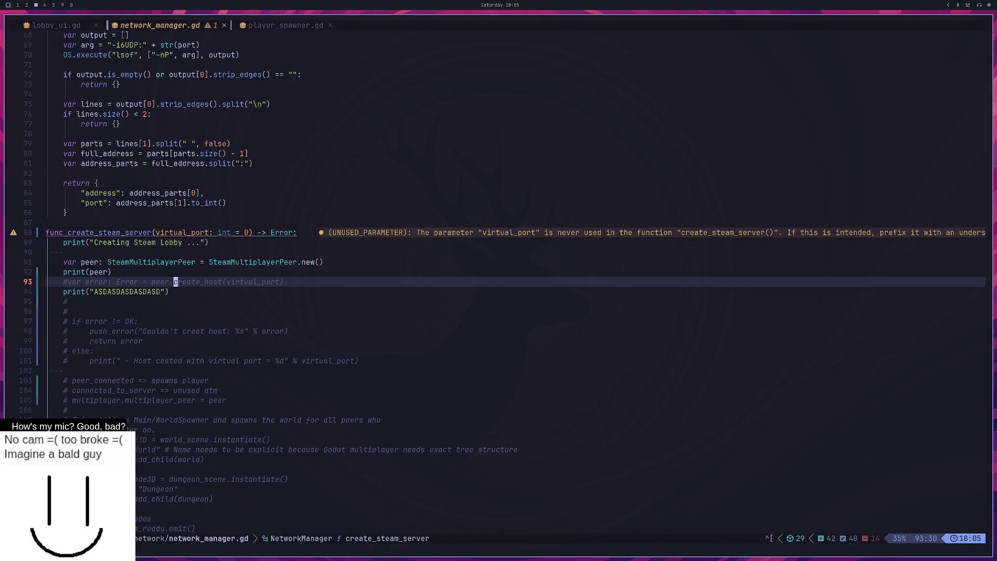
key(space)
text(sgcreate_)
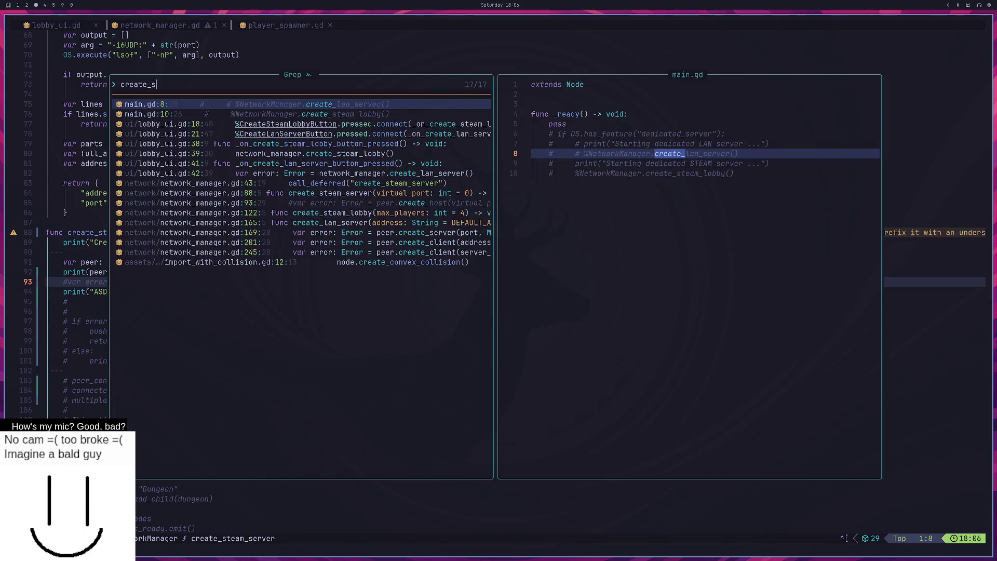
text(server)
key(Return)
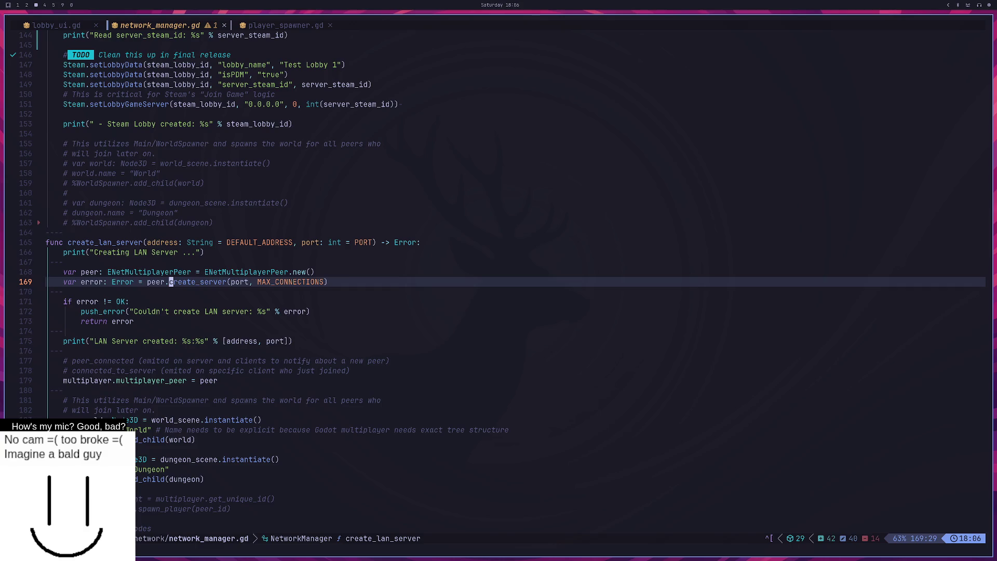
Step: Grep for peer_connec and open player_spawner.gd at its peer_connected hookup
key(j)
key(j)
key(j)
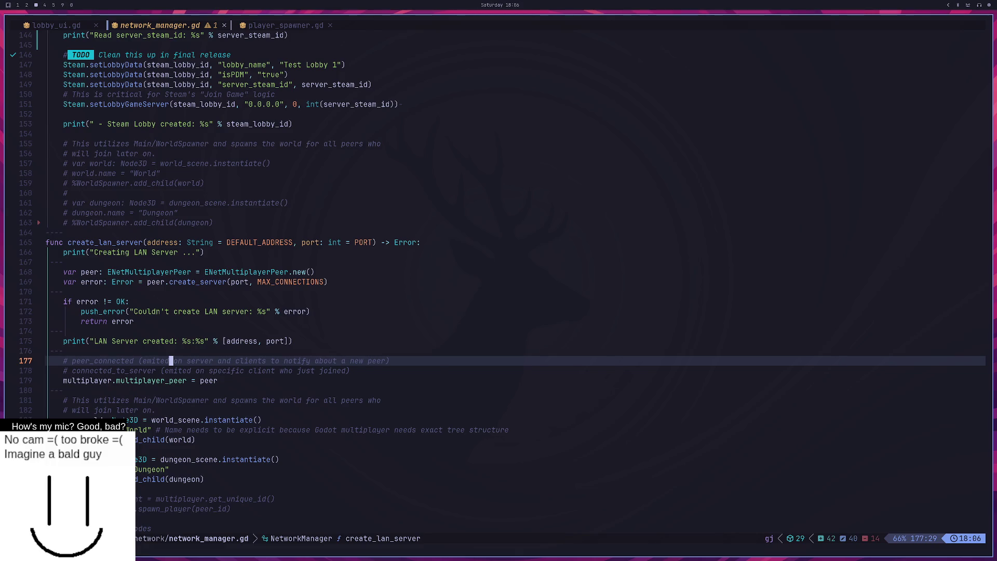
key(space)
key(slash)
text(peer_connec)
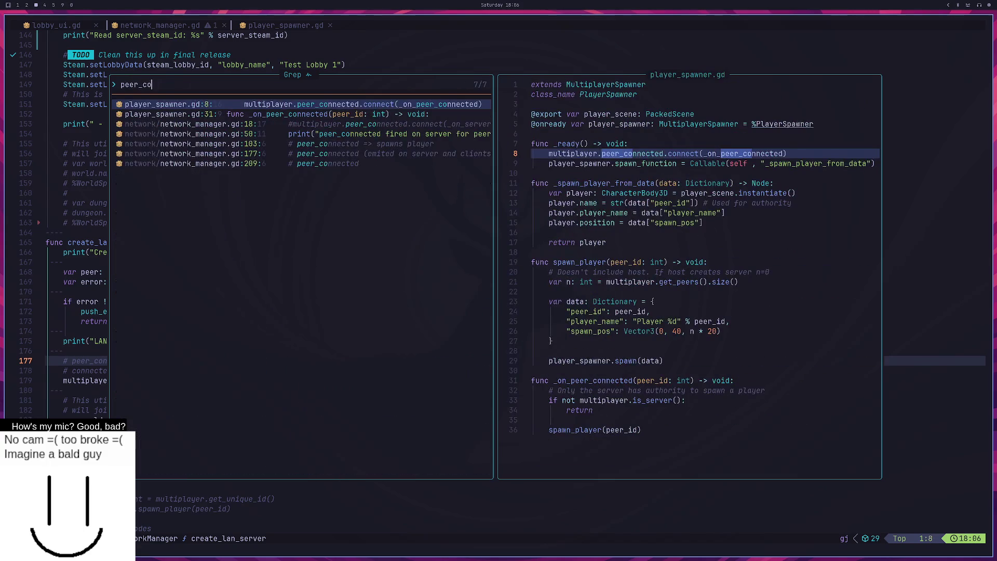
key(Return)
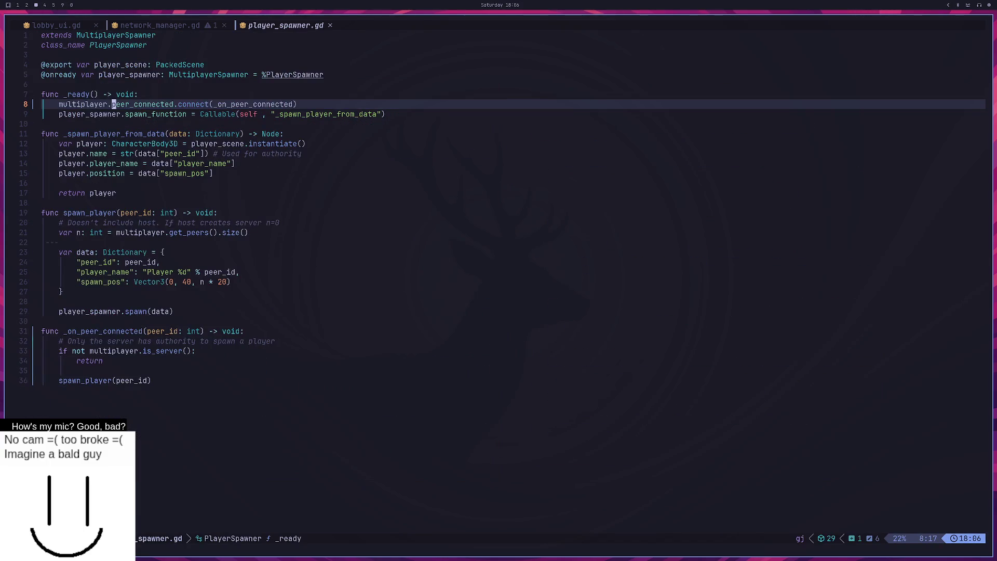
key(super+2)
key(super+1)
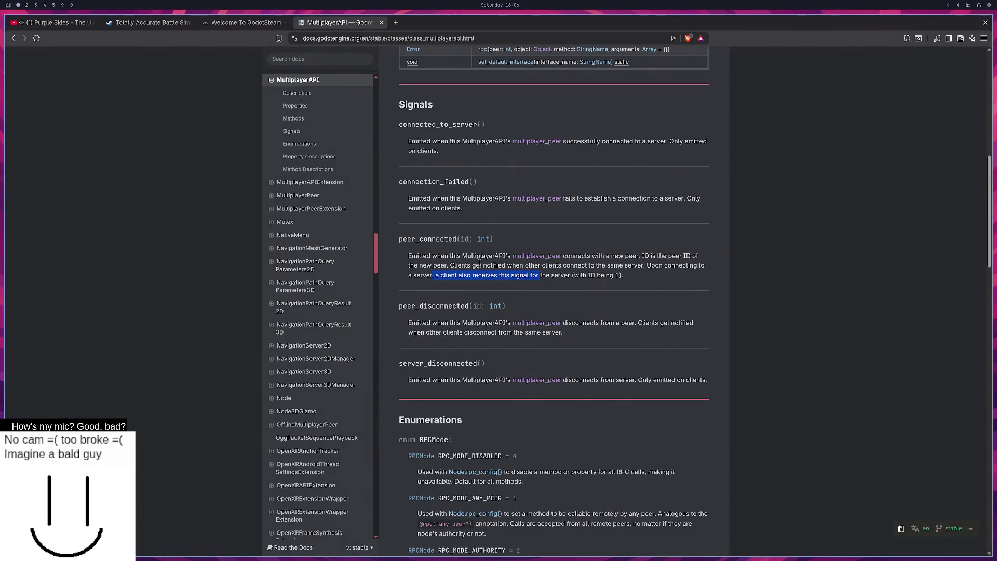
Step: Highlight the peer_connected signal description, then select the multiplayer_peer assignment line in network_manager.gd
double_click(455, 240)
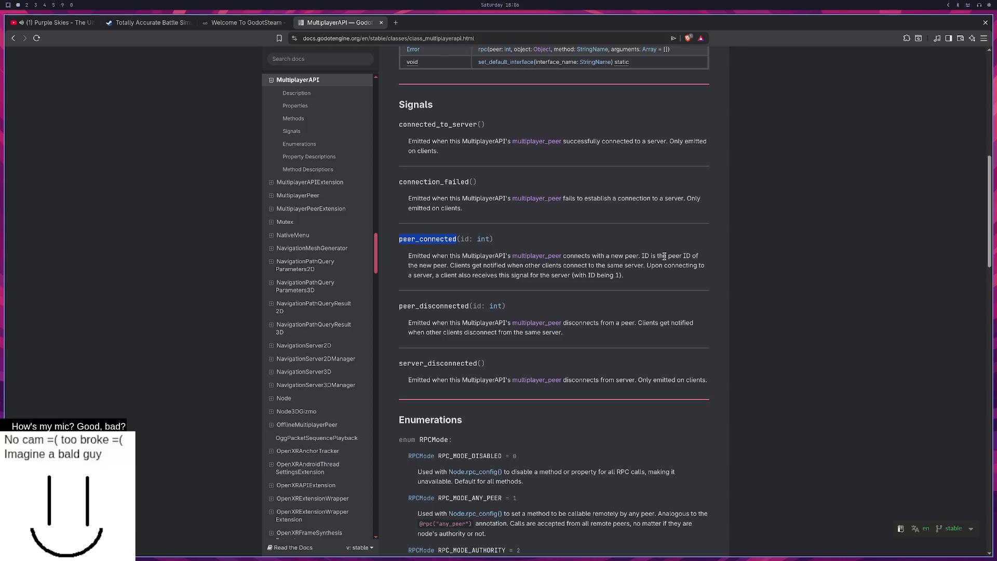
drag(408, 254, 642, 257)
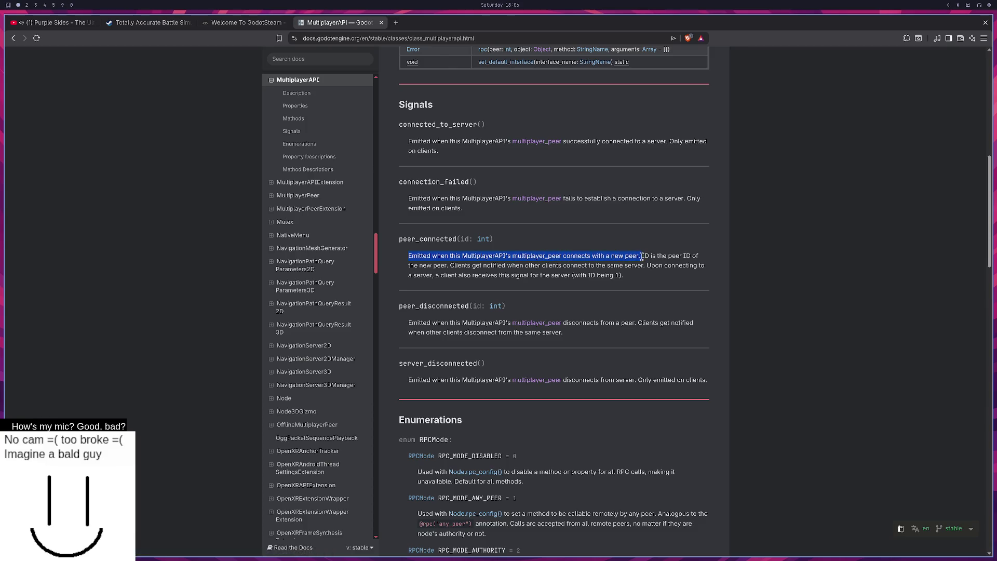
key(super+3)
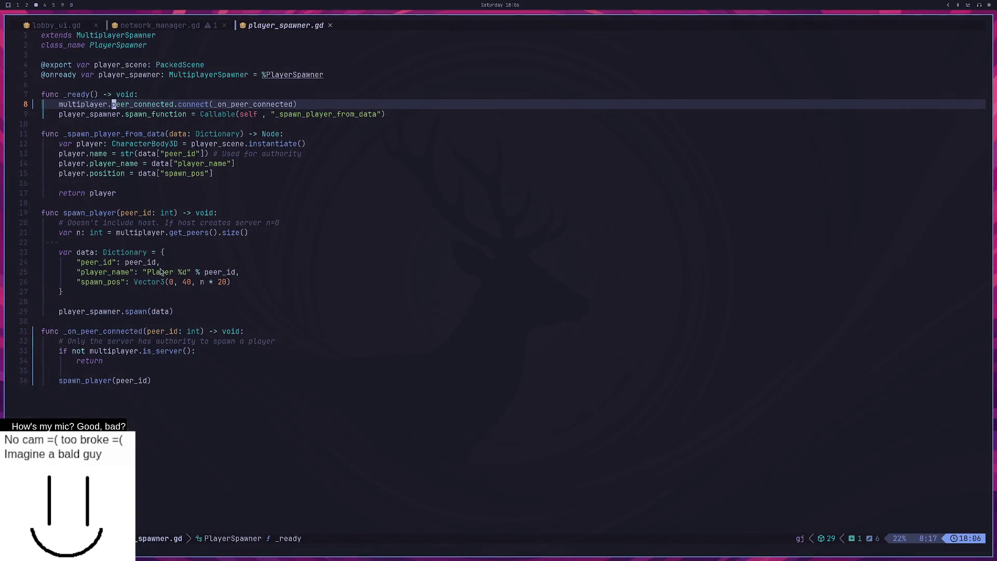
key(ctrl+o)
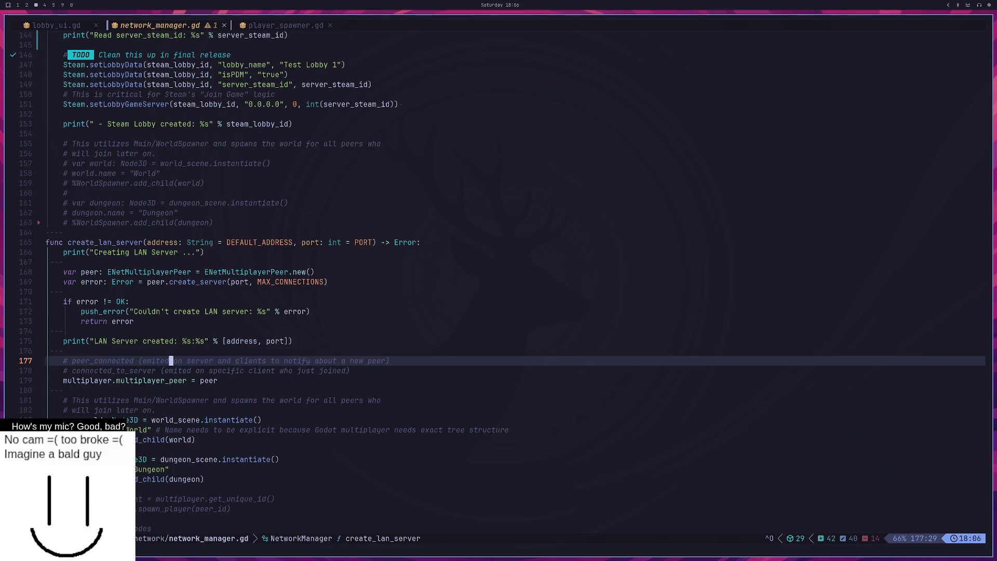
key(j)
key(j)
key($)
key(v)
key(^)
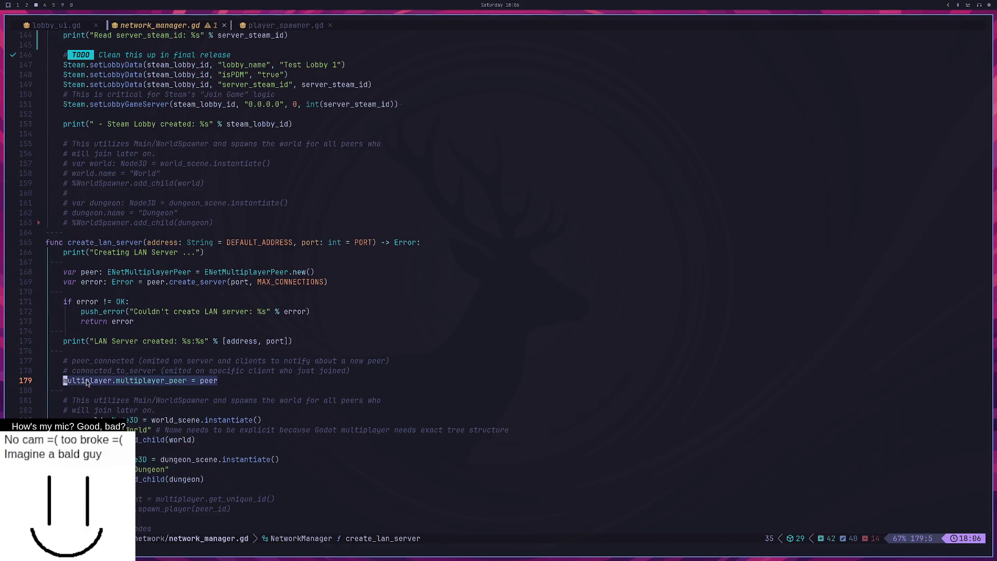
Step: Compare the docs' 'connects' wording and peer ID sentence against the multiplayer_peer assignment line
key(super+1)
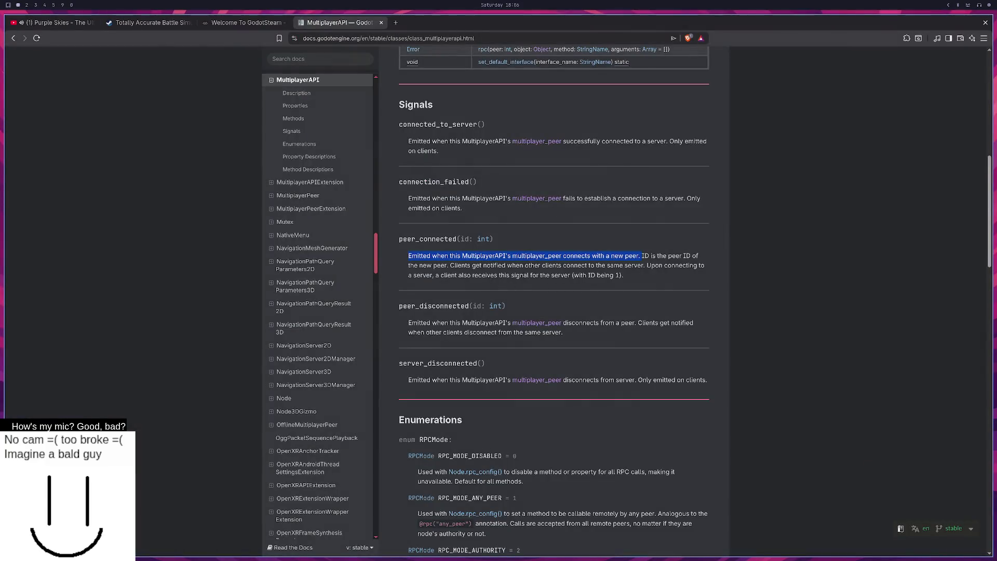
click(605, 261)
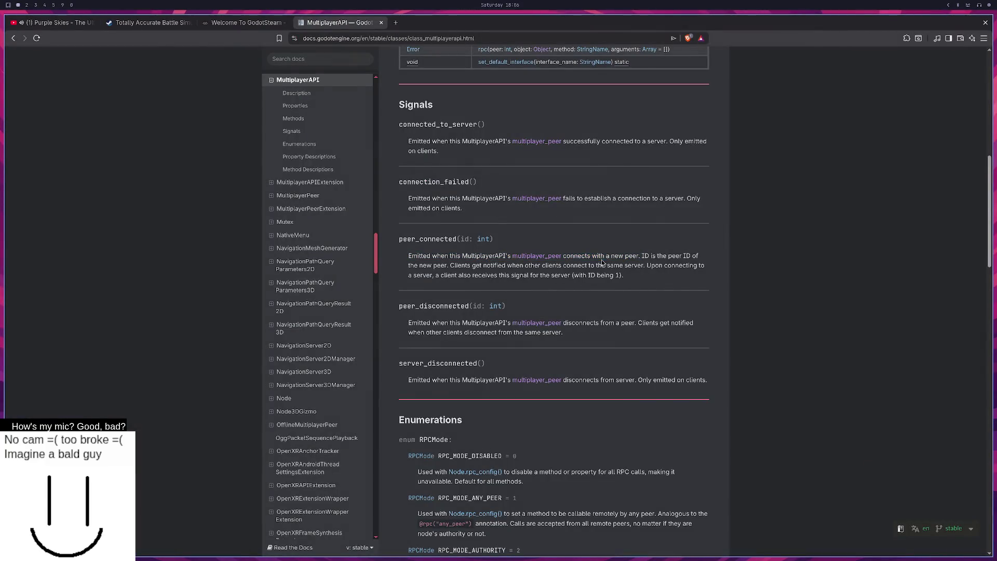
drag(565, 256, 591, 254)
key(super+3)
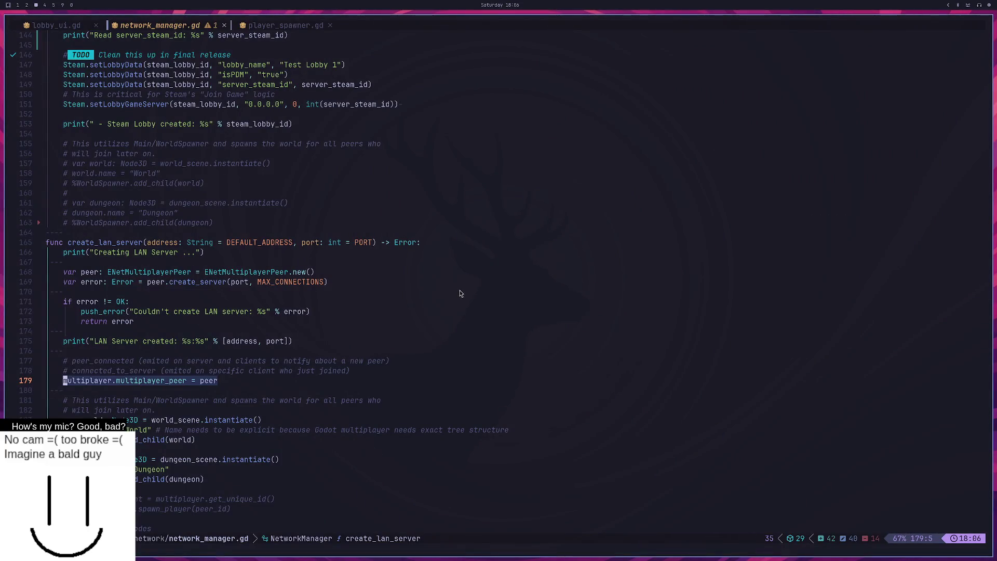
key(super+1)
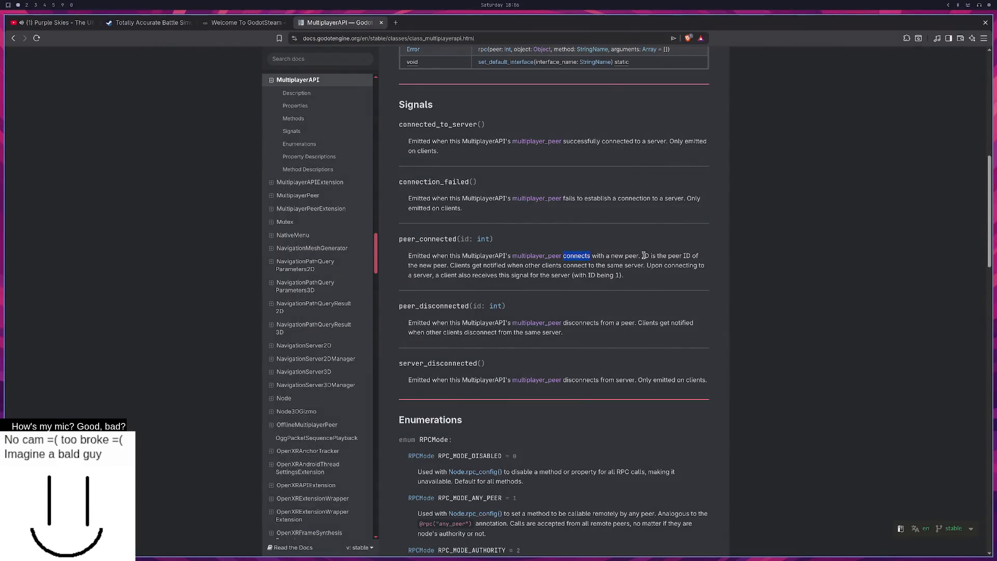
key(super+3)
drag(225, 381, 66, 382)
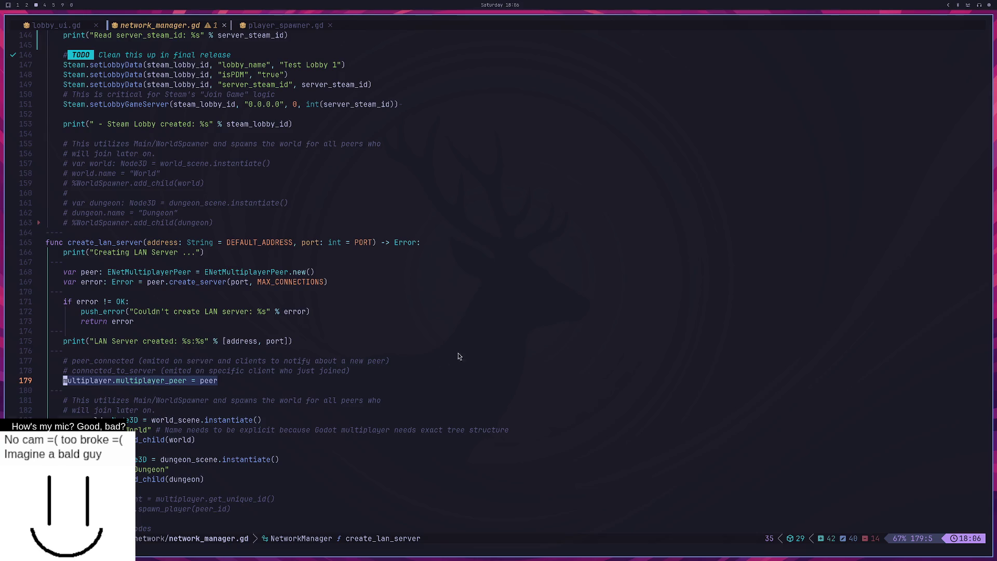
key(super+1)
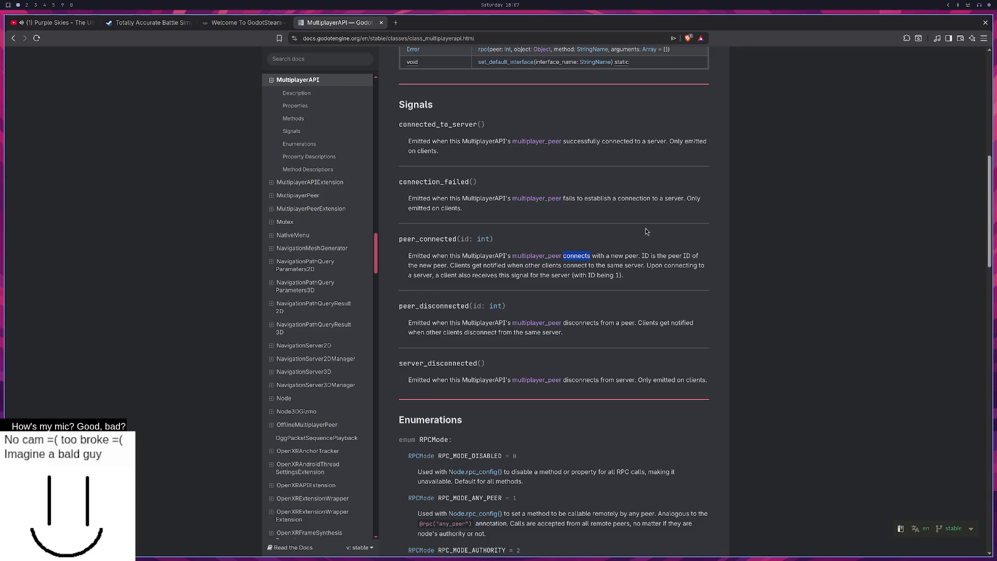
drag(447, 266, 641, 255)
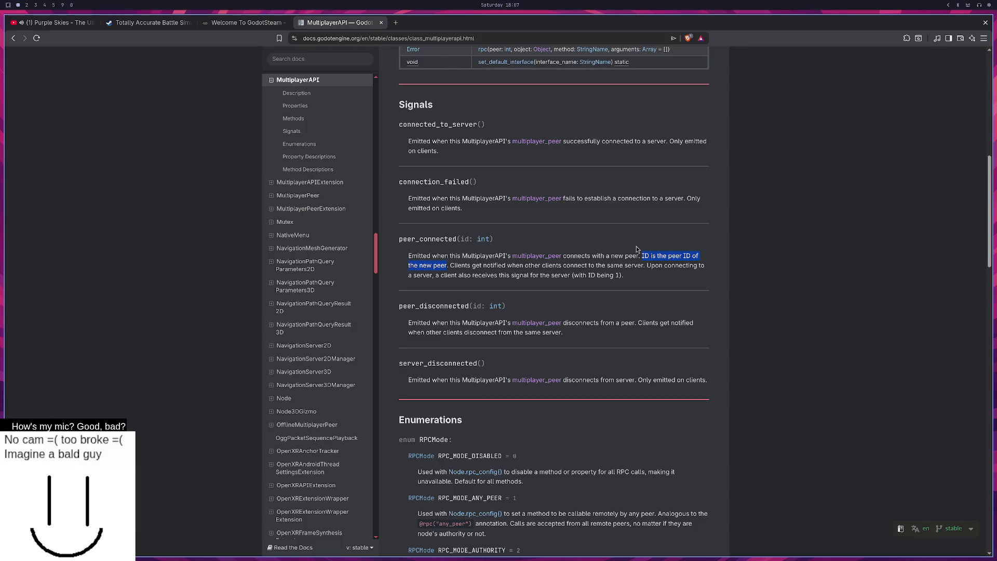
Step: Select the server-creation push_error line, then switch to the player_spawner.gd buffer
key(super+2)
key(super+3)
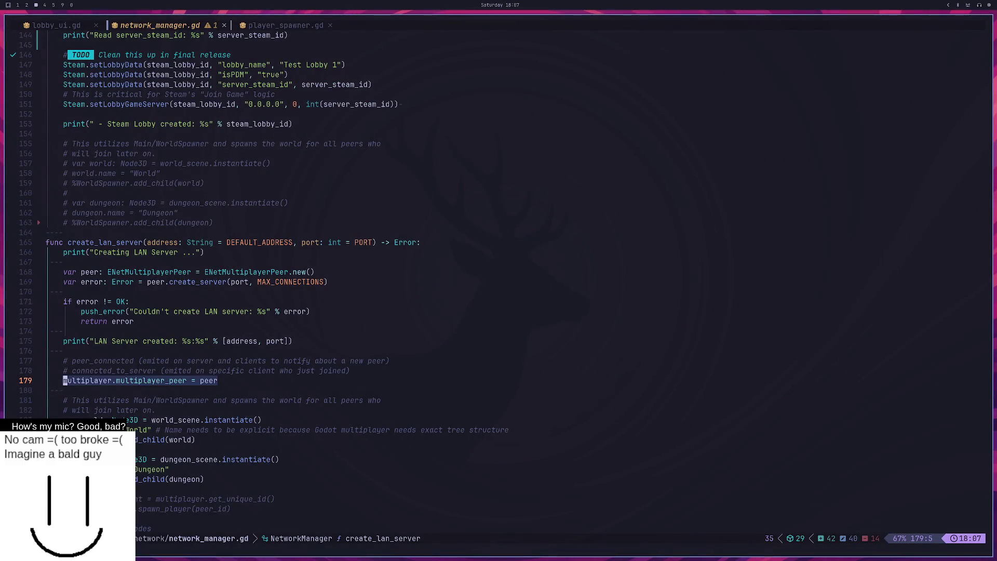
triple_click(684, 308)
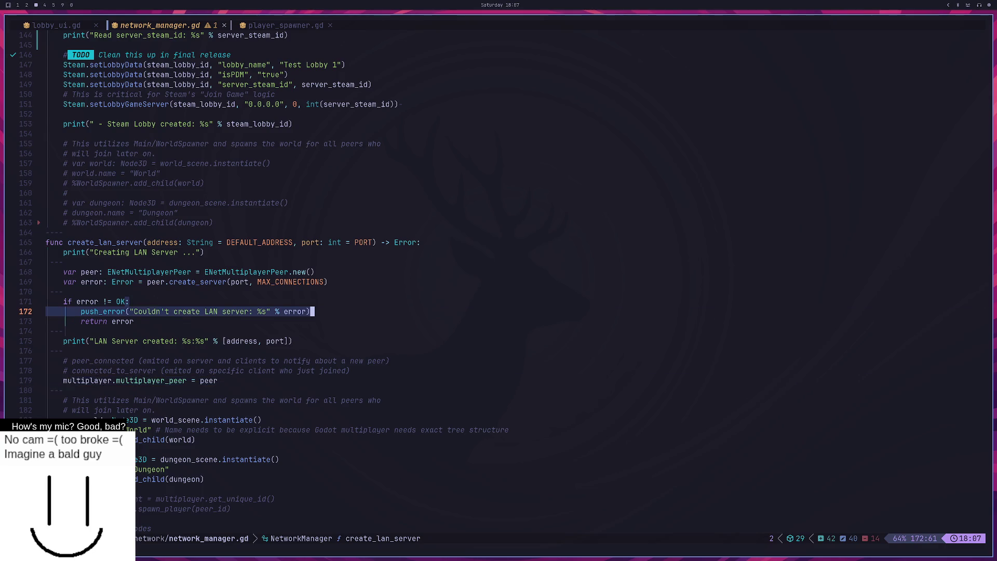
key(Escape)
key(shift+l)
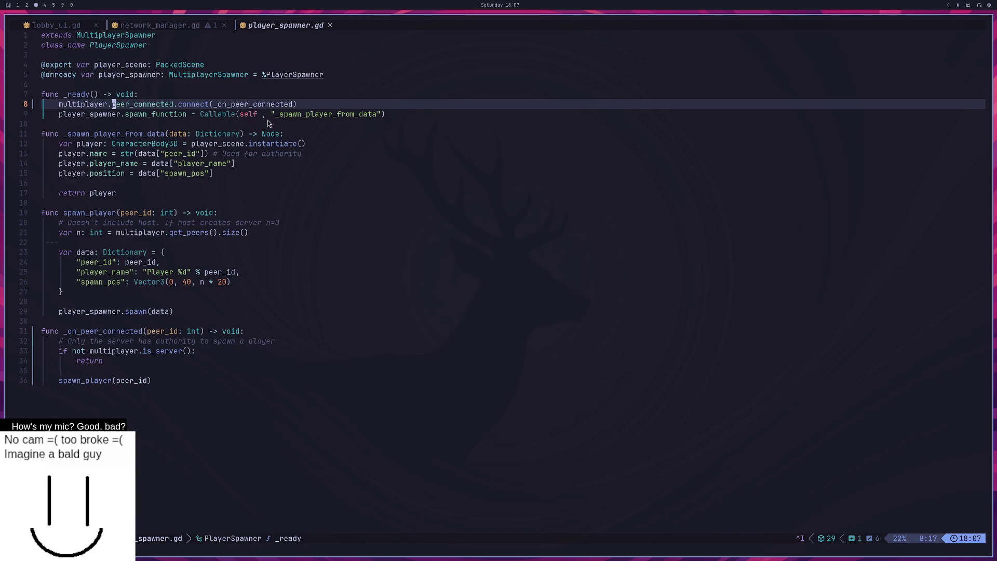
Step: Highlight the _on_peer_connected handler and its peer_id: int parameter on line 31
double_click(241, 107)
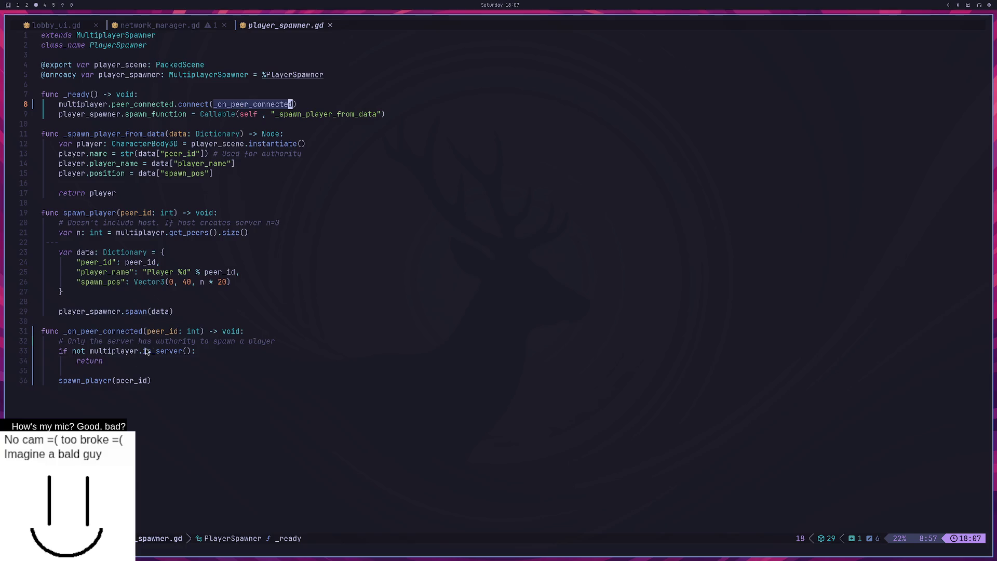
drag(199, 333, 154, 333)
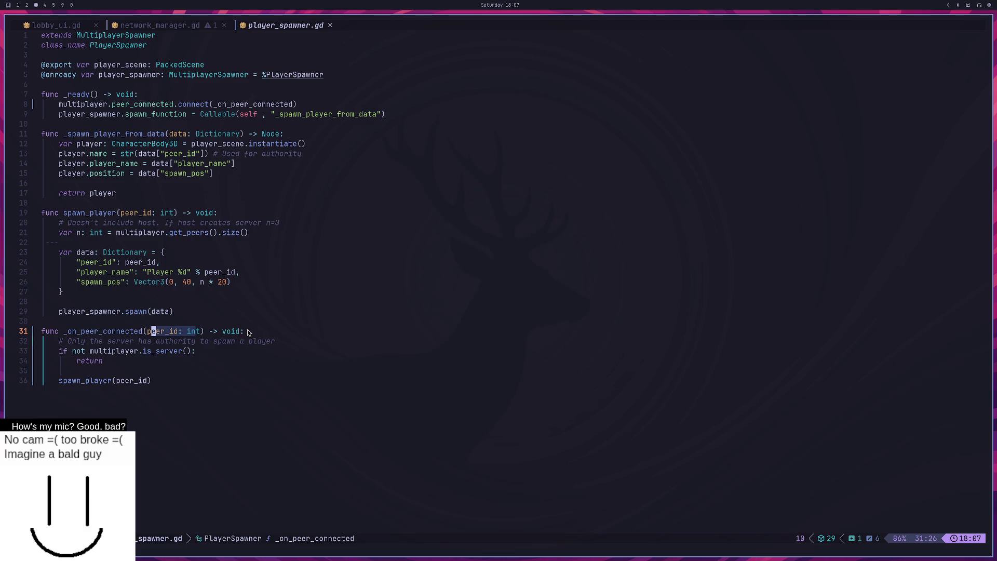
key(super+2)
key(super+1)
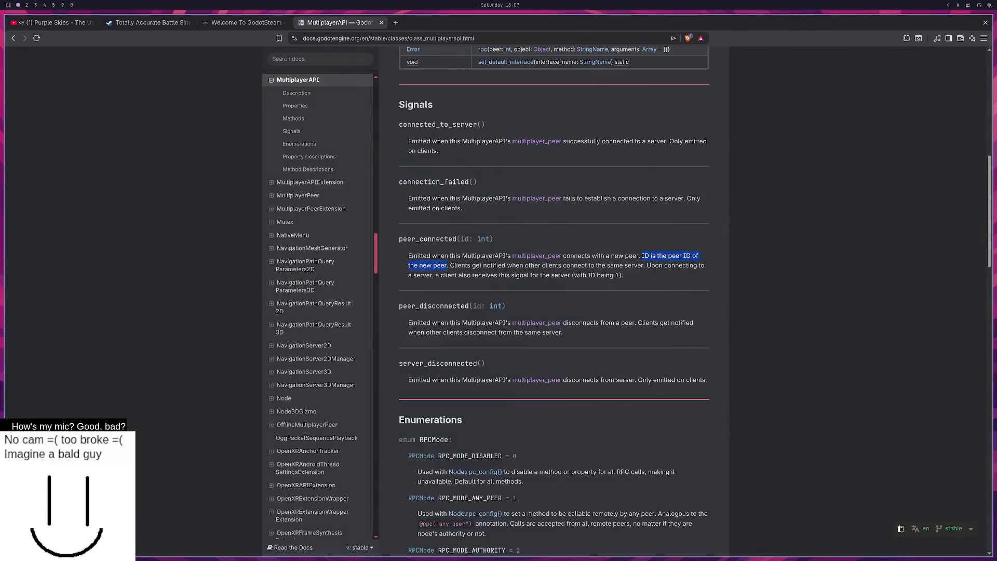
Step: Highlight peer_connected's notes on client notification and server ID 1, then connected_to_server's 'Only emitted on clients.'
drag(461, 266, 642, 268)
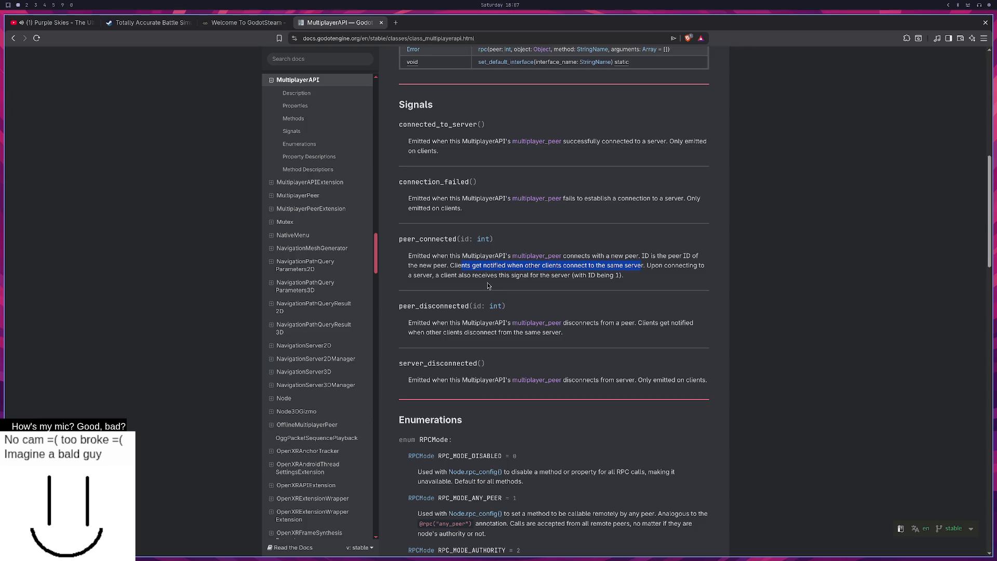
drag(623, 275, 541, 267)
click(633, 282)
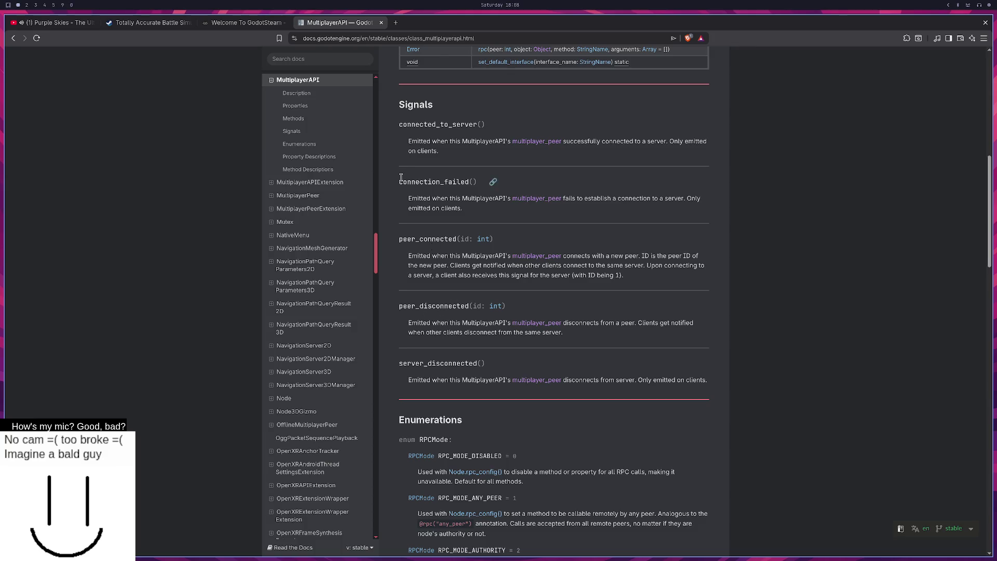
drag(408, 141, 456, 141)
drag(669, 141, 676, 155)
key(super+2)
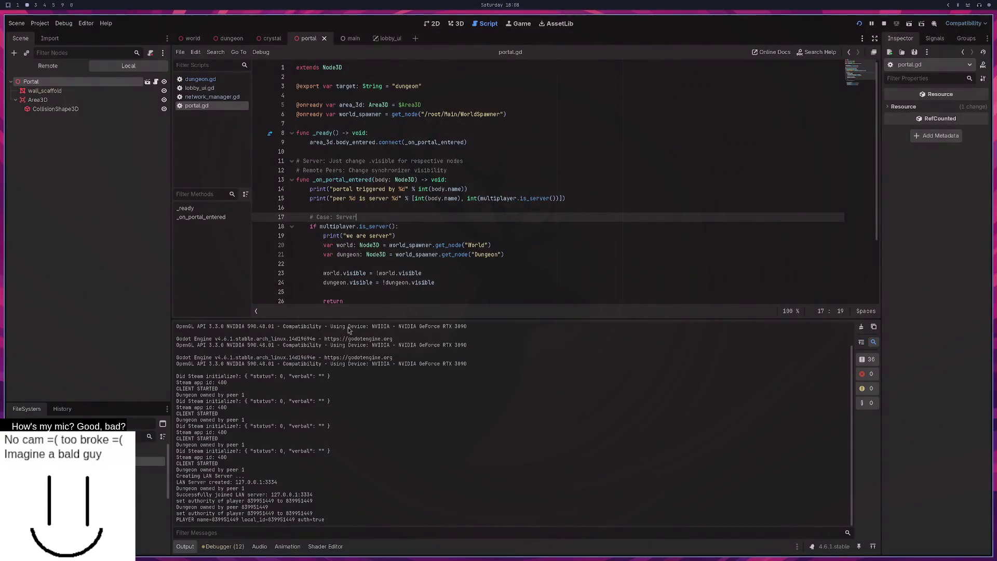
Step: Bring up network_manager.gd in Neovim, abandoning a brief project search for 'pl'
key(super+3)
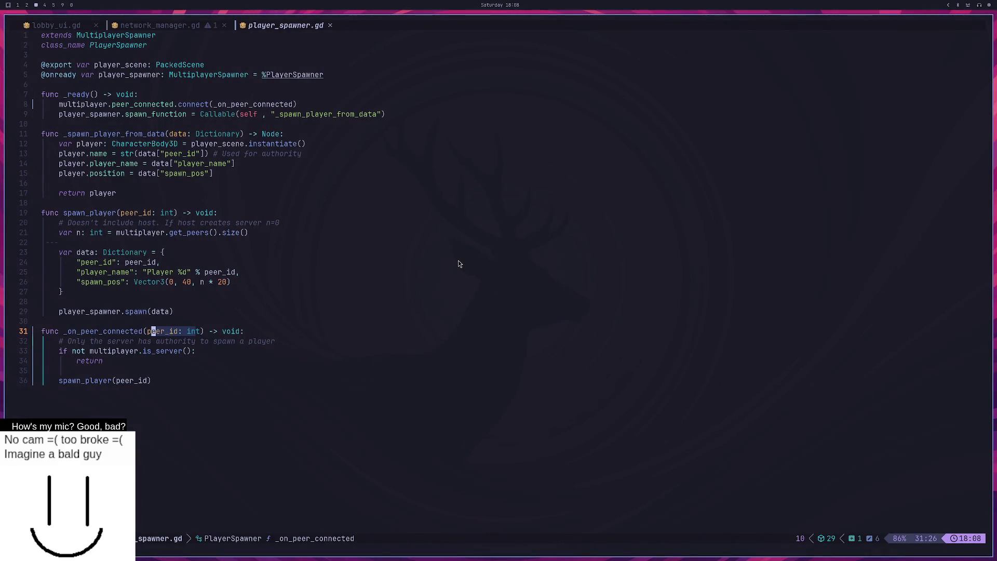
key(Escape)
key(space)
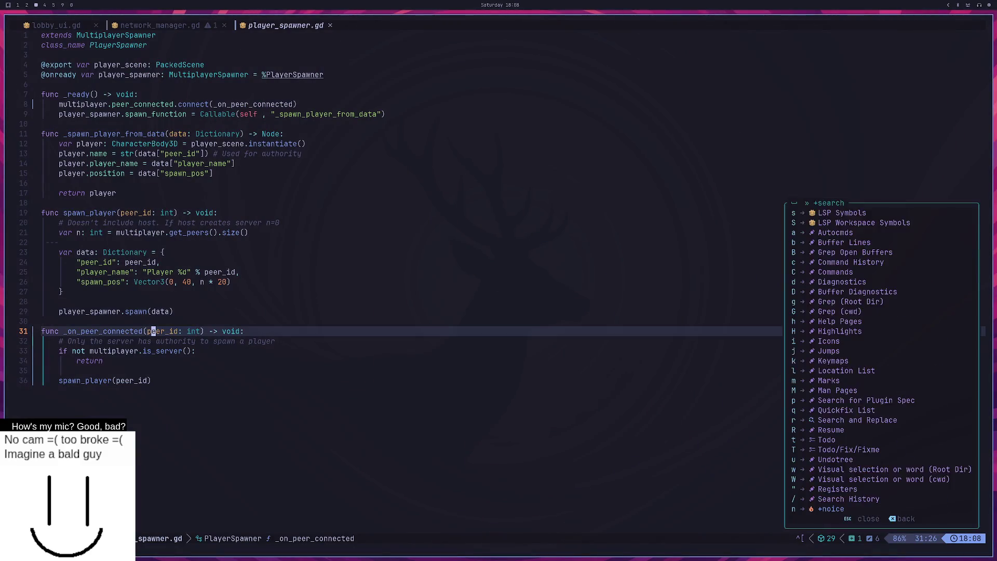
key(slash)
text(pl)
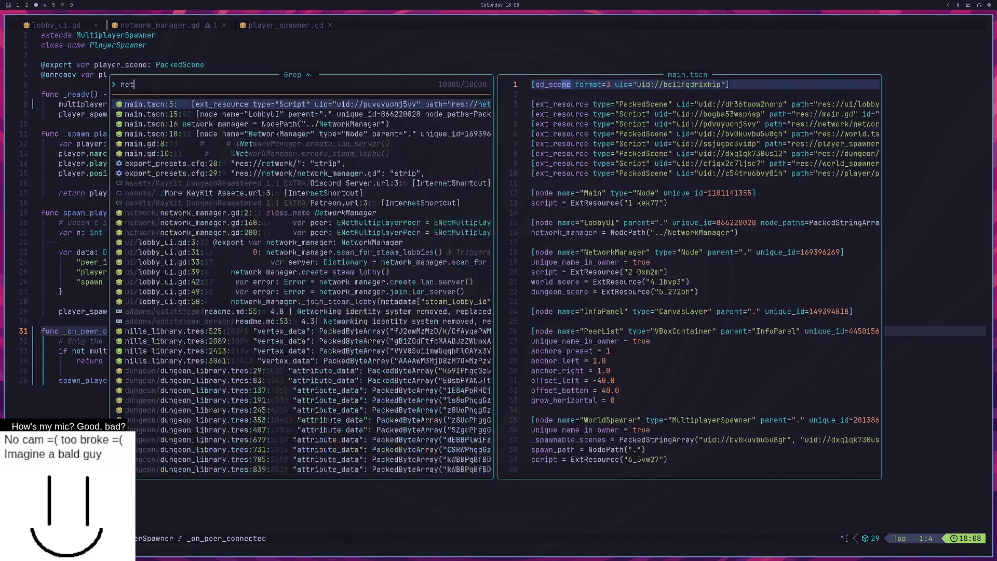
key(Escape)
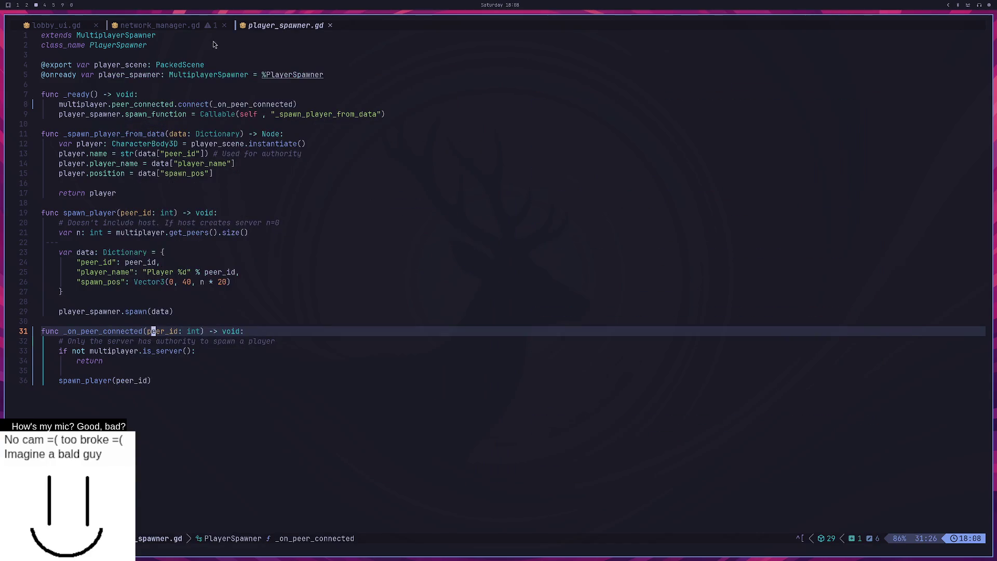
click(190, 31)
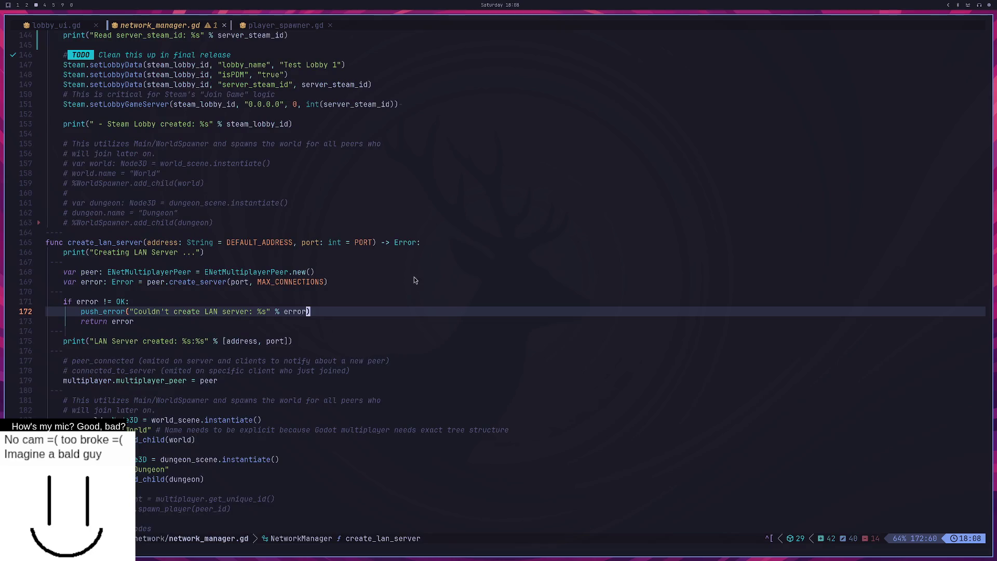
Step: Uncomment the peer_id and spawn_player(peer_id) lines in create_lan_server and save network_manager.gd
key(h)
key(j)
key(j)
key(j)
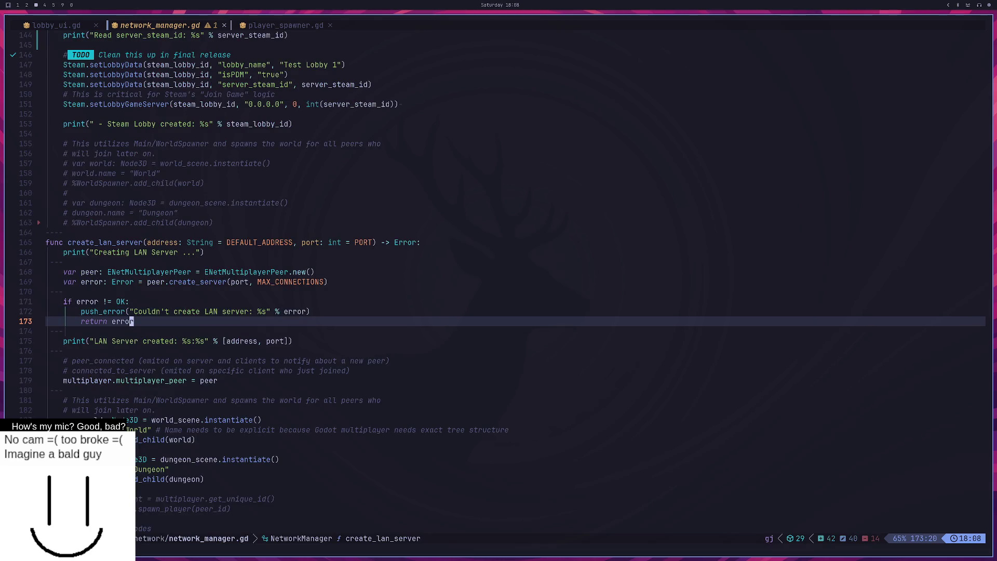
key(k)
key(V)
key(j)
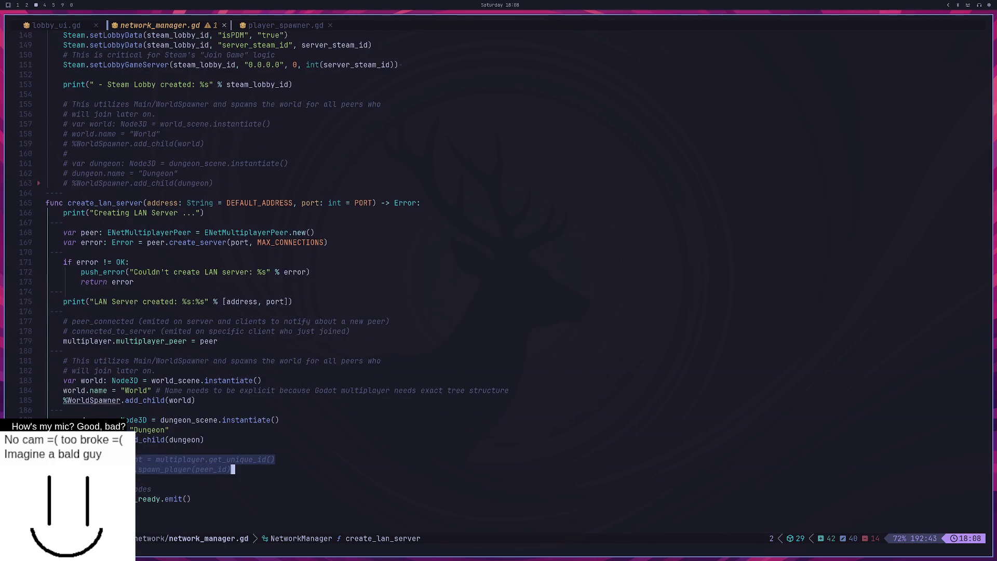
text(gc)
text(:w)
key(Return)
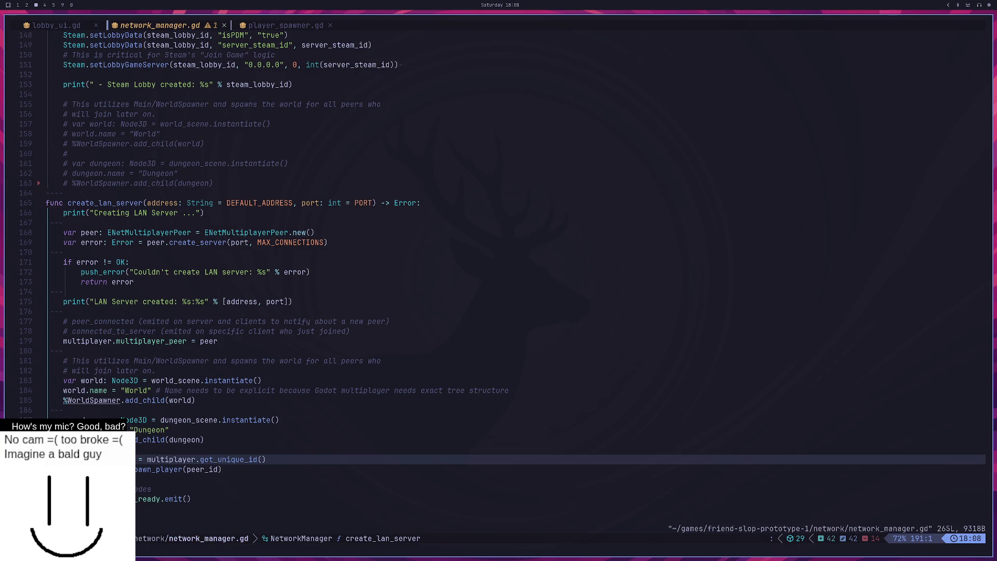
key(super+1)
key(super+2)
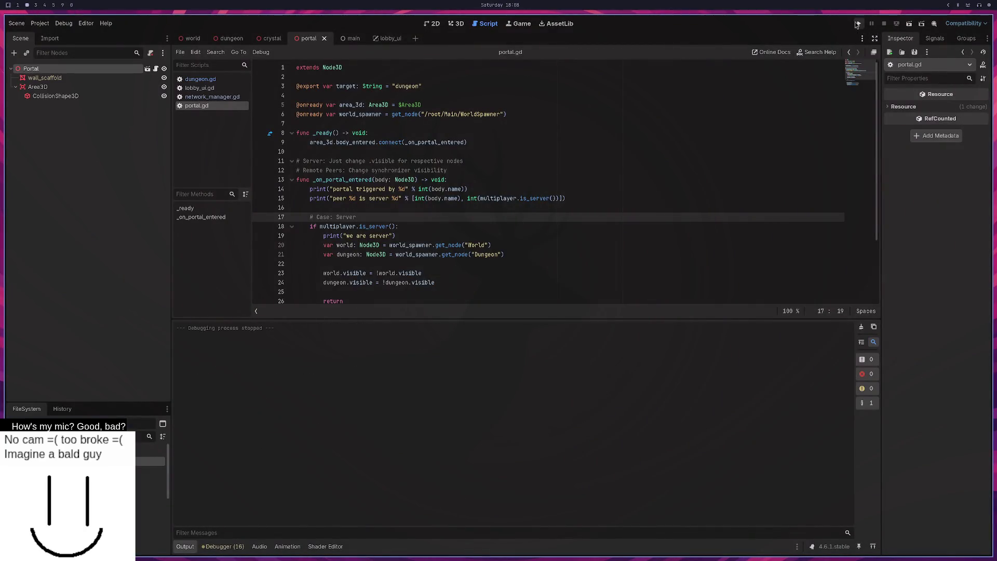
Step: Run the game, host a LAN server in one window, join from another, and move the client's cube
click(859, 24)
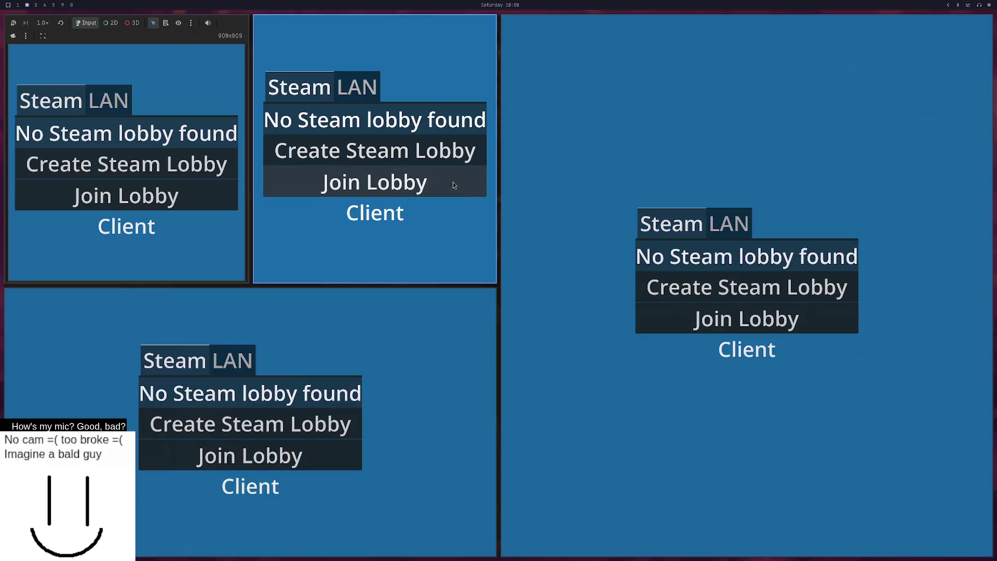
click(730, 224)
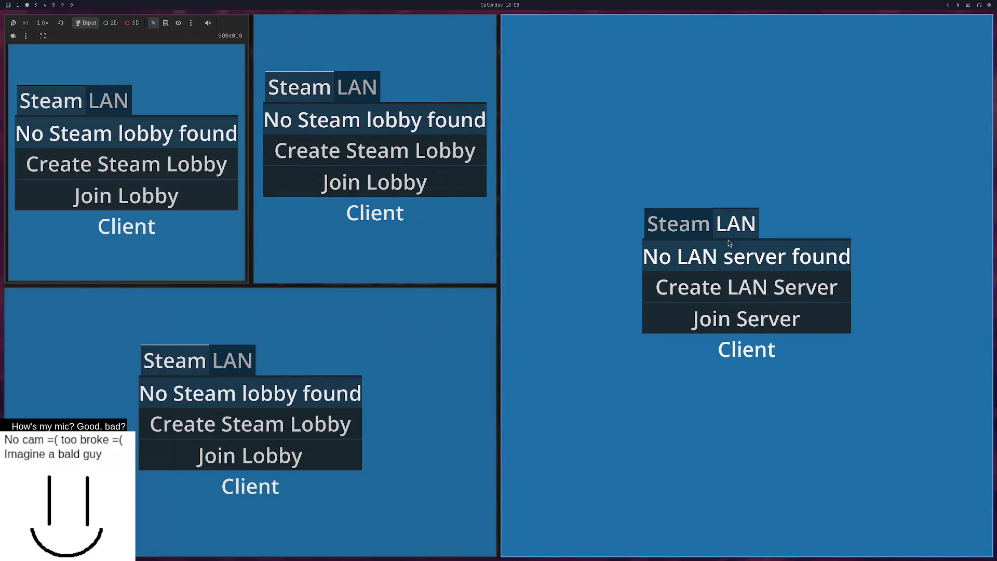
click(730, 288)
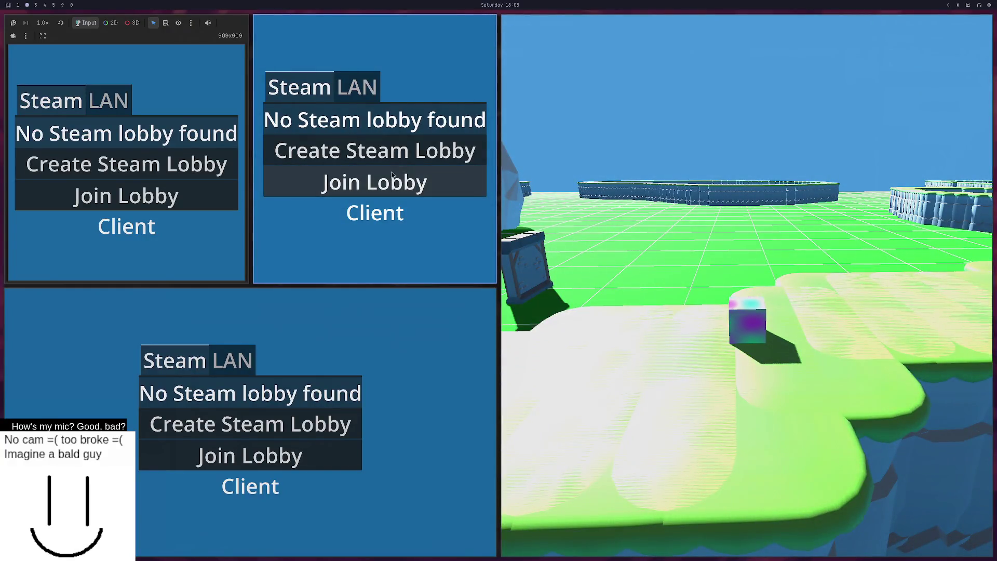
click(355, 92)
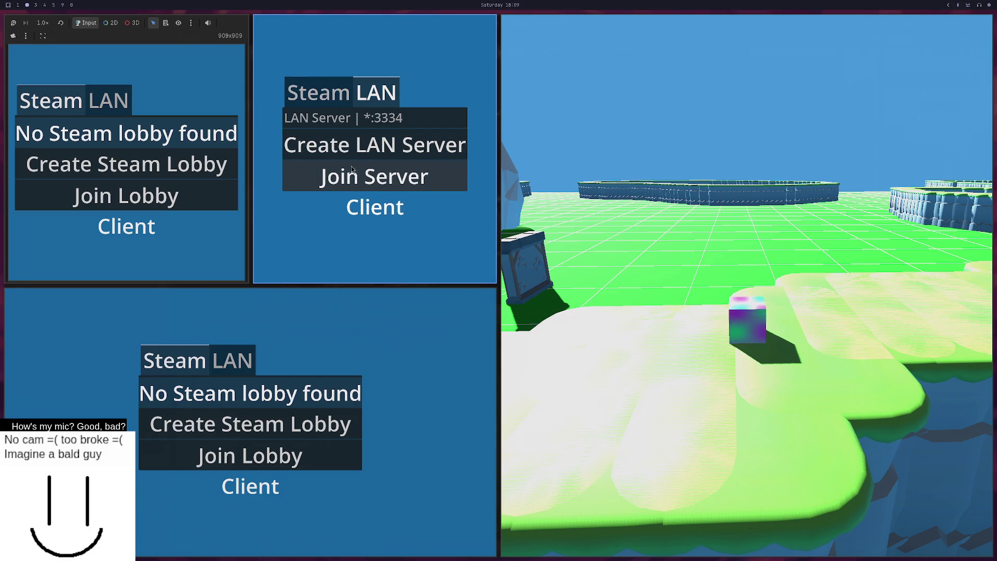
click(368, 183)
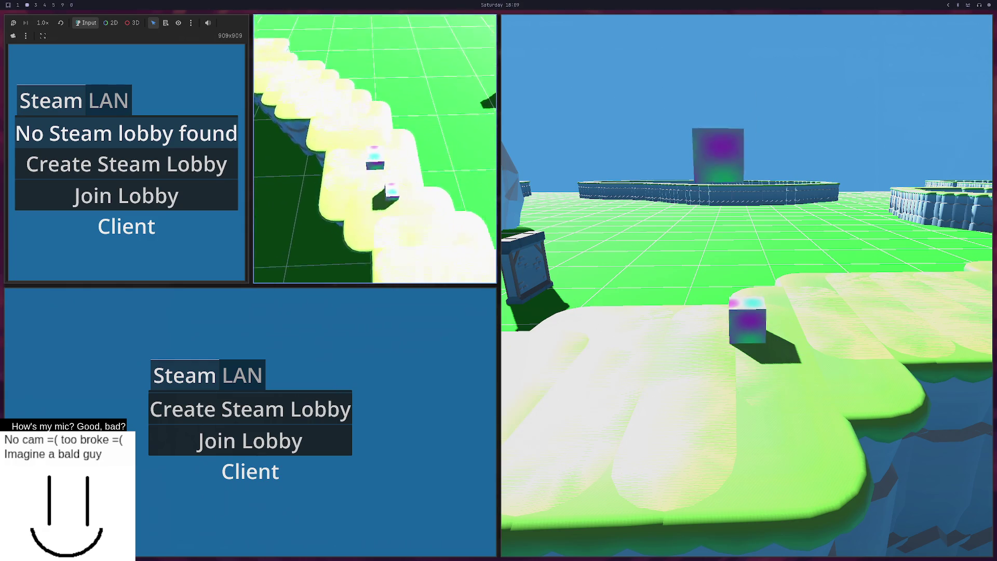
key(w)
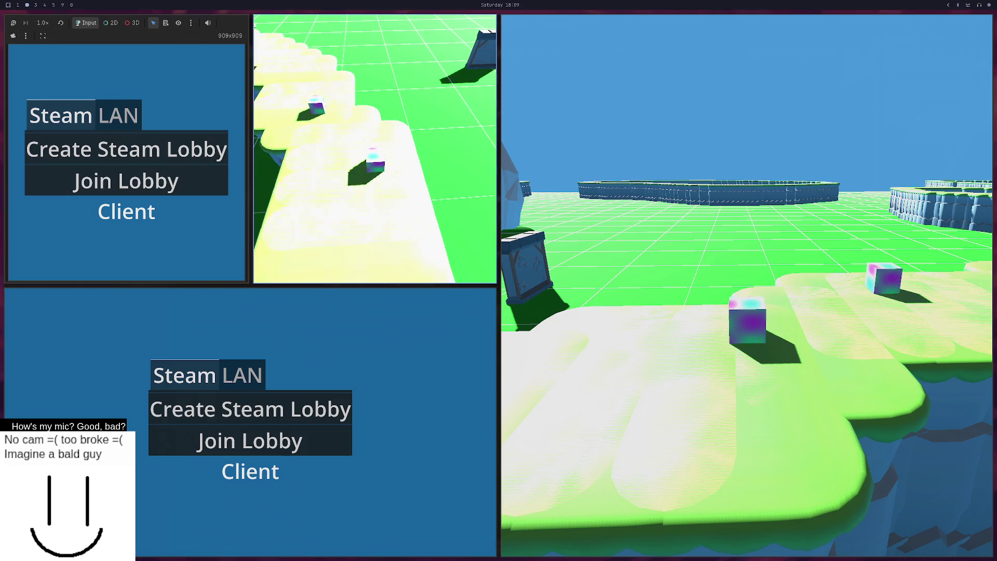
key(super+1)
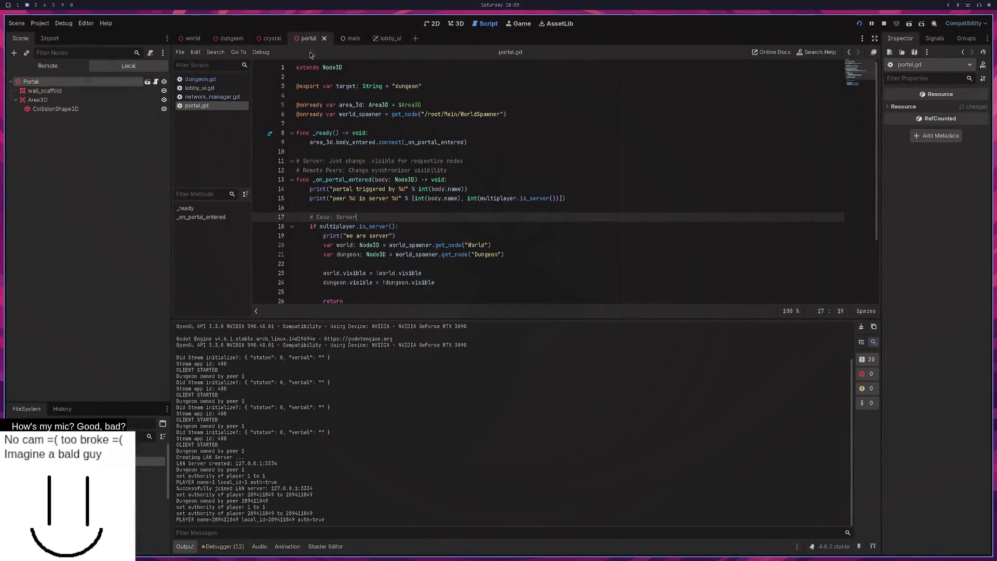
Step: Delete the Test node with its World and Dungeon children from the main scene
click(345, 39)
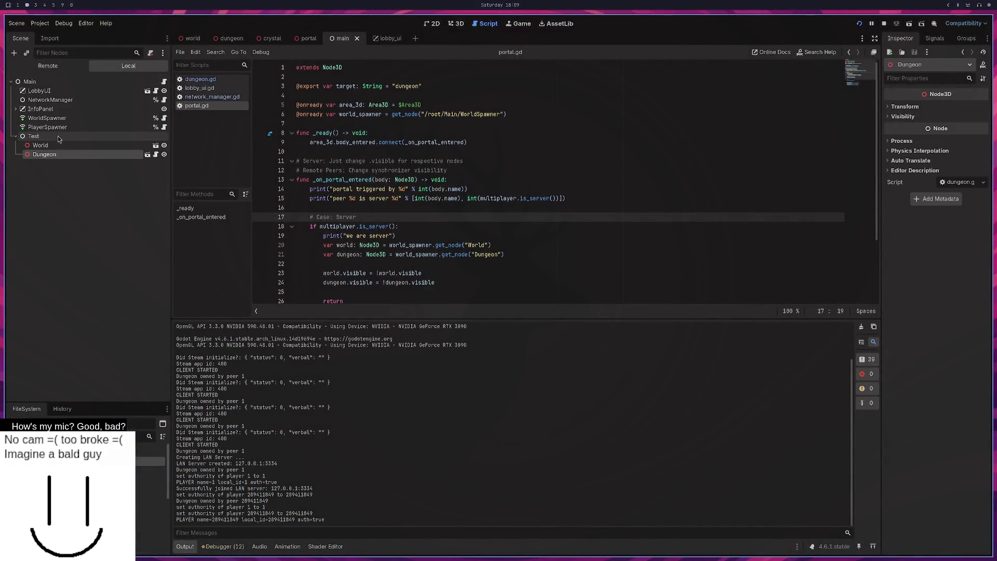
right_click(56, 136)
click(106, 333)
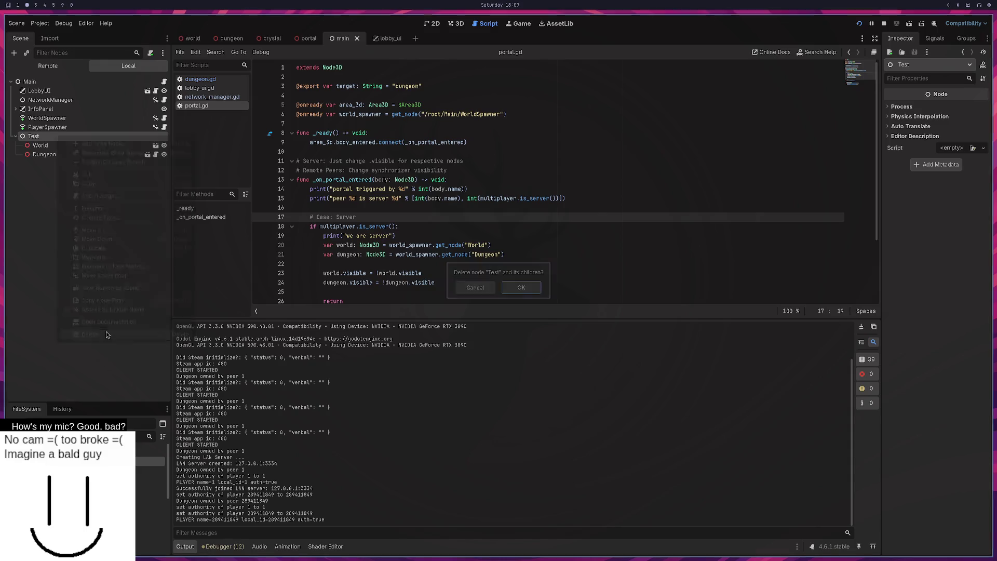
click(524, 287)
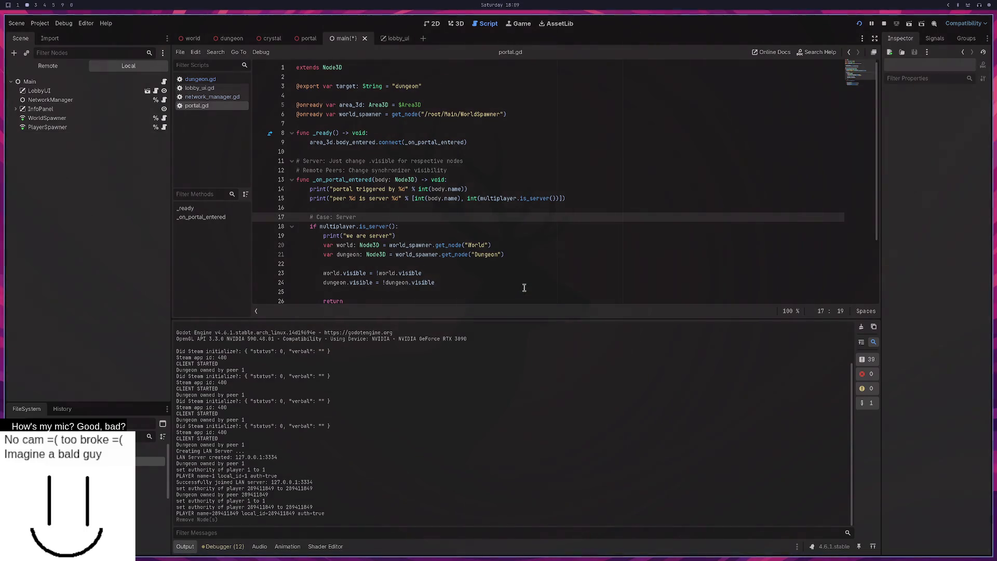
click(859, 23)
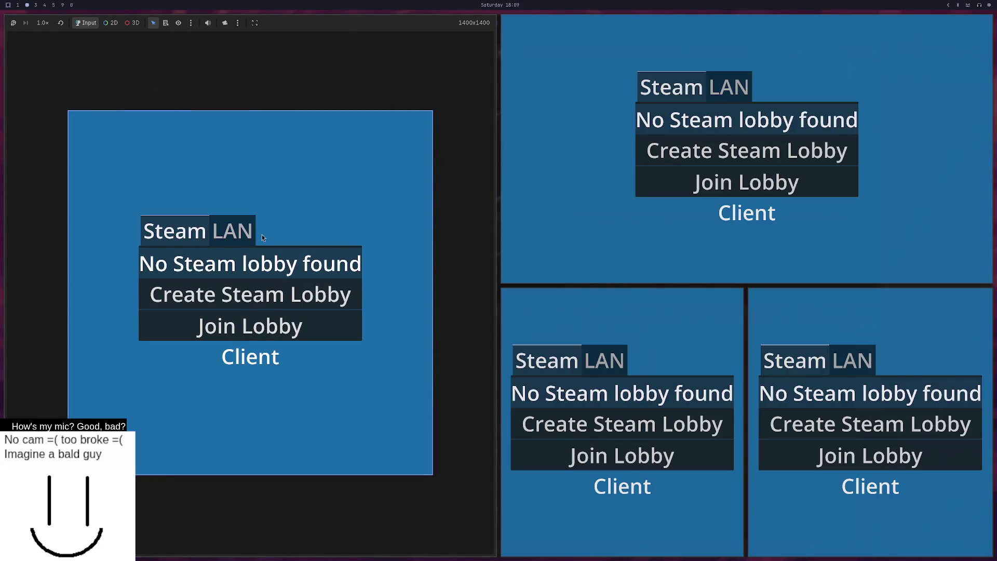
Step: Host a LAN server from the large window, then inspect the portal handler in portal.gd
click(240, 232)
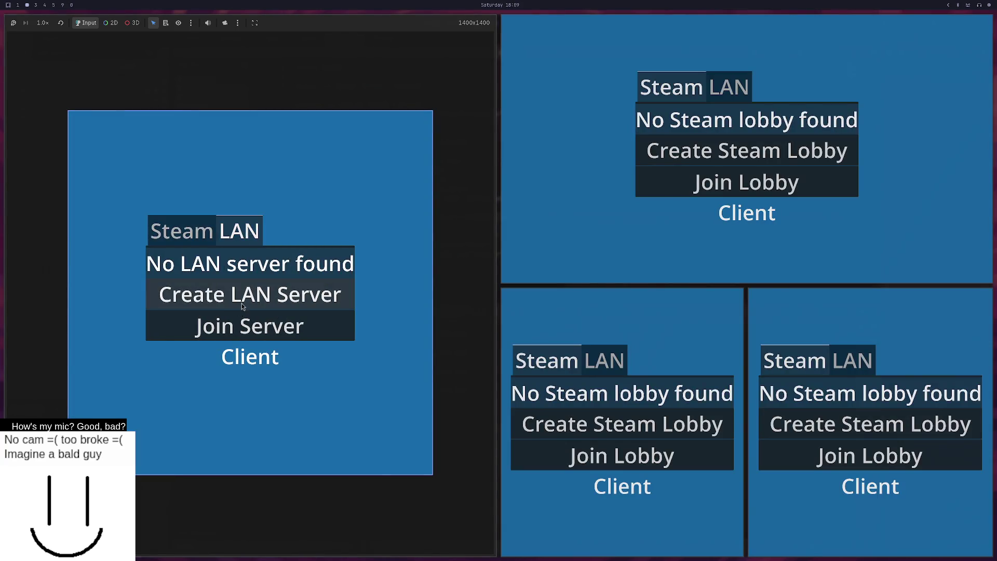
click(243, 306)
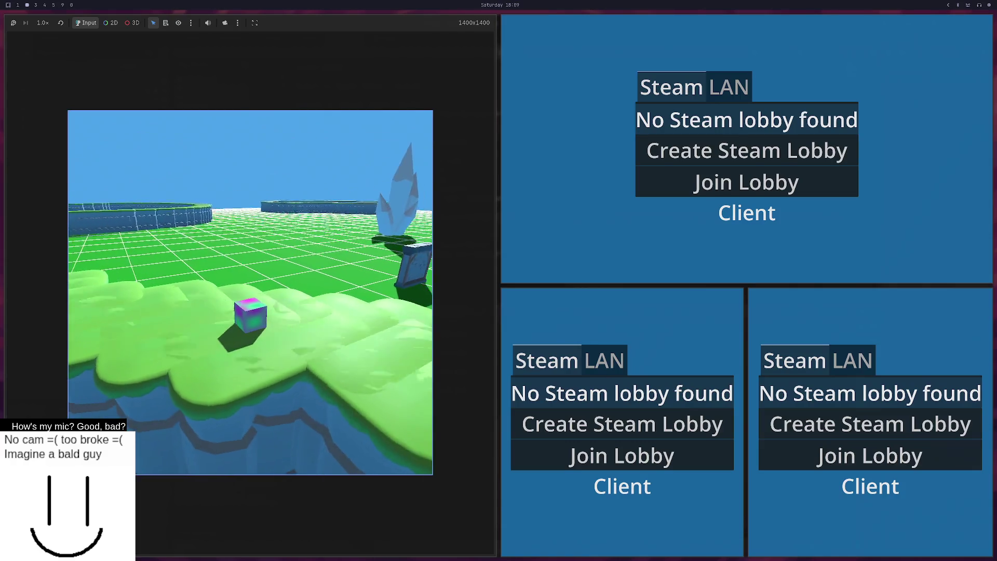
key(alt+Tab)
click(467, 205)
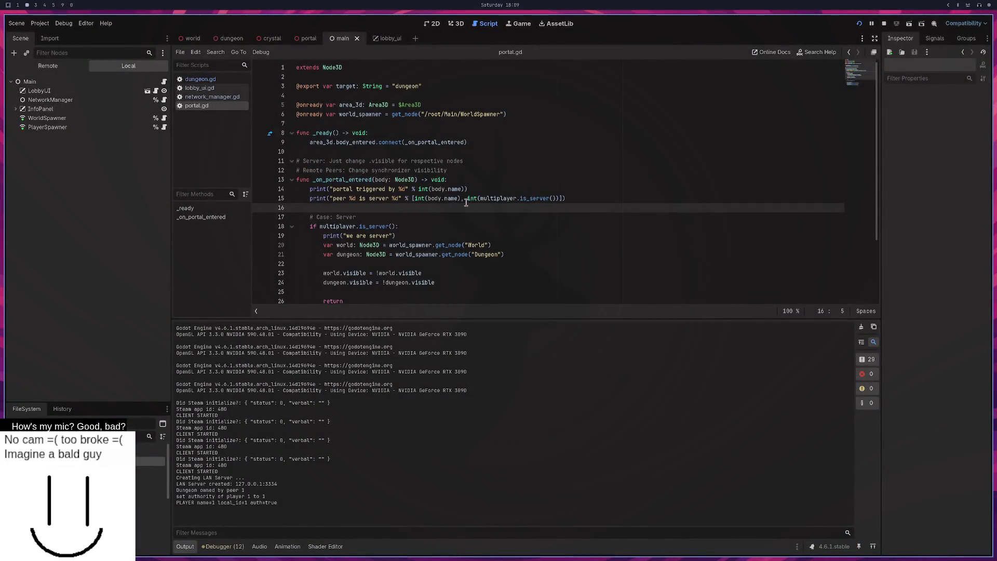
scroll(465, 203, down, 2)
click(400, 176)
double_click(357, 123)
click(419, 166)
Step: Rerun the project, host a LAN server, join as a client, then stop all game windows
key(F5)
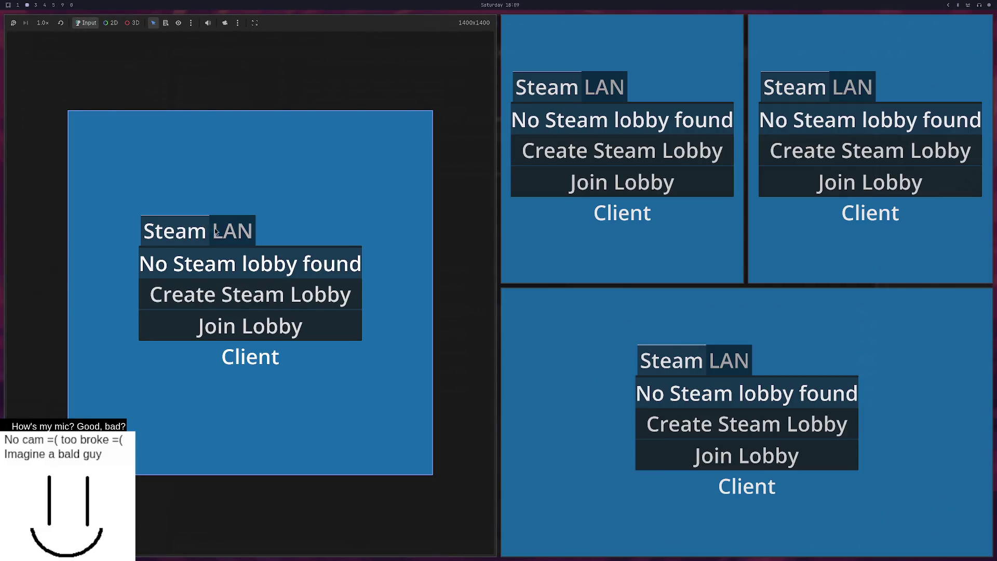
click(215, 231)
click(231, 290)
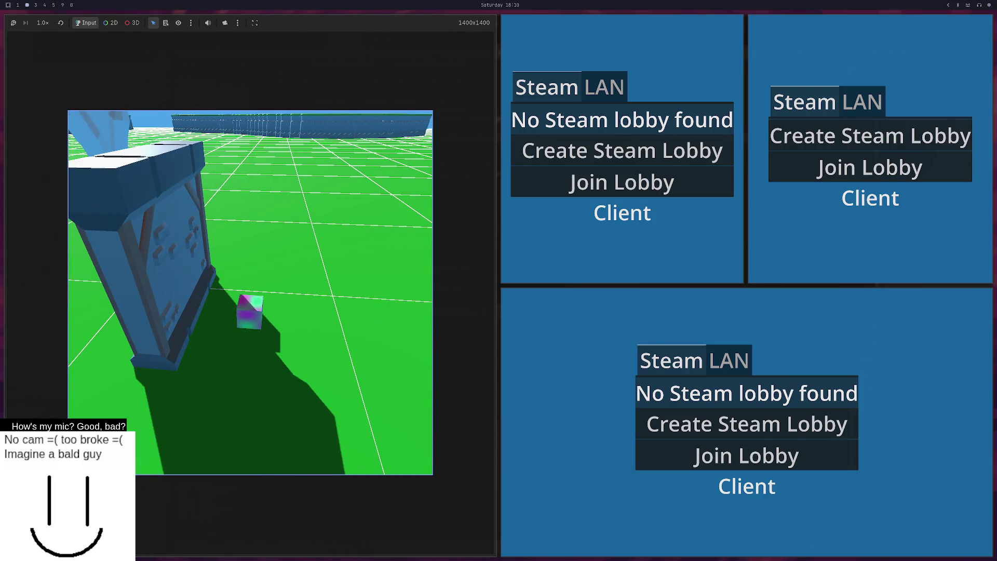
click(610, 86)
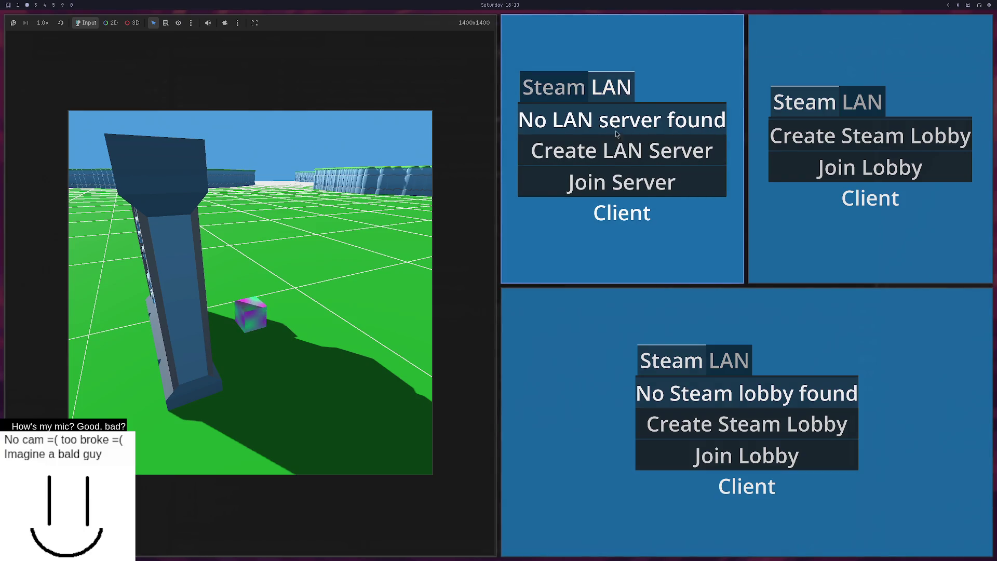
click(604, 190)
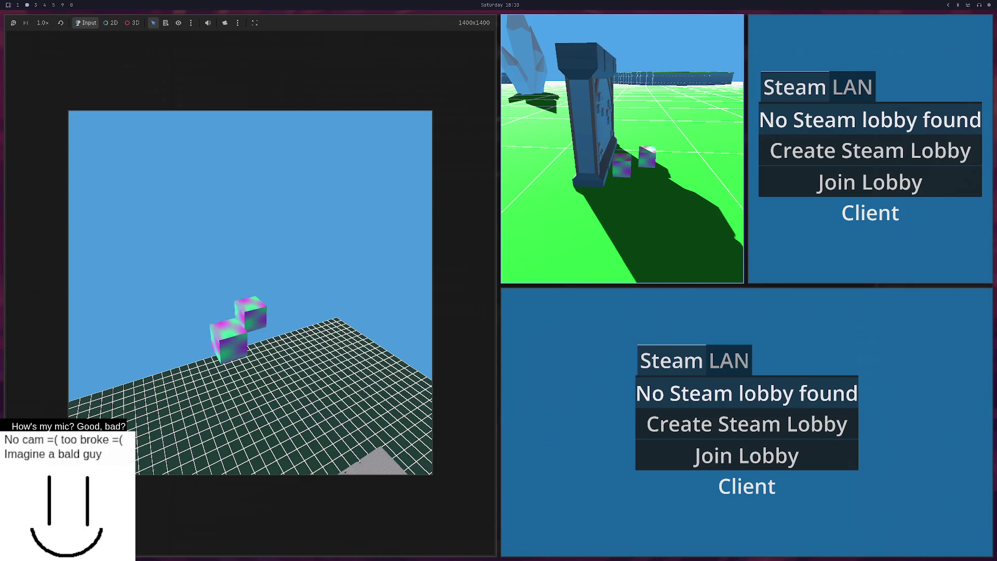
key(F8)
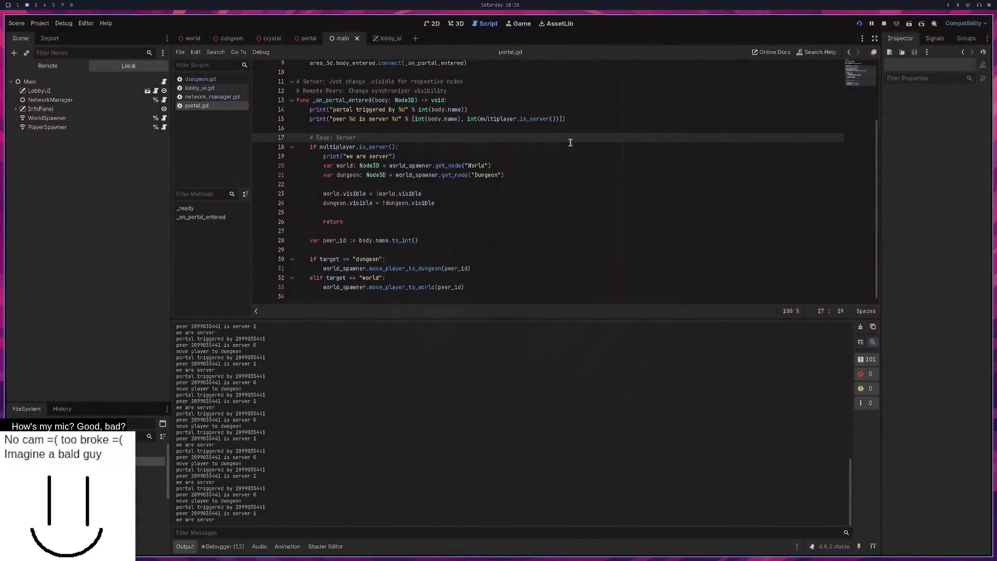
Step: Review the move_player_to_dungeon/world calls and the server case's visibility toggle lines in portal.gd
scroll(367, 155, up, 3)
scroll(368, 155, down, 3)
click(386, 269)
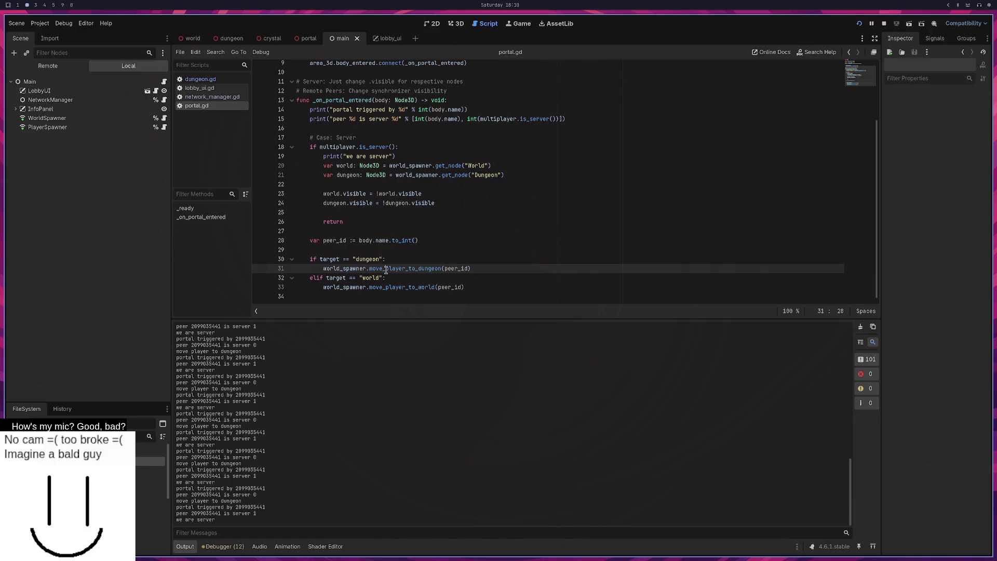
double_click(386, 270)
click(429, 288)
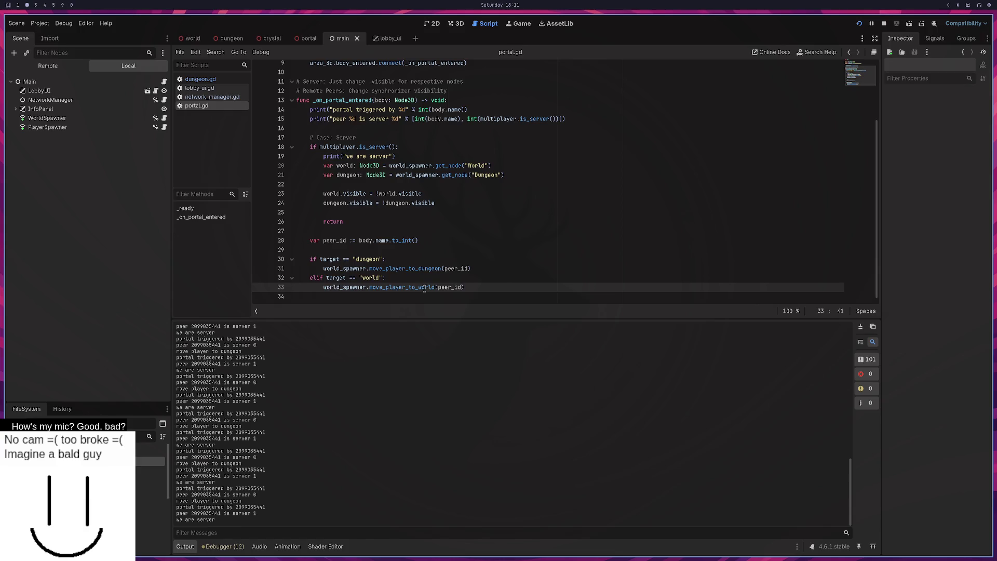
mouse_move(417, 210)
mouse_down()
mouse_move(321, 148)
mouse_move(323, 139)
mouse_up()
click(339, 214)
mouse_move(348, 222)
mouse_down()
mouse_move(323, 195)
mouse_move(322, 168)
mouse_up()
drag(444, 204, 391, 197)
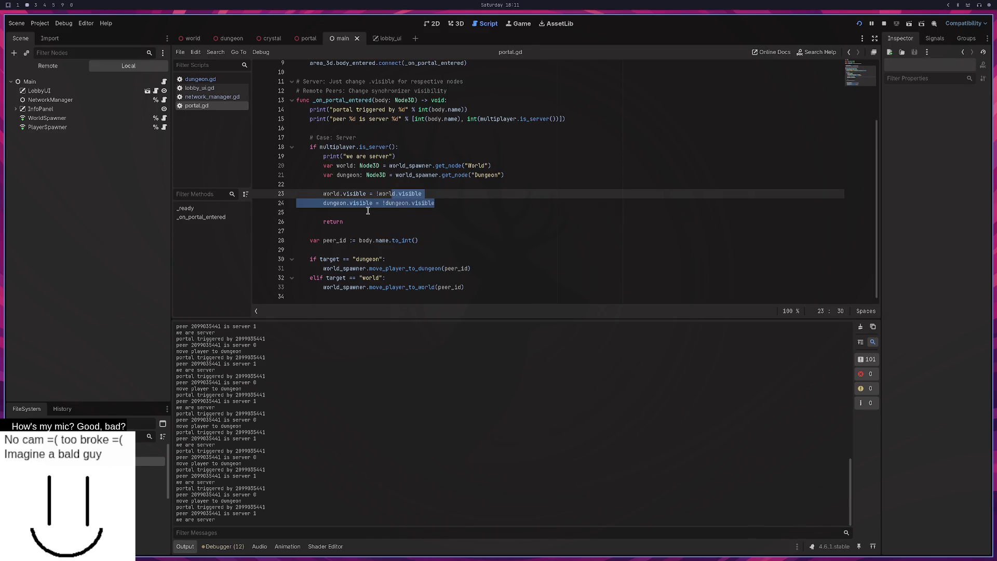
click(443, 200)
click(455, 200)
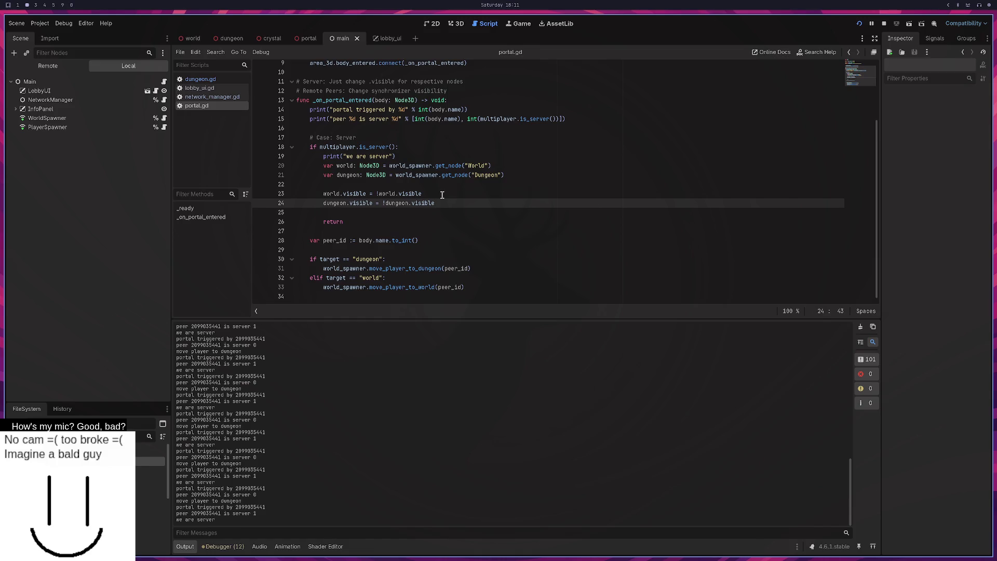
Step: Add a '# TODO: We need to handle player vis' comment and delete the two debug print lines
key(Return)
key(Return)
text(# TODO: We need to handle player visbility too)
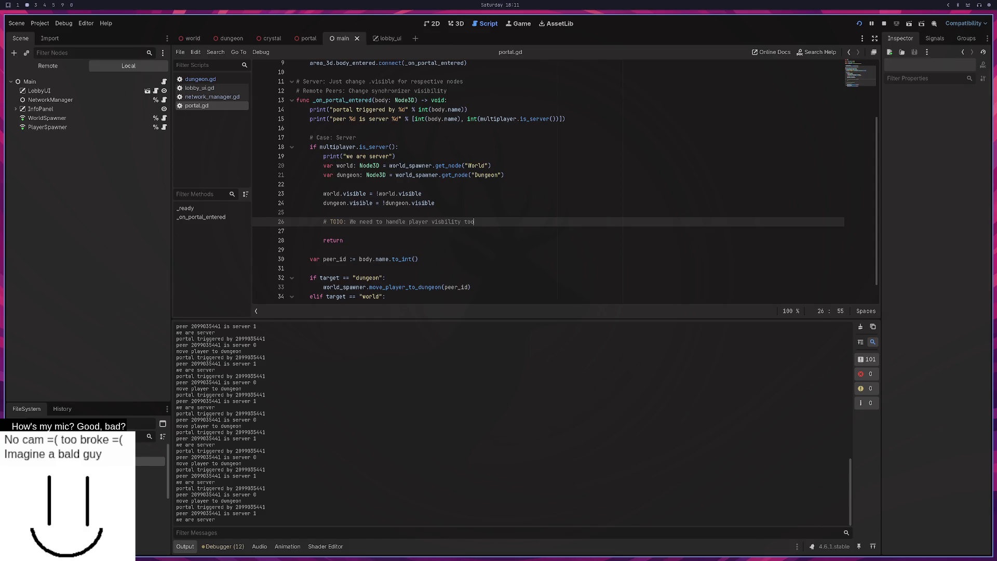
scroll(374, 223, down, 1)
mouse_move(363, 224)
mouse_down()
mouse_move(291, 129)
mouse_move(244, 93)
mouse_up()
key(BackSpace)
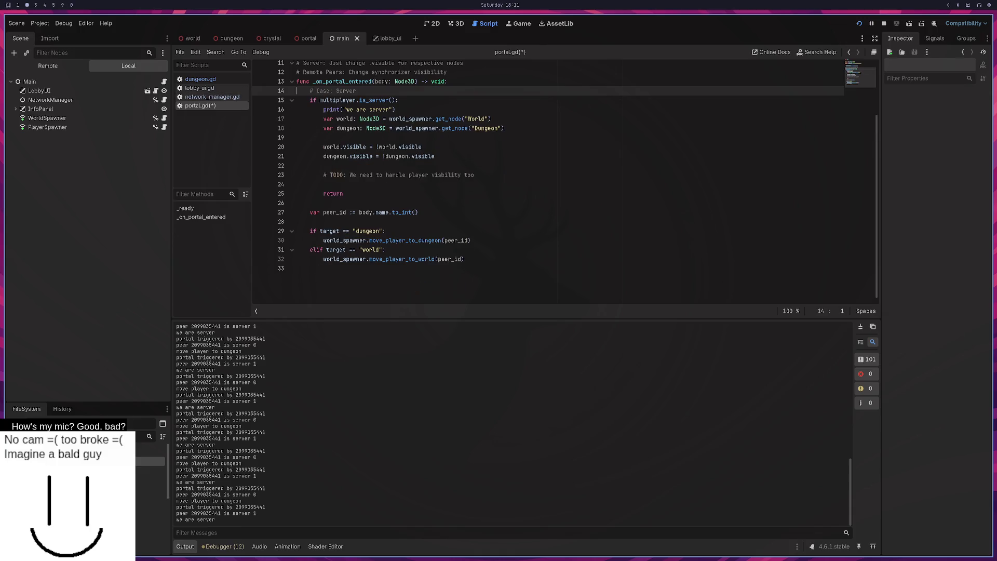
Step: Add a client-case comment near line 26 and save portal.gd
click(347, 230)
click(346, 203)
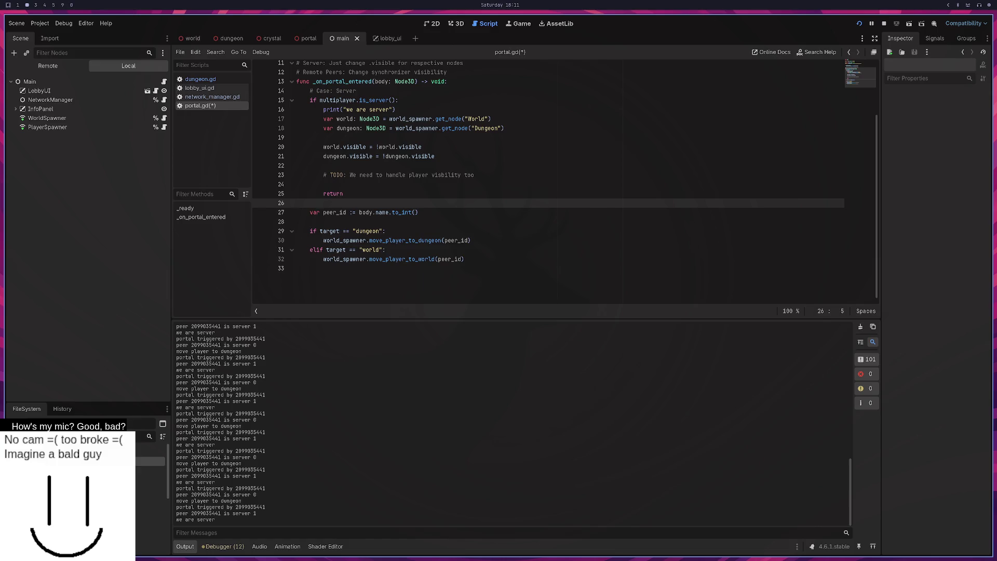
key(Return)
text(se: Clien)
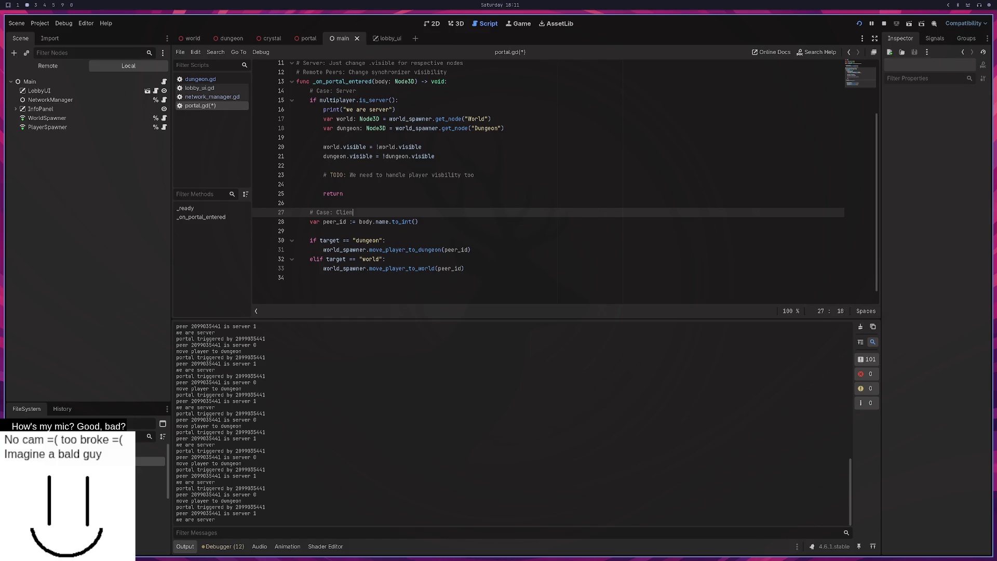
key(BackSpace)
key(BackSpace)
key(ctrl+s)
Step: Examine the body.name.to_int() expression on line 28 that supplies the peer id
click(337, 201)
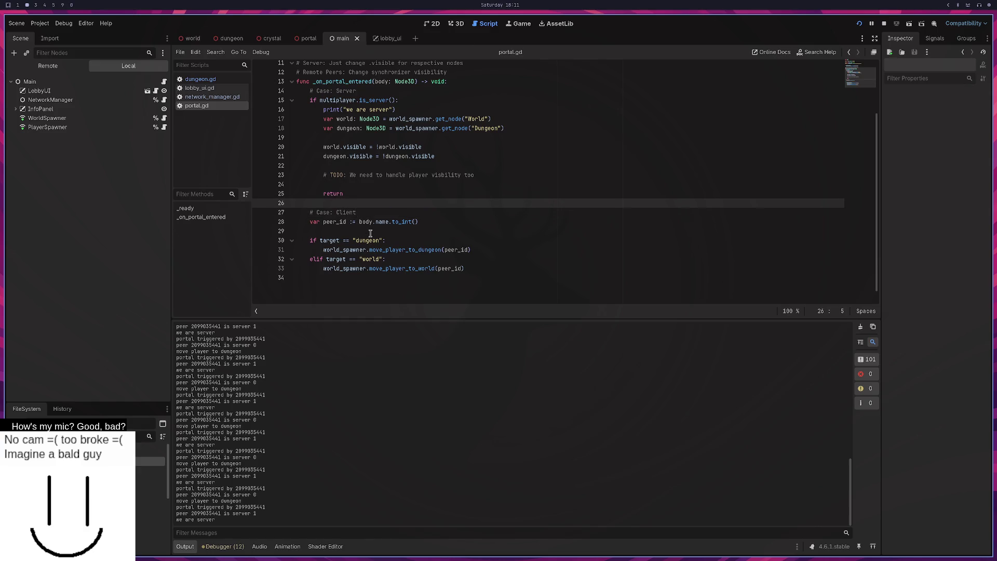
drag(418, 221, 358, 221)
click(401, 222)
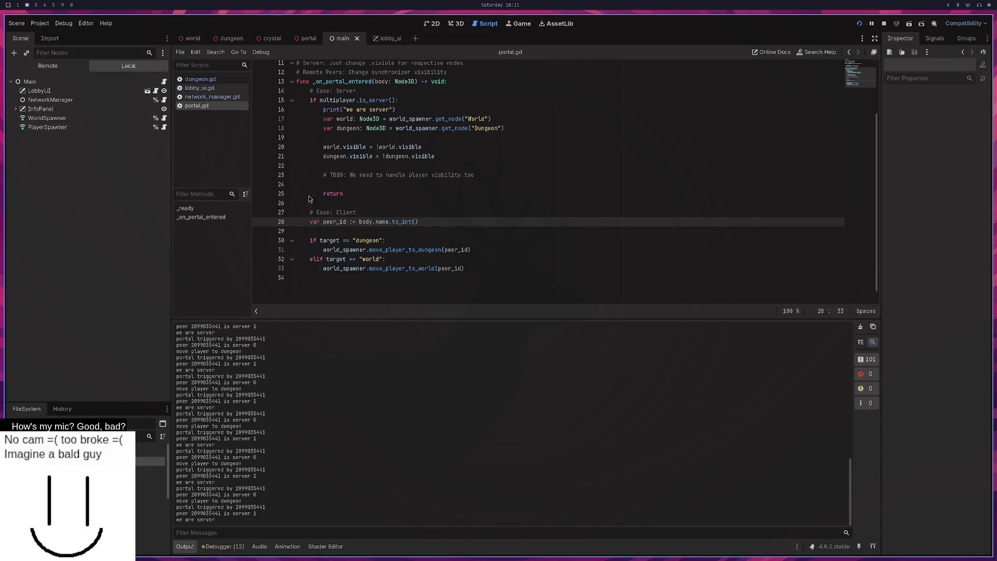
drag(418, 222, 359, 225)
click(382, 222)
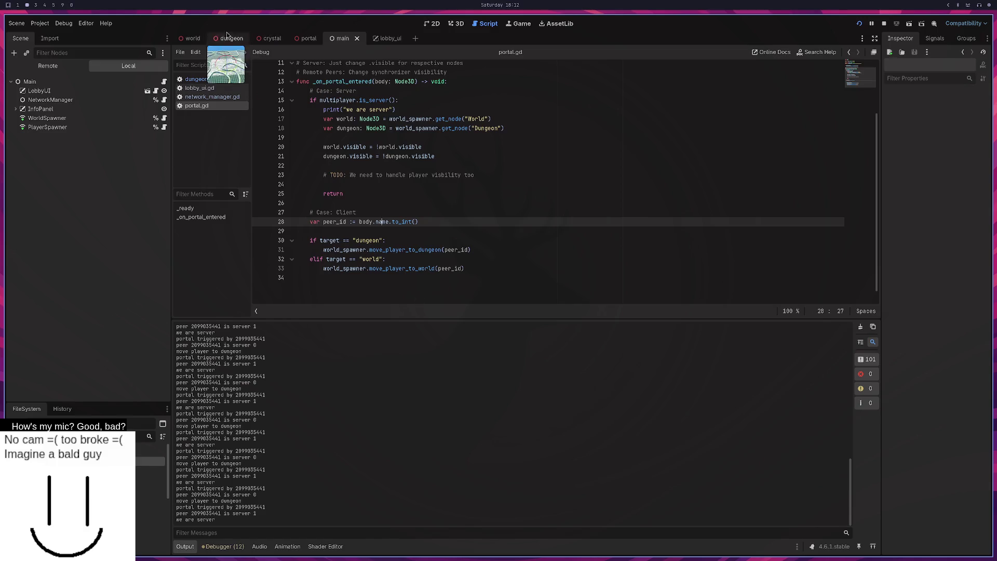
click(193, 38)
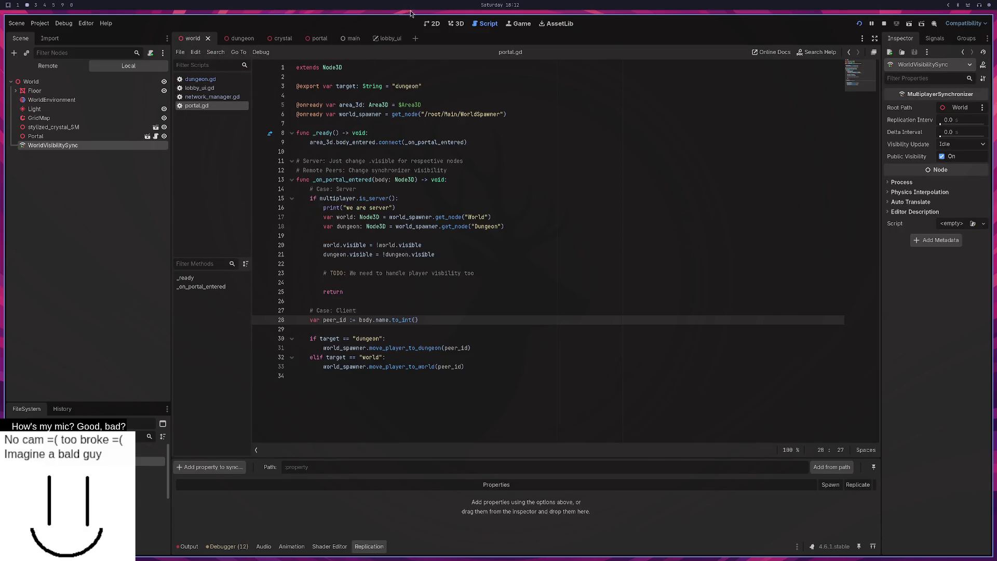
Step: Inspect the Portal in the world scene's 3D view, then open the dungeon scene
click(453, 26)
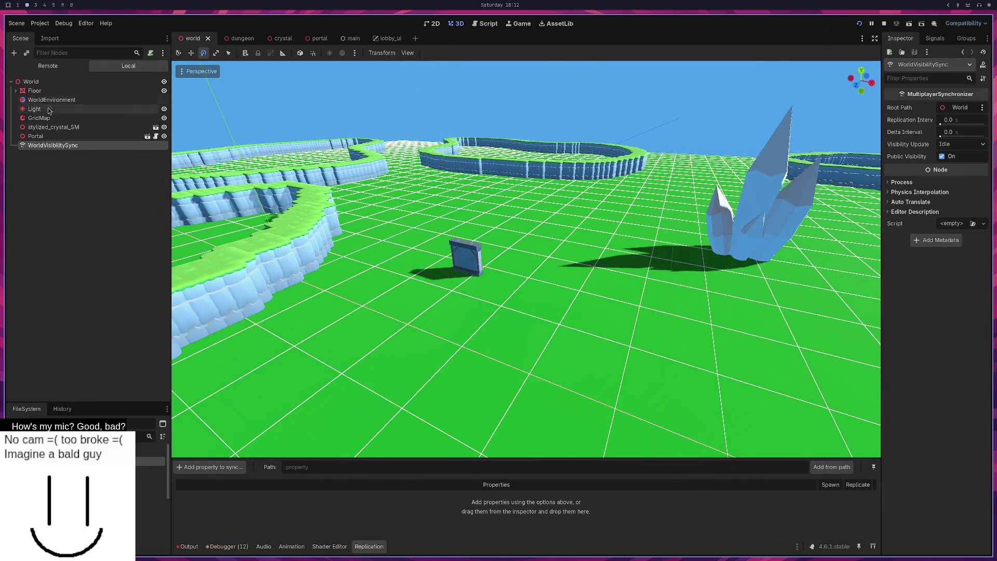
double_click(54, 137)
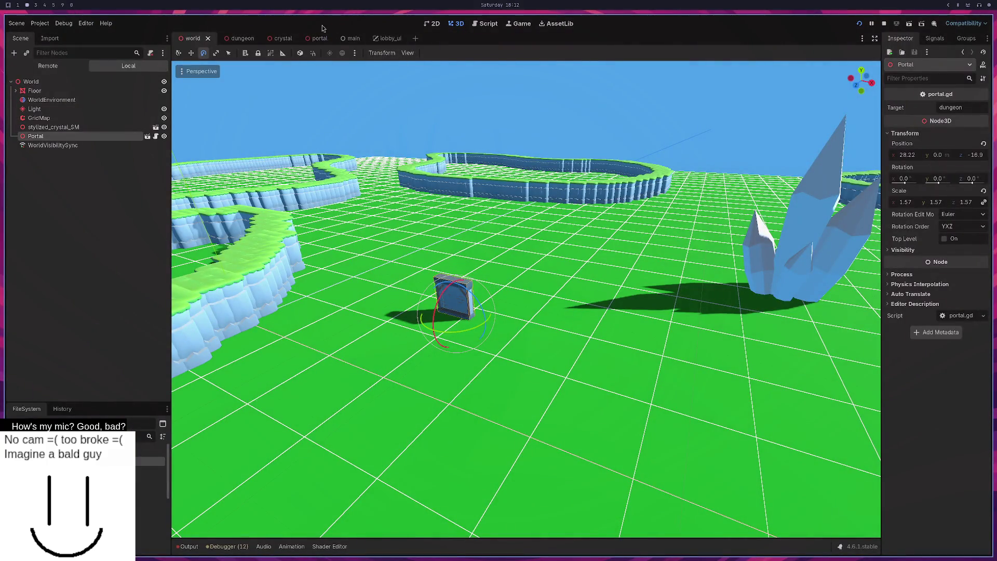
click(317, 38)
click(282, 38)
click(231, 38)
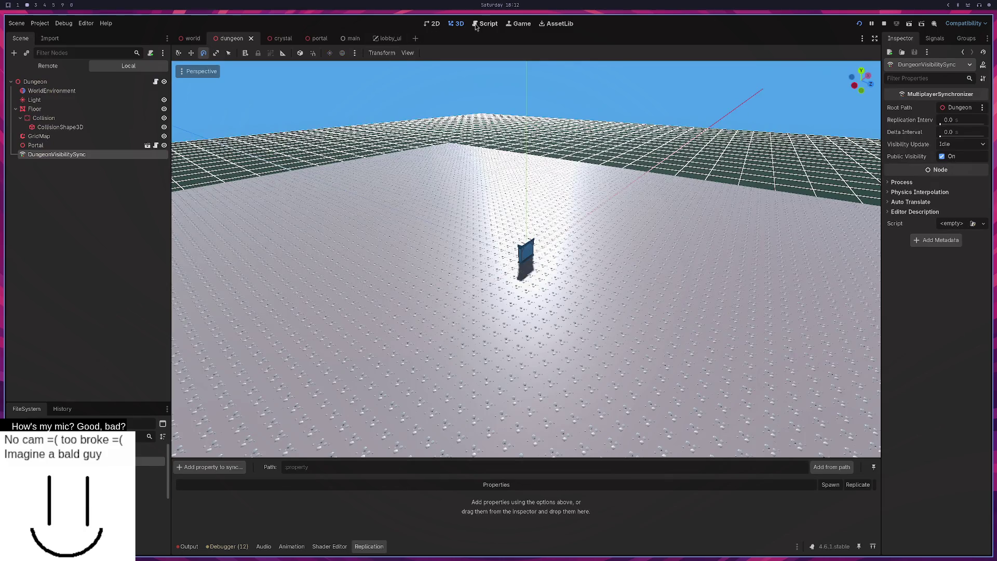
Step: Review the dungeon target condition on line 30 of portal.gd, then return to Neovim
click(482, 24)
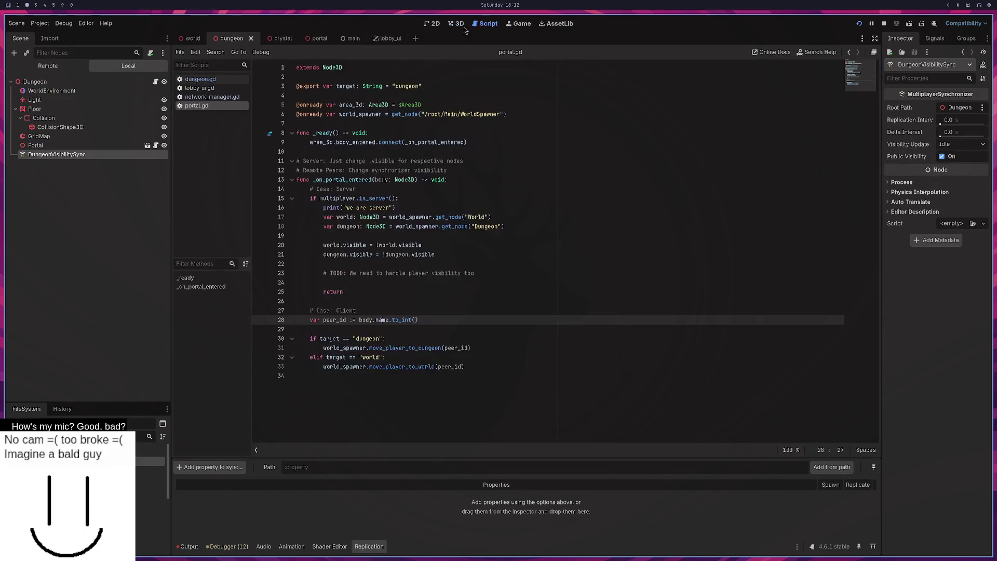
click(393, 339)
drag(398, 338, 333, 335)
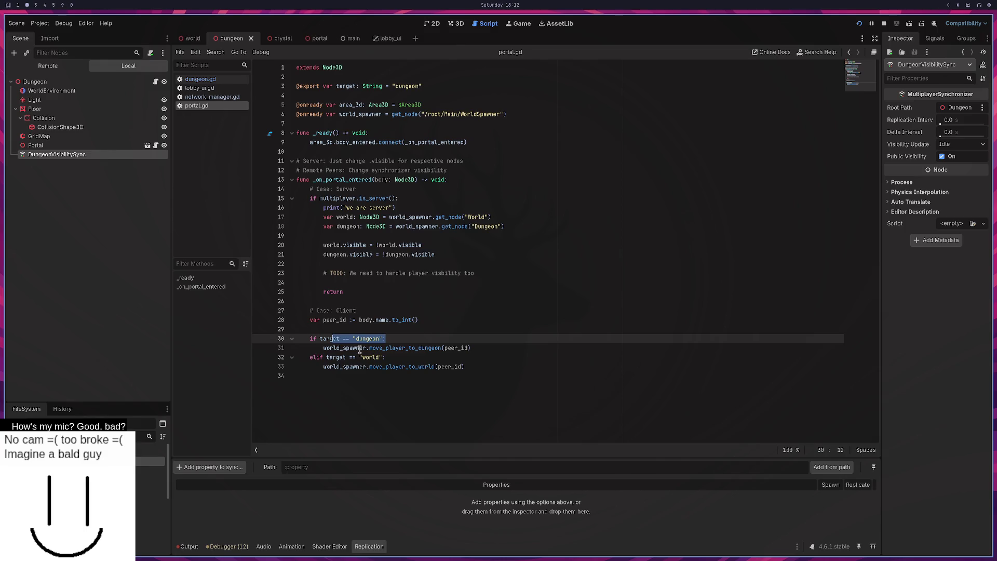
key(super+3)
key(space)
key(f)
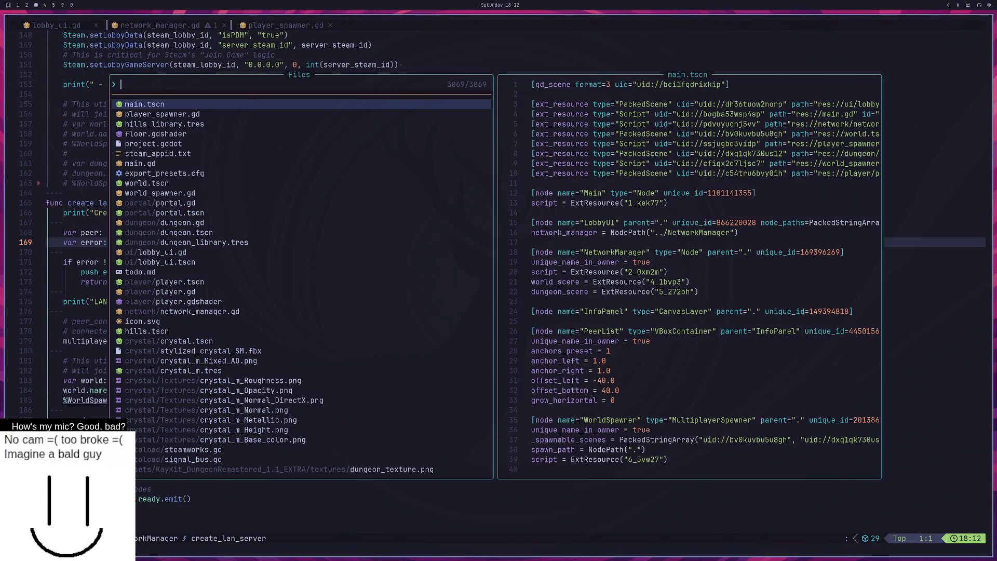
Step: Open world_spawner.gd from the file picker by filtering on 'world'
key(super+2)
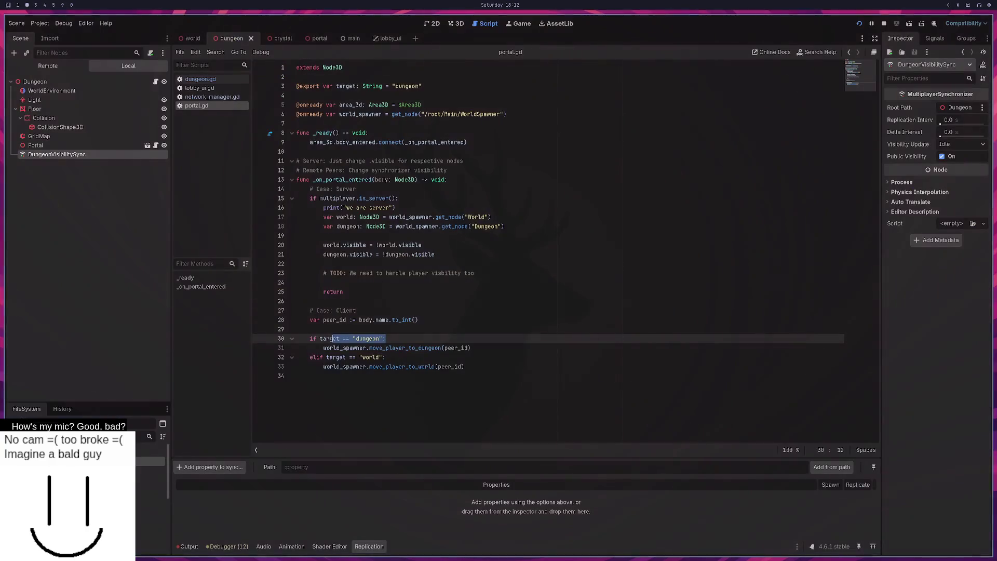
key(super+3)
text(world)
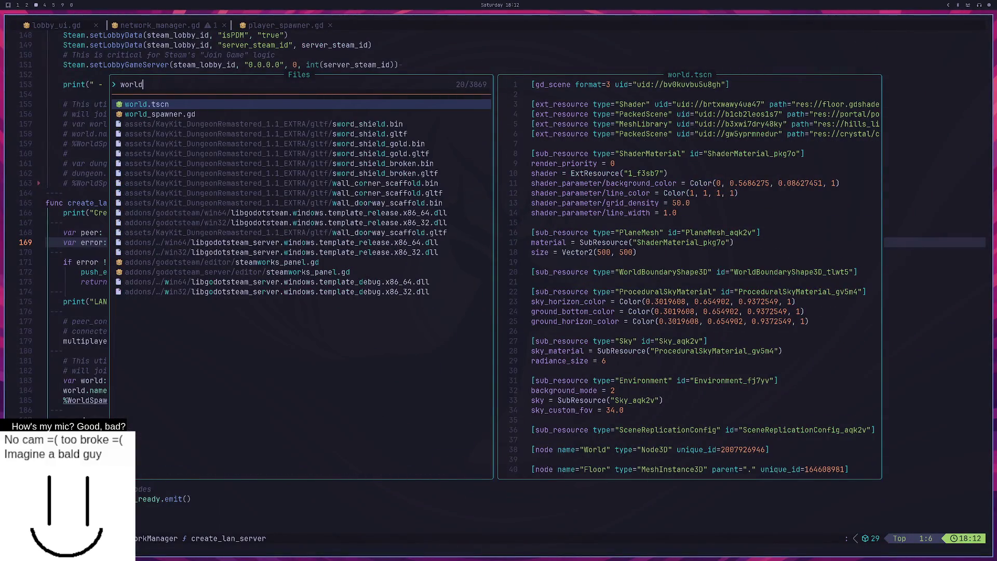
key(Down)
key(Return)
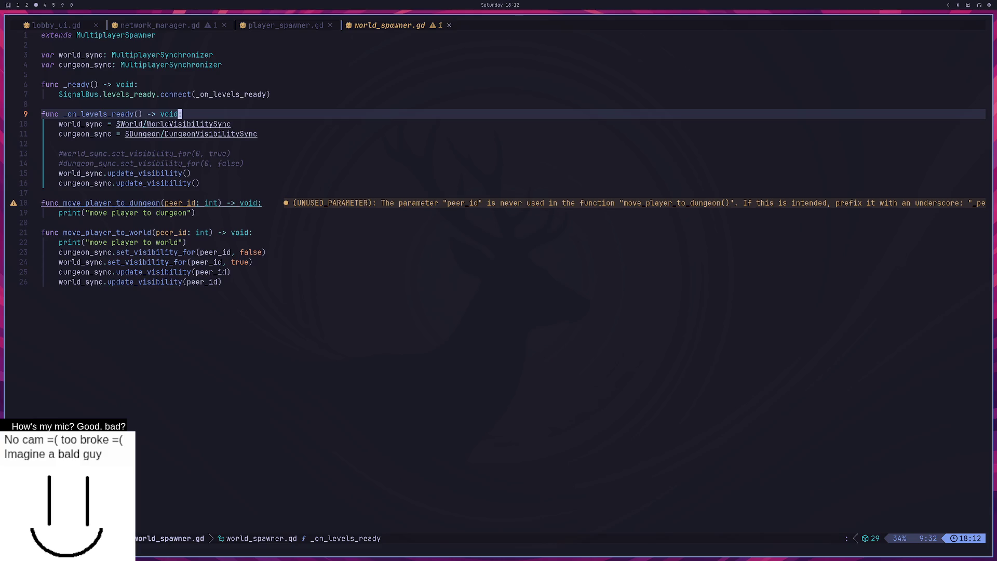
Step: Uncomment the two set_visibility_for lines (lines 13–14) and save world_spawner.gd
key(k)
key(k)
key(k)
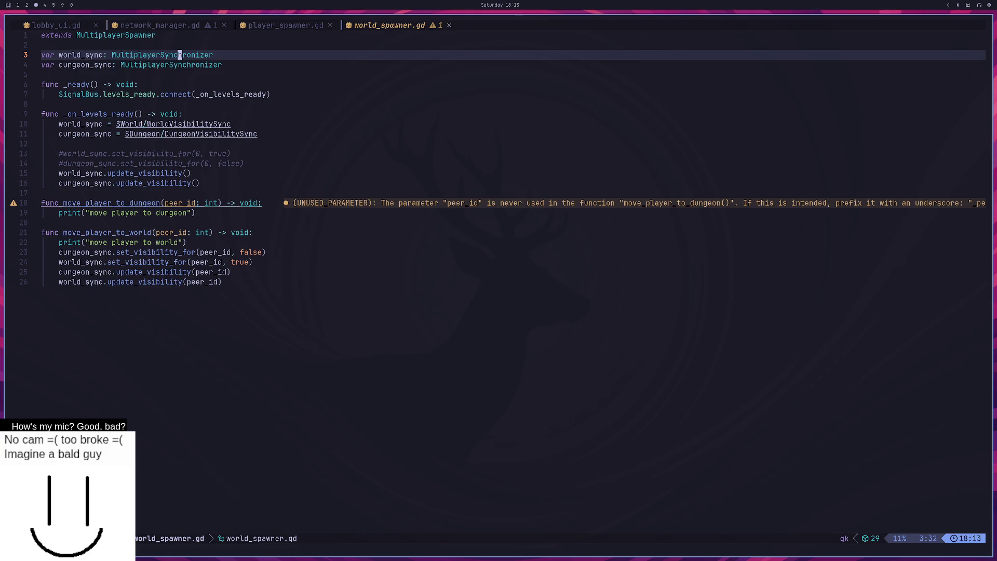
key(j)
key(j)
key(j)
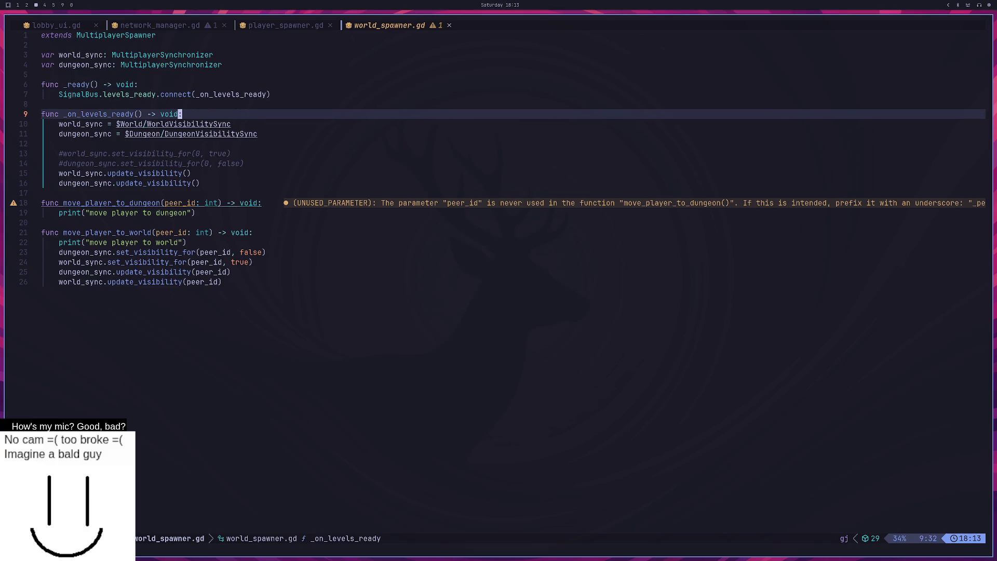
key(j)
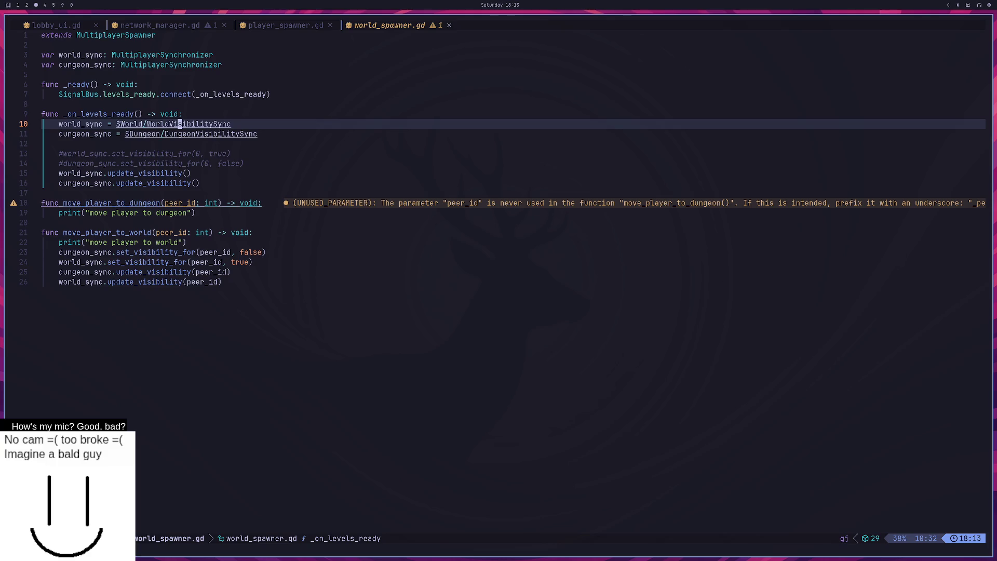
key(k)
key(k)
key(k)
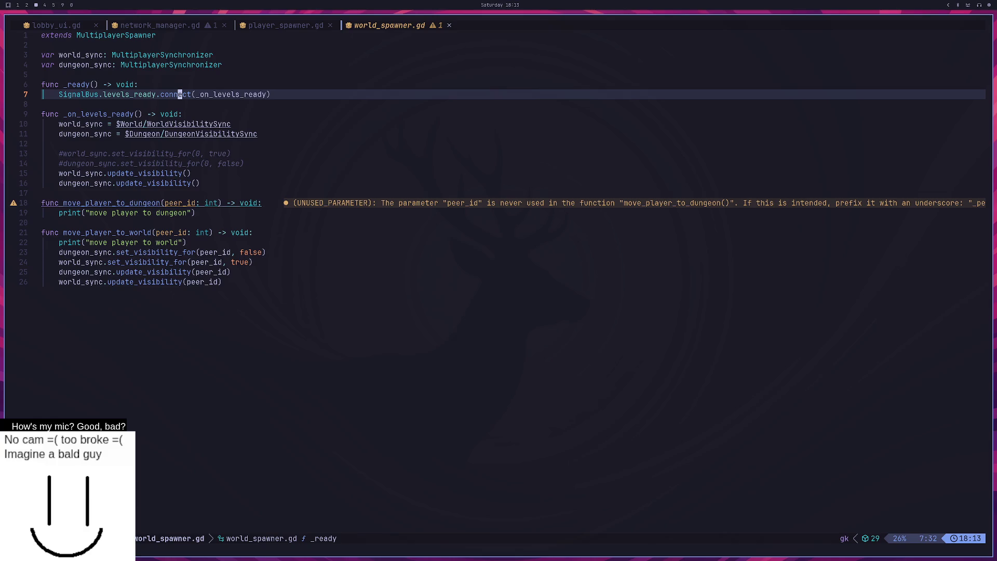
key(j)
key(j)
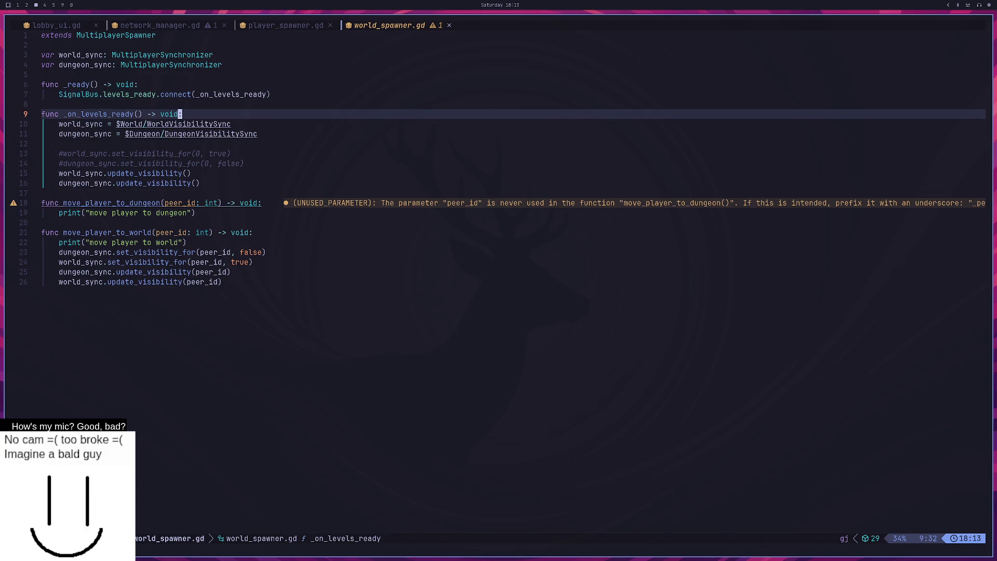
key(j)
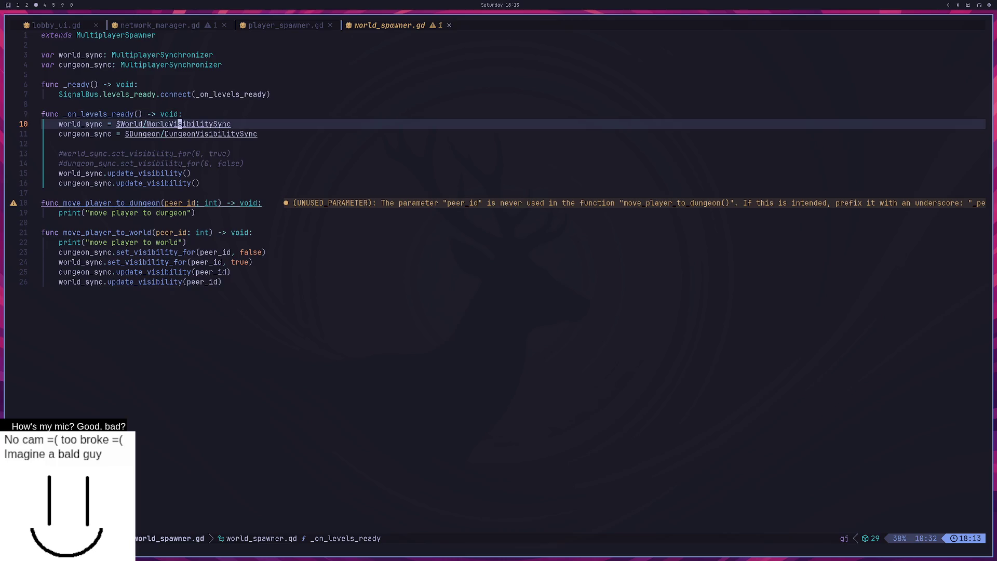
key(j)
key(k)
key(j)
key(k)
key(j)
key(k)
key(k)
key(k)
key(k)
key(k)
key(j)
key(j)
key(j)
key(j)
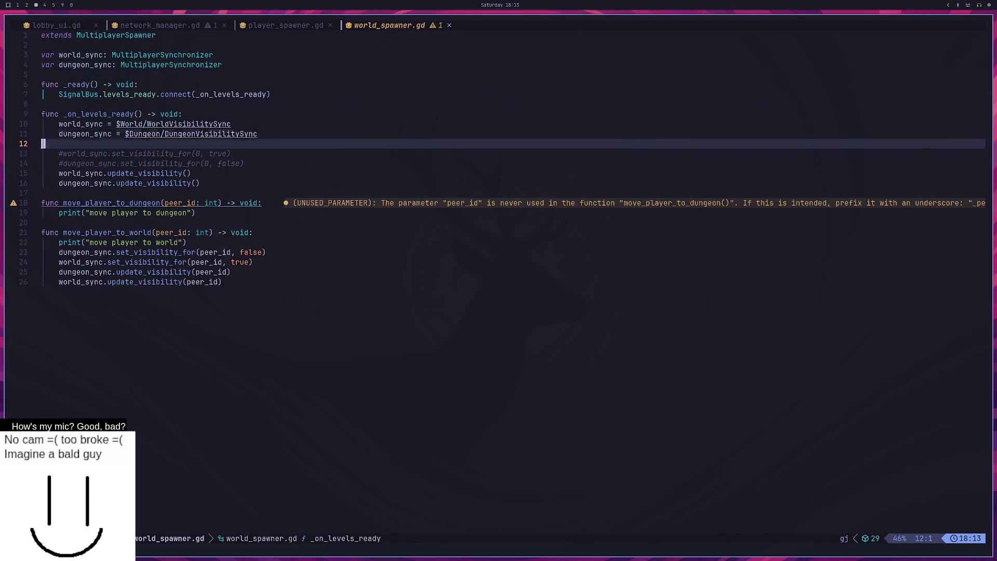
key(k)
key(k)
key(k)
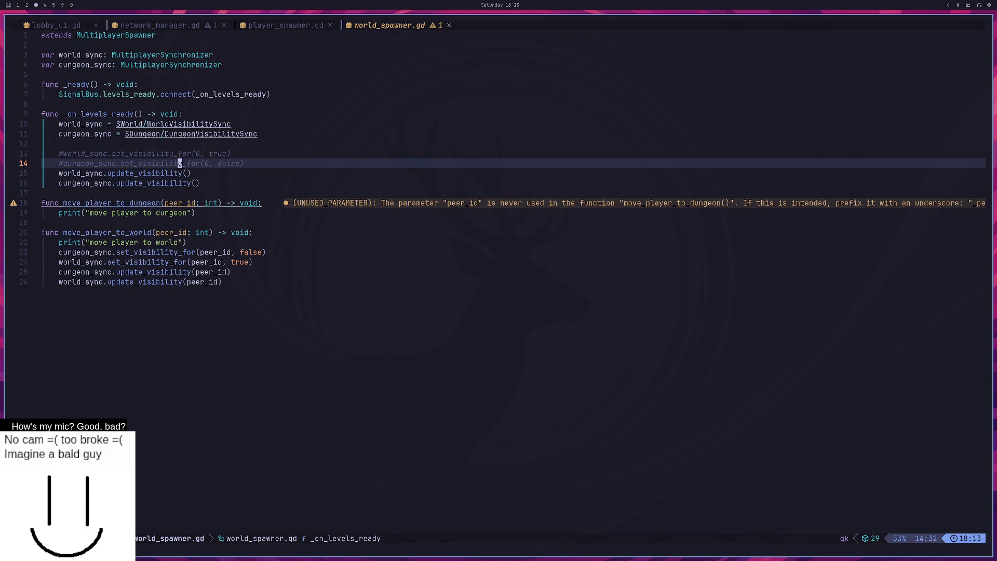
key(k)
key(h)
key(h)
key(h)
text(xjx:w)
key(Return)
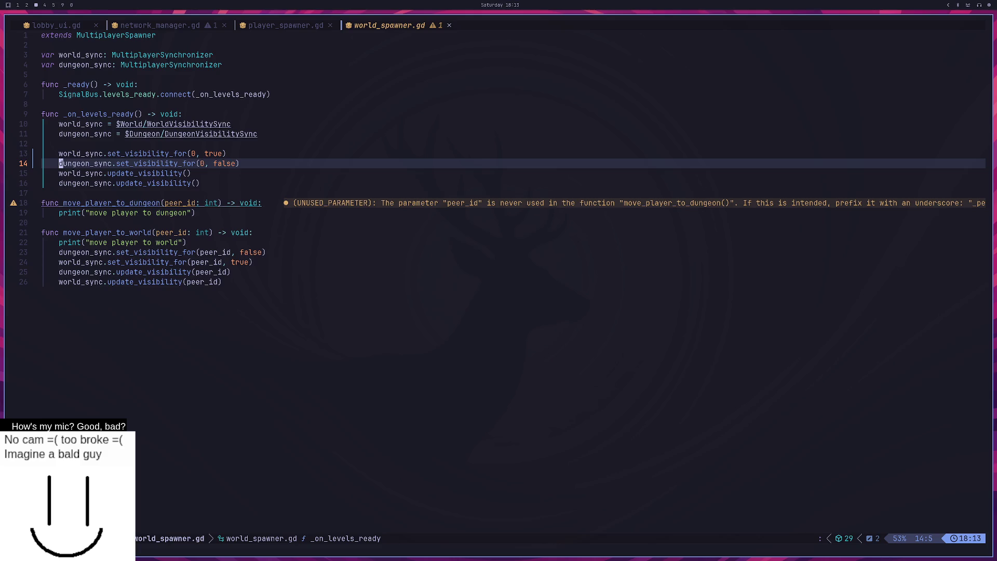
Step: Review the world and dungeon set_visibility_for and update_visibility calls
mouse_move(260, 154)
mouse_down()
mouse_move(40, 152)
mouse_move(55, 155)
mouse_up()
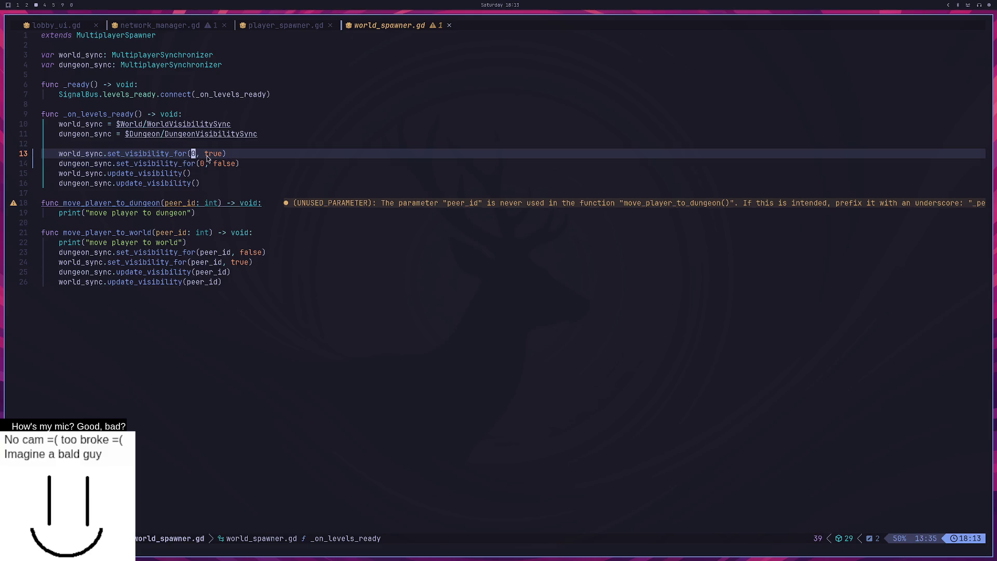
drag(228, 154, 58, 154)
drag(240, 164, 60, 166)
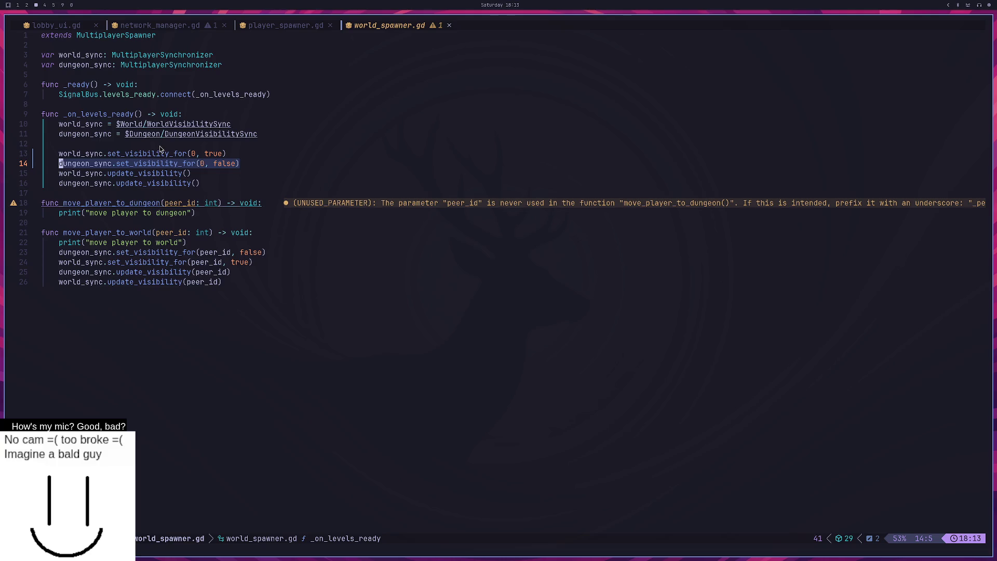
drag(228, 154, 61, 157)
click(232, 154)
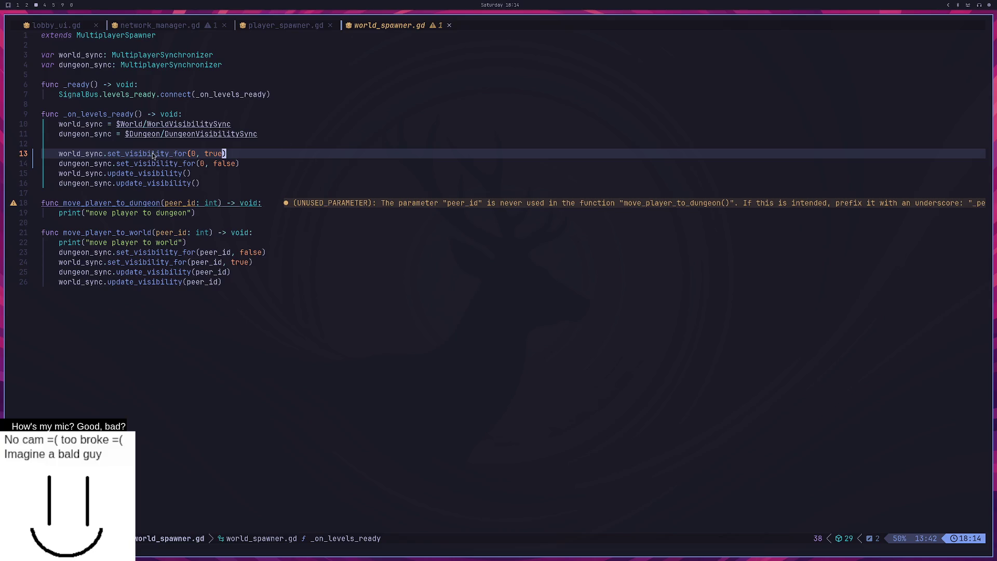
drag(60, 153, 219, 153)
mouse_move(77, 153)
mouse_down()
mouse_move(75, 162)
mouse_move(131, 164)
mouse_up()
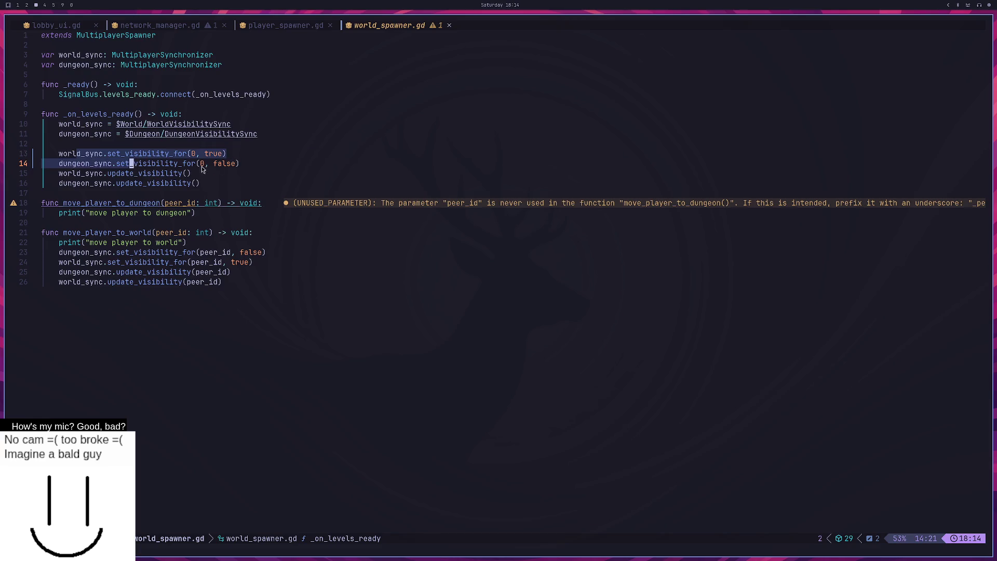
click(167, 174)
drag(191, 173, 60, 177)
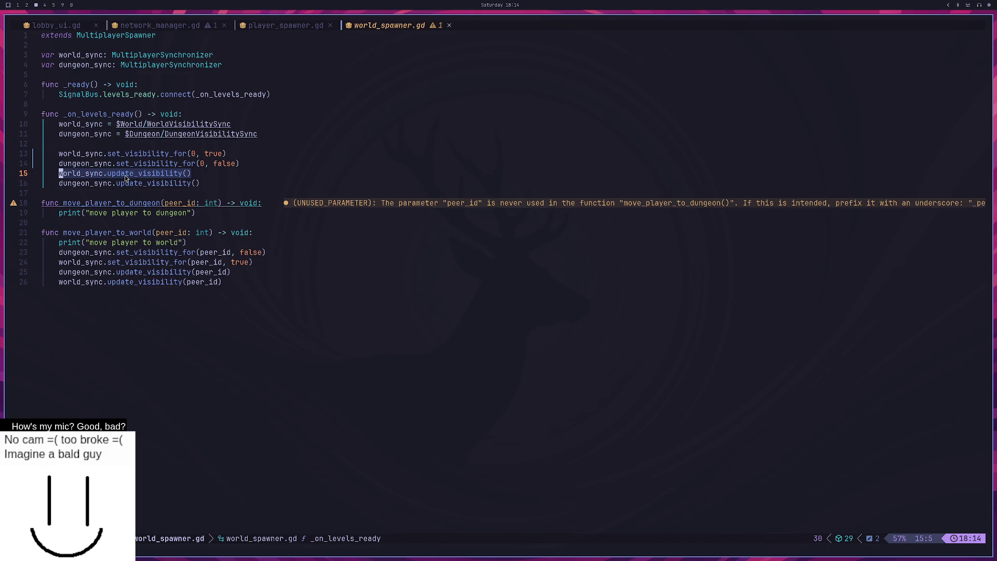
mouse_move(239, 164)
mouse_down()
mouse_move(162, 157)
mouse_move(143, 175)
mouse_move(109, 175)
mouse_up()
click(233, 157)
drag(233, 157, 133, 154)
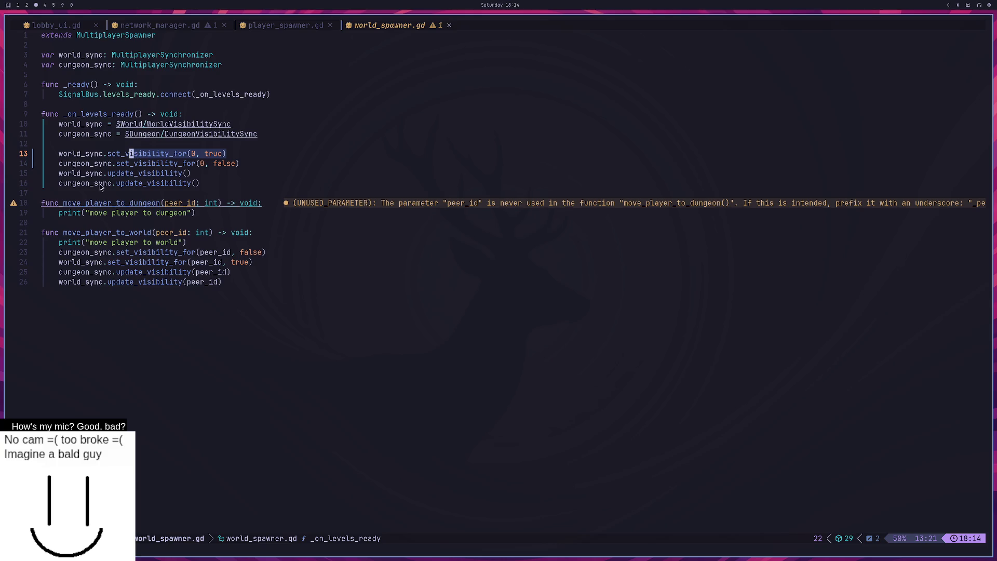
mouse_move(193, 175)
mouse_down()
mouse_move(110, 165)
mouse_move(107, 175)
mouse_up()
scroll(144, 183, down, 1)
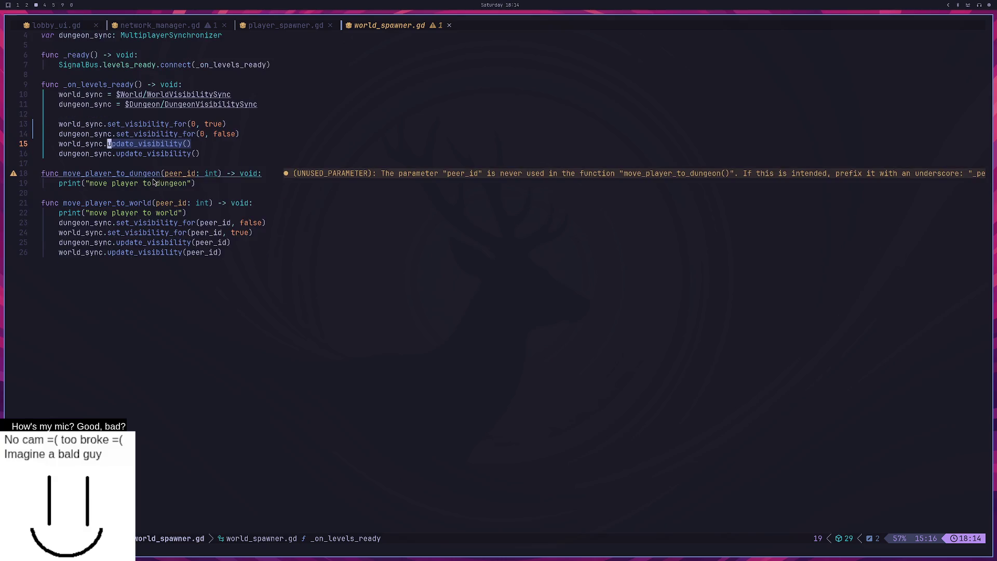
click(205, 154)
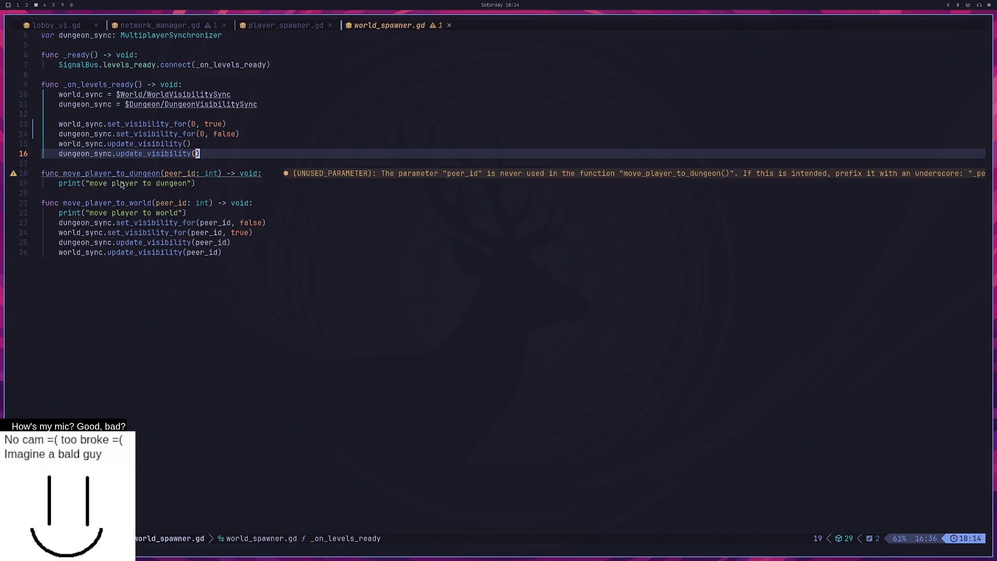
Step: Review the print messages in move_player_to_dungeon and move_player_to_world
drag(78, 178, 159, 176)
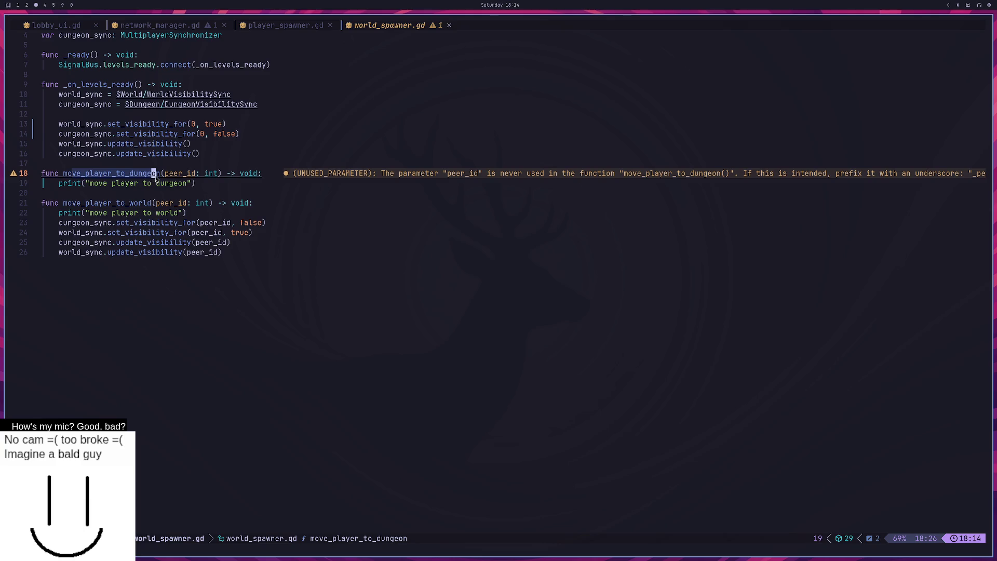
drag(86, 184, 201, 185)
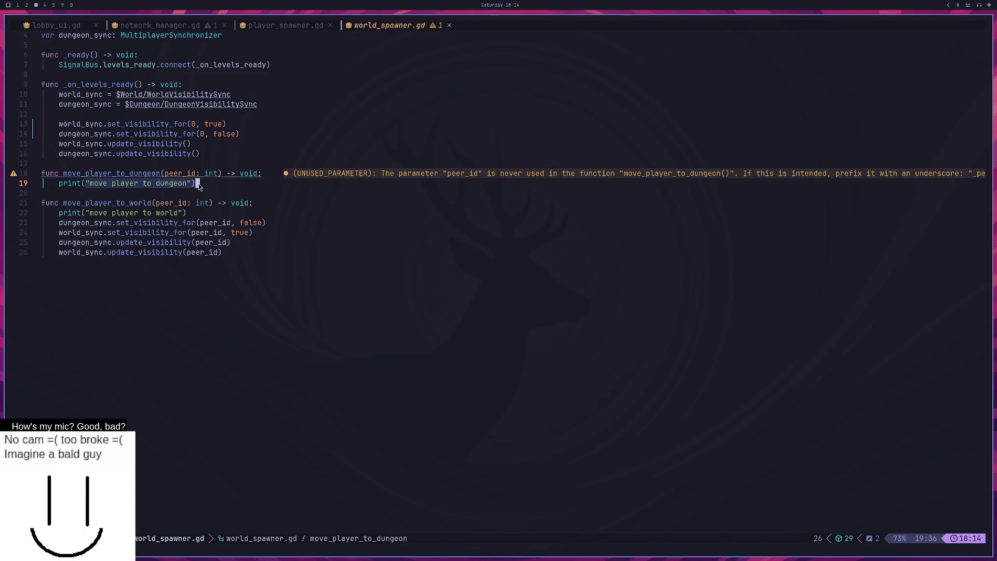
drag(59, 213, 190, 214)
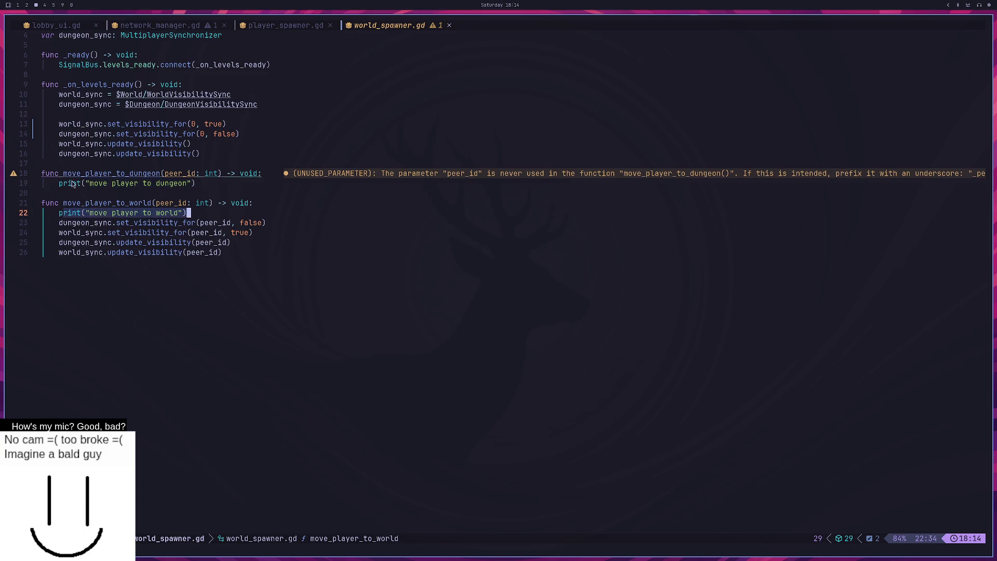
click(107, 174)
drag(80, 203, 88, 197)
click(197, 214)
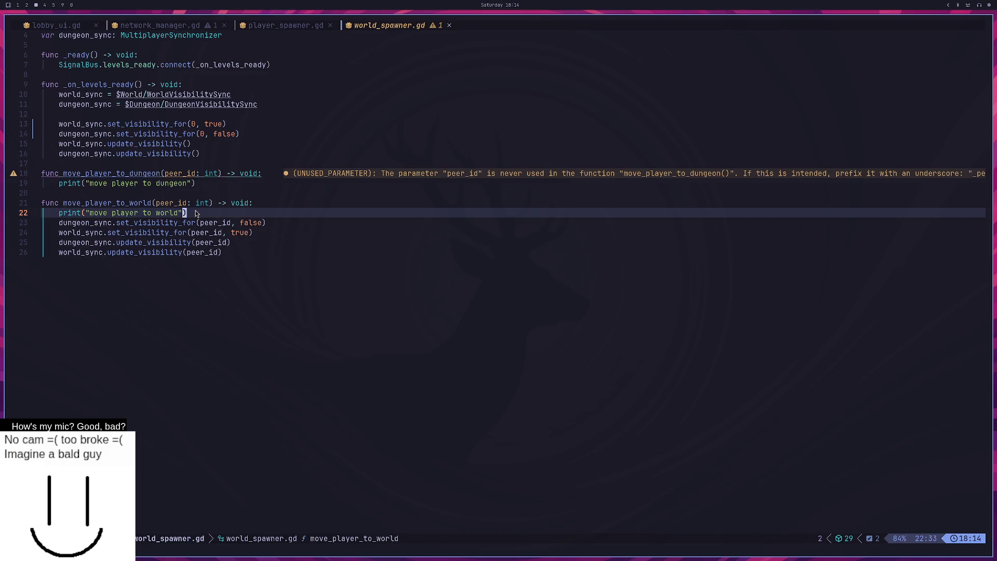
drag(193, 183, 64, 184)
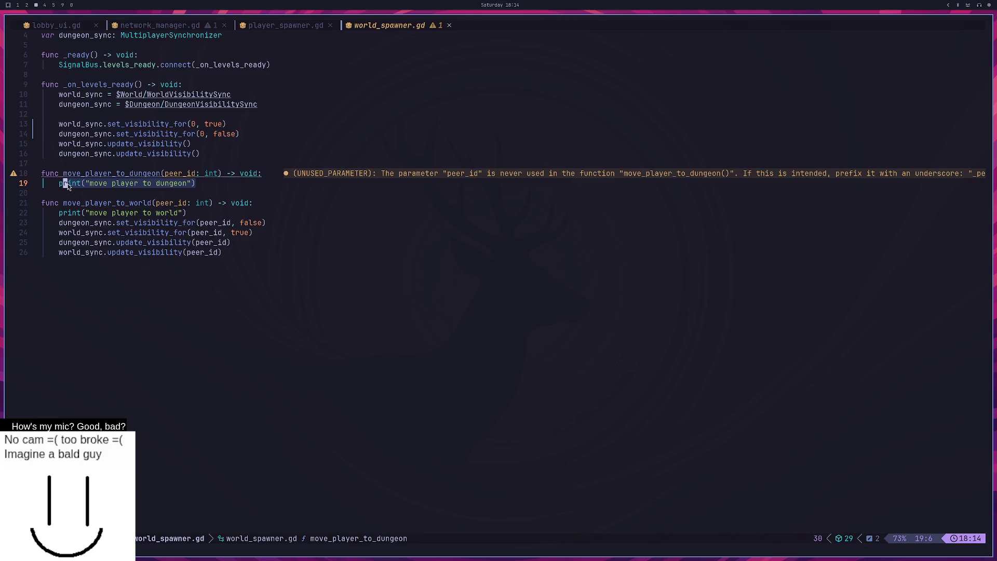
click(222, 254)
Step: Copy the four visibility-setting lines and paste them under the dungeon print in move_player_to_dungeon
key(y)
key(3)
key(k)
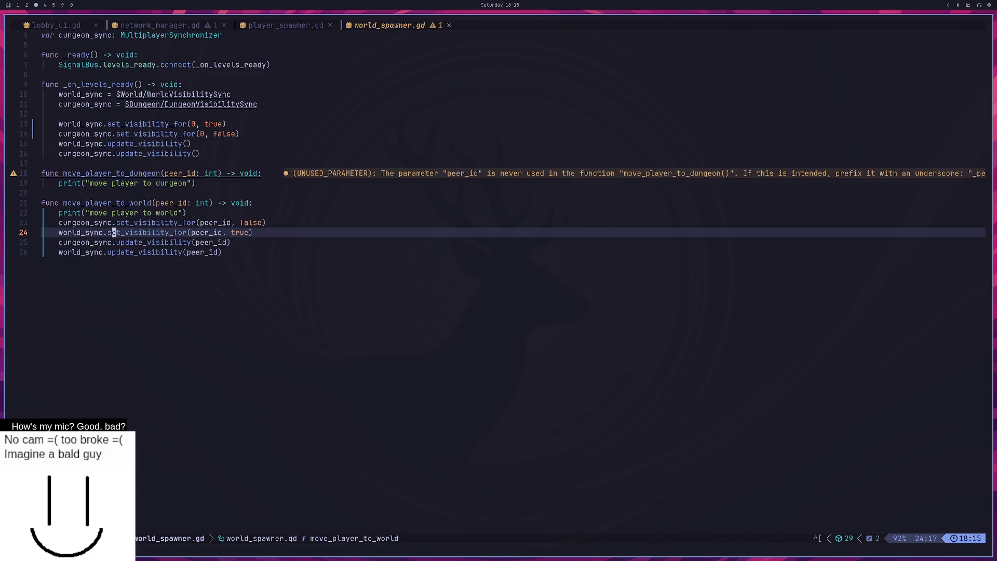
key(shift+v)
key(j)
key(j)
key(j)
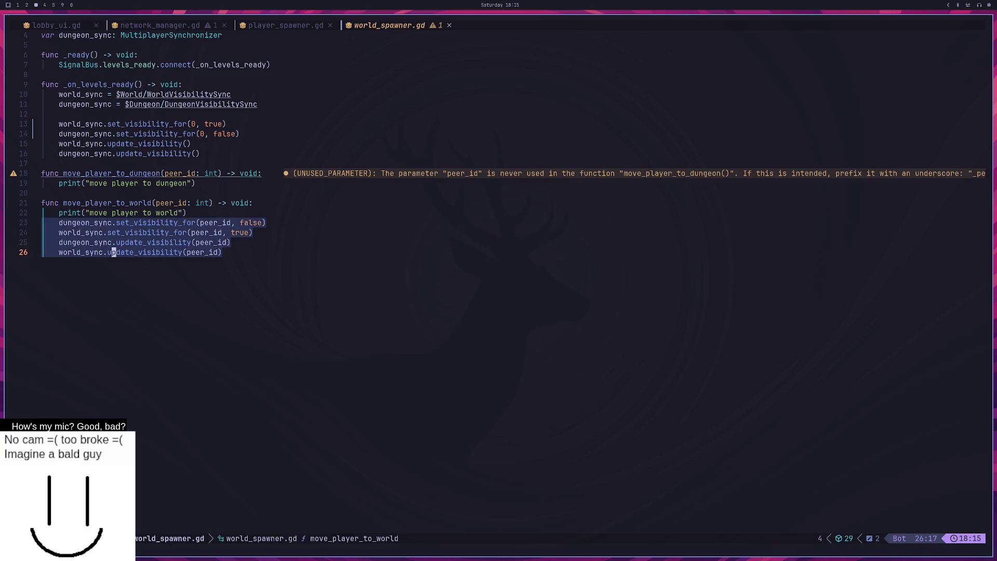
key(y)
key(k)
key(k)
key(k)
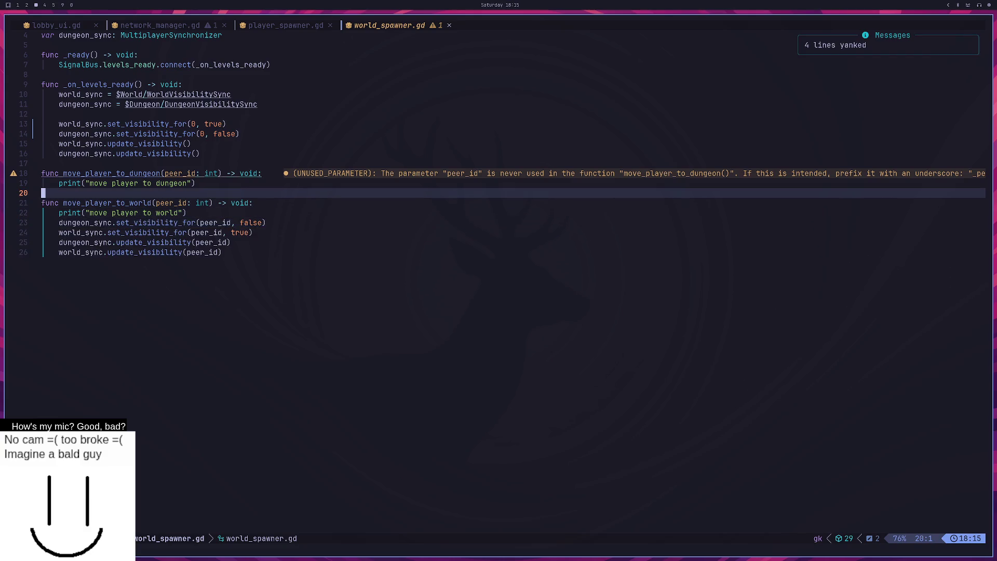
key(P)
Step: Flip the pasted values so line 20 uses true and line 21 uses false, then save world_spawner.gd
key(w)
key(w)
key(w)
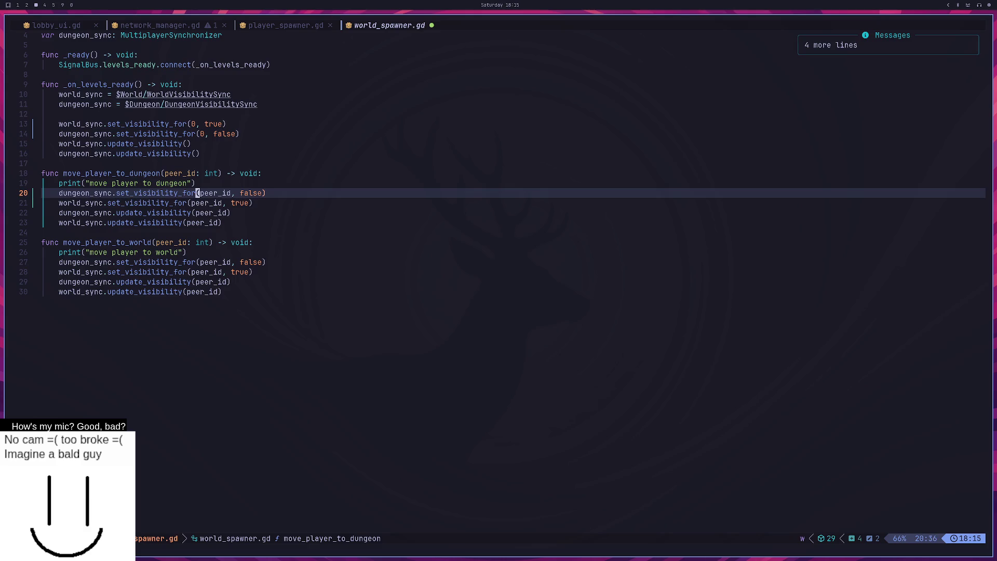
key(w)
key(w)
text(dwitru)
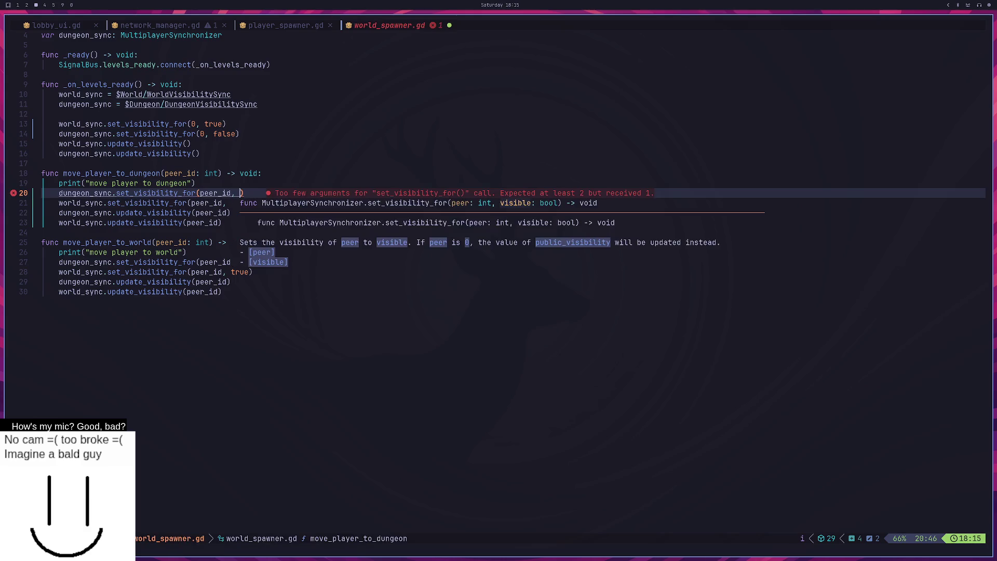
text(e)
key(Escape)
text(jbdwifalse)
key(Escape)
key(colon)
text(w)
key(Return)
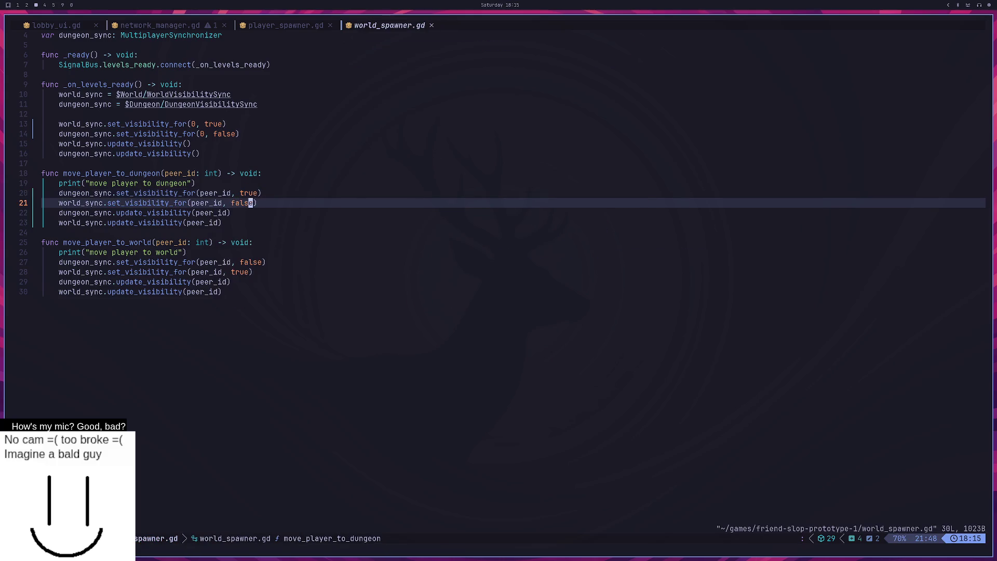
Step: Review the dungeon_sync set_visibility_for call with peer_id and true on line 20, and false on line 21
double_click(98, 194)
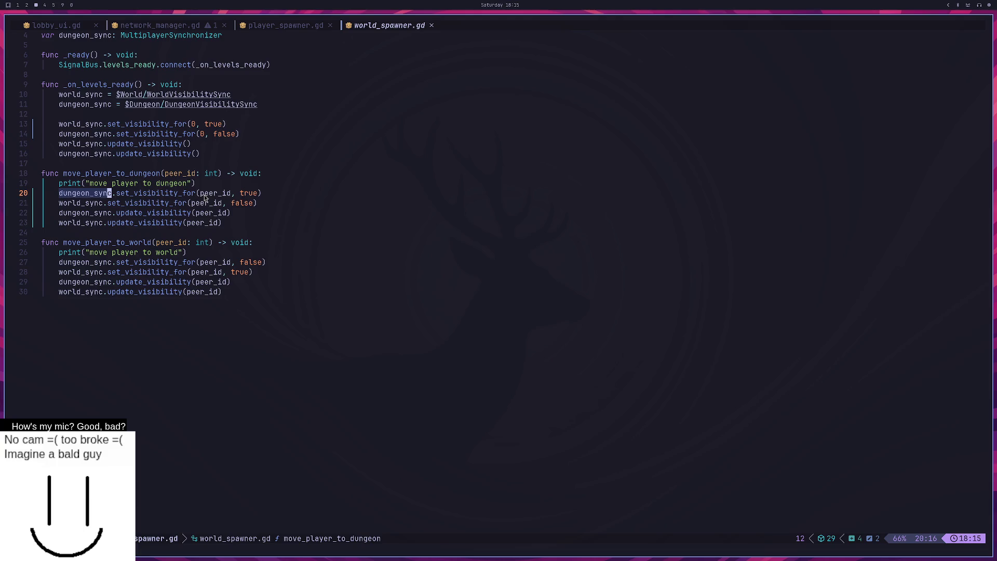
click(102, 194)
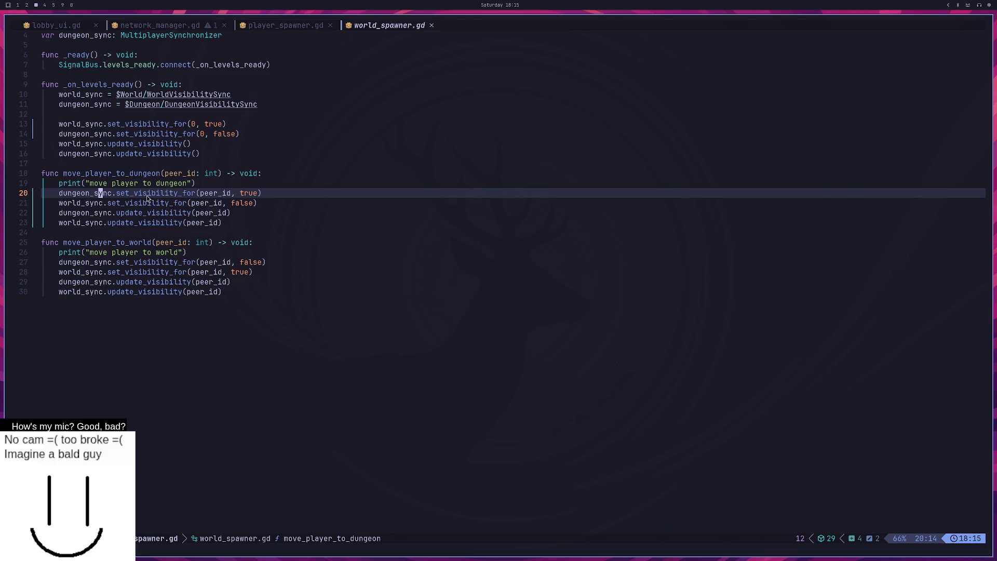
click(162, 195)
drag(200, 196, 232, 192)
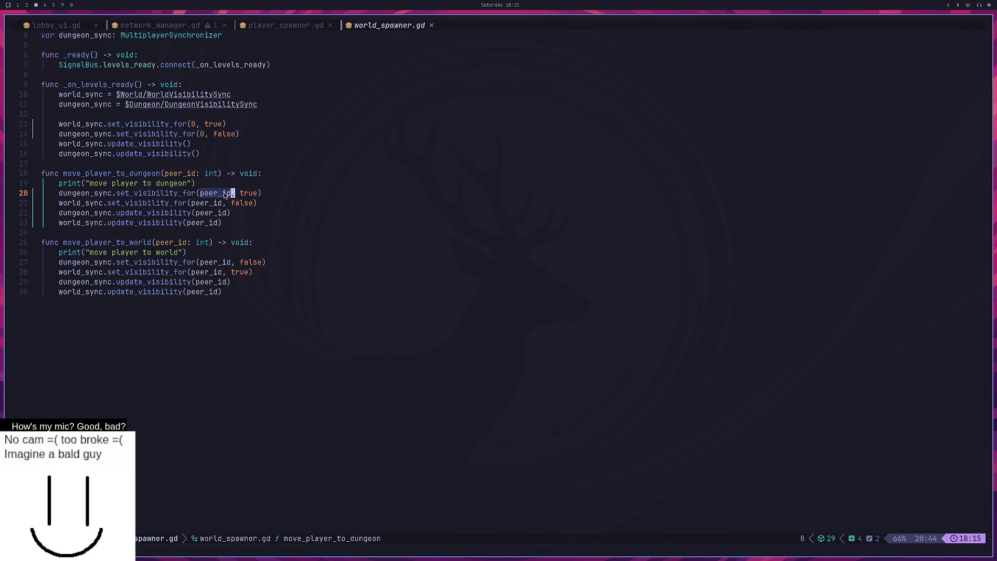
double_click(250, 193)
click(52, 194)
click(248, 205)
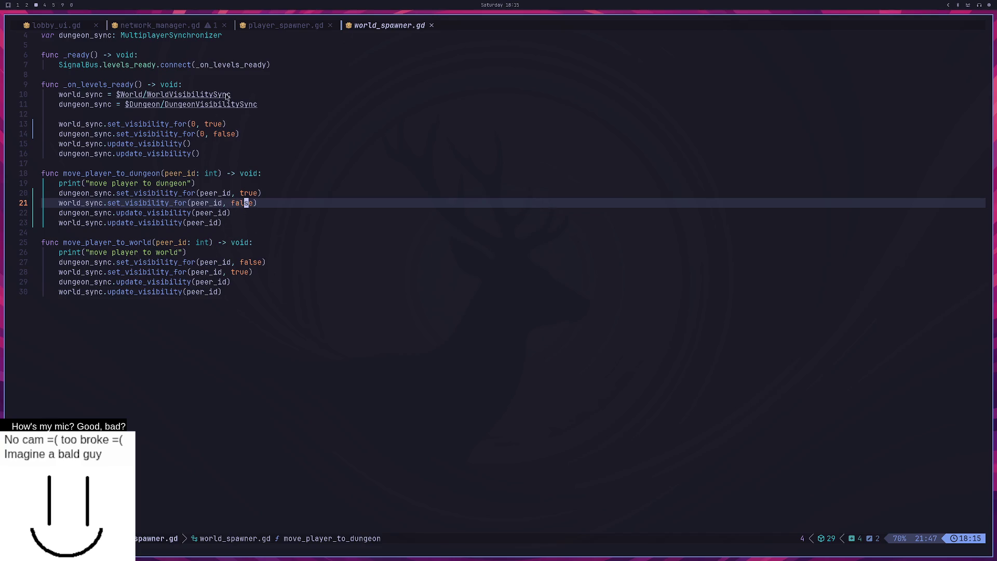
click(291, 29)
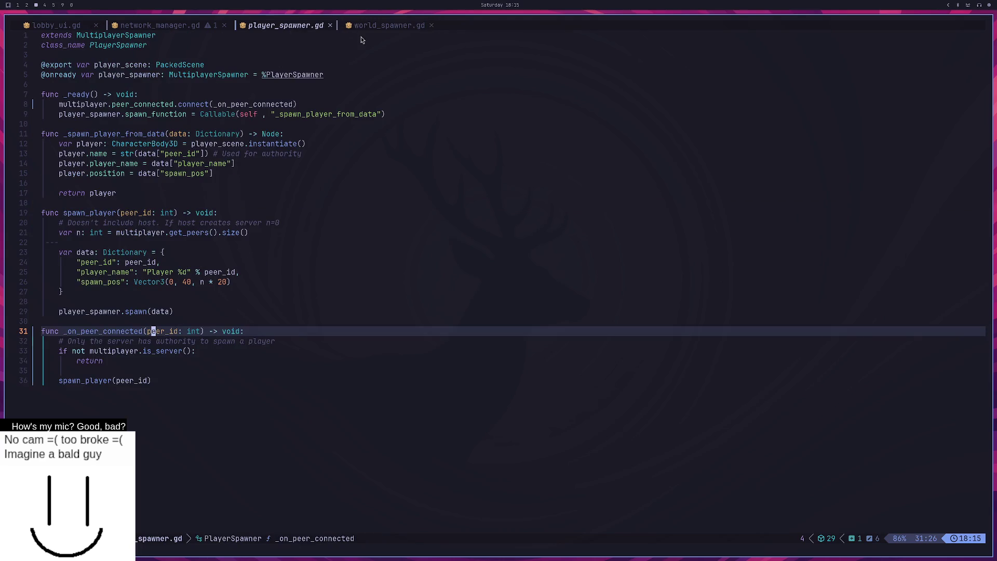
Step: Undo the accidental edits in player_spawner.gd to restore peer_id
text(true)
key(Escape)
text(ort)
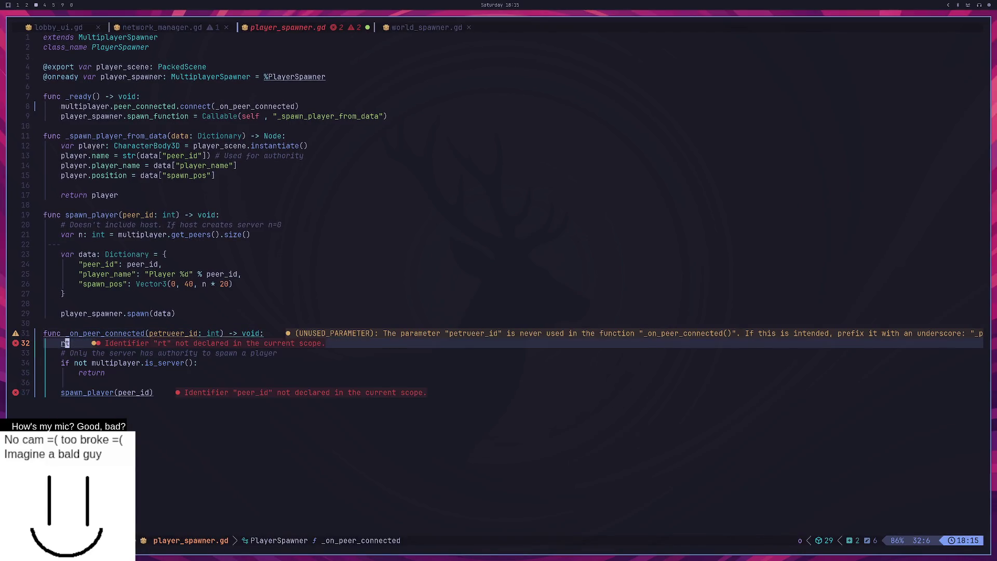
key(Escape)
key(u)
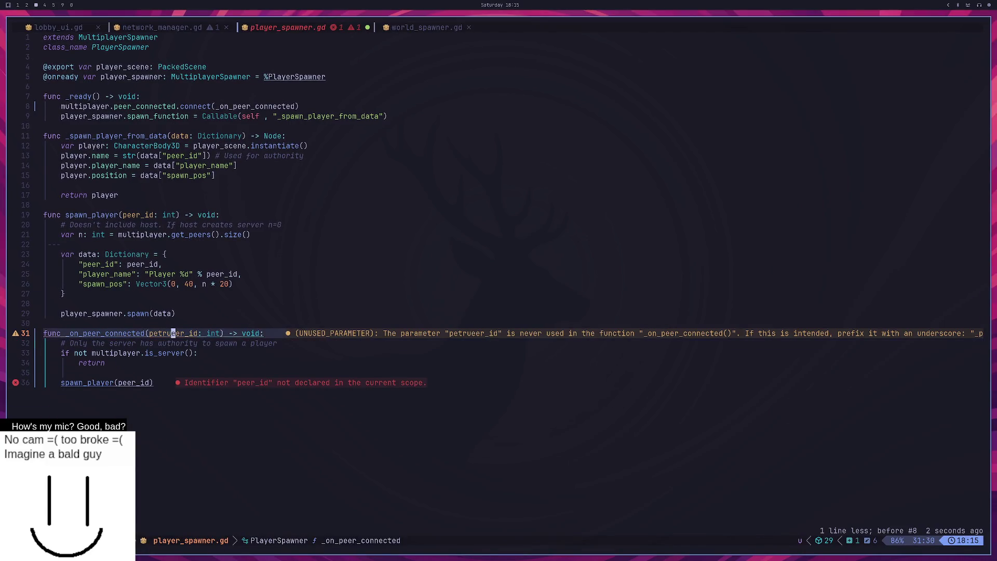
key(u)
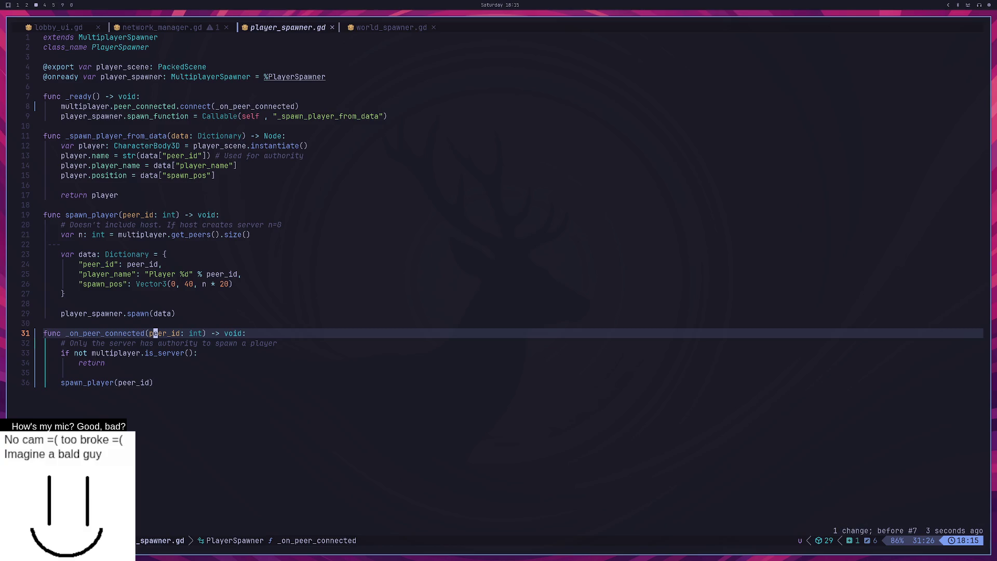
Step: Open portal.gd via the file finder and locate its move_player_to_dungeon call
key(space)
key(space)
text(portal)
key(Return)
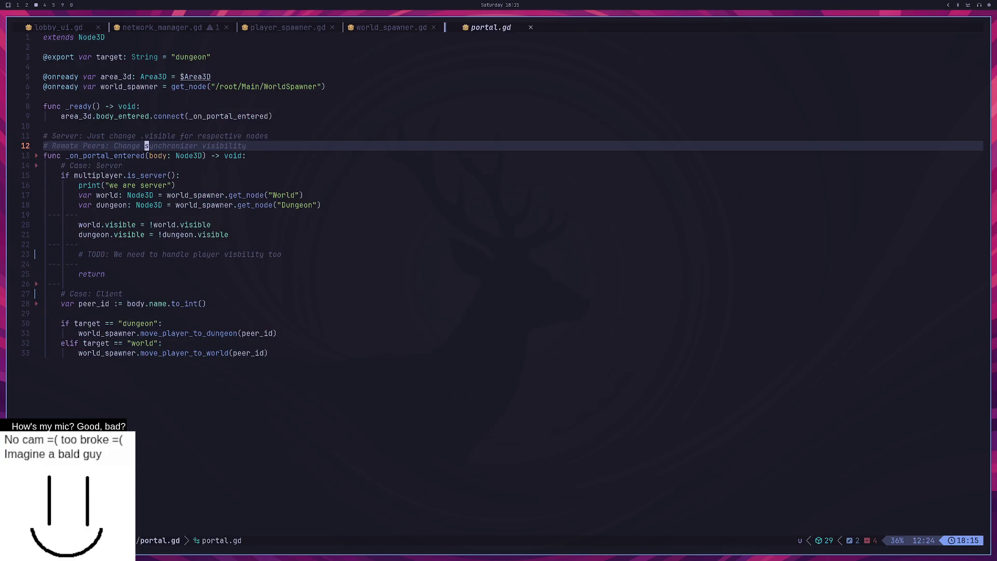
click(252, 334)
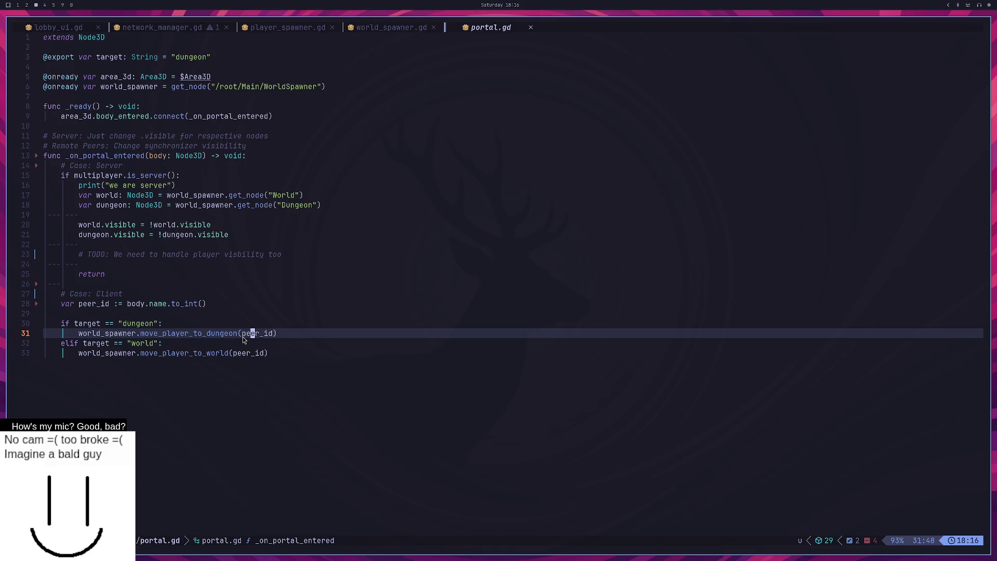
key(super+1)
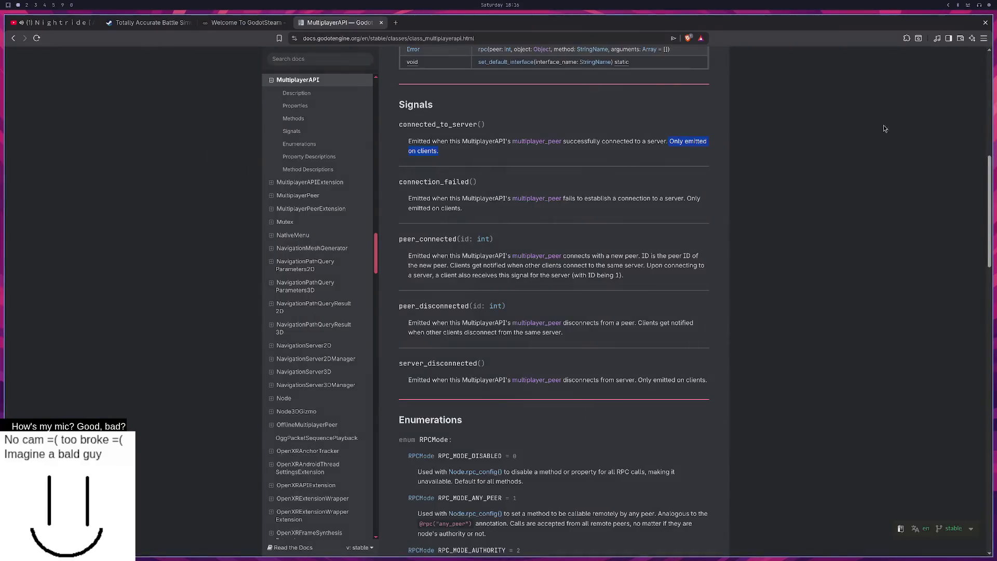
Step: Restart the game, create a LAN server in one window, join it from the other, and walk into the portal
key(super+2)
click(859, 26)
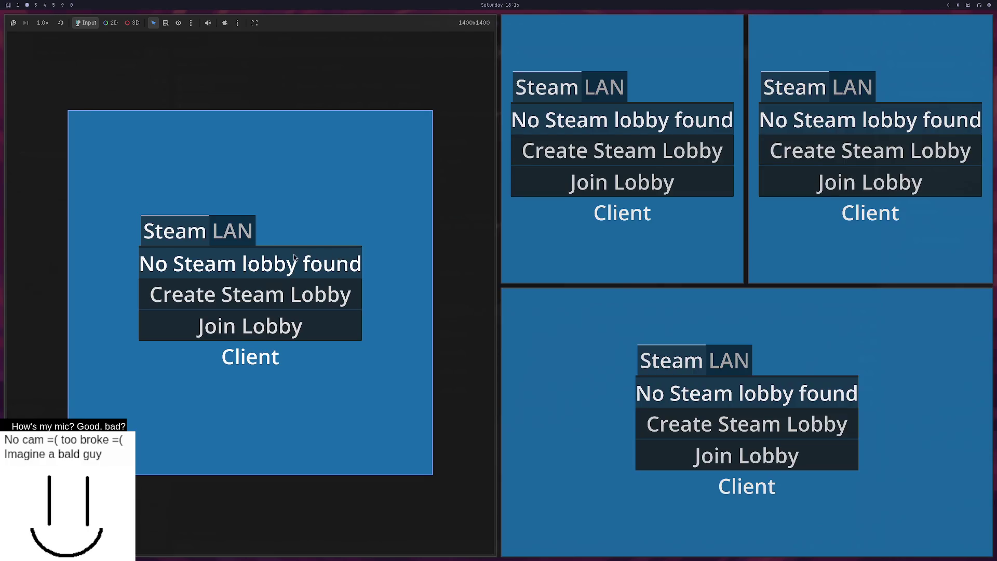
click(242, 236)
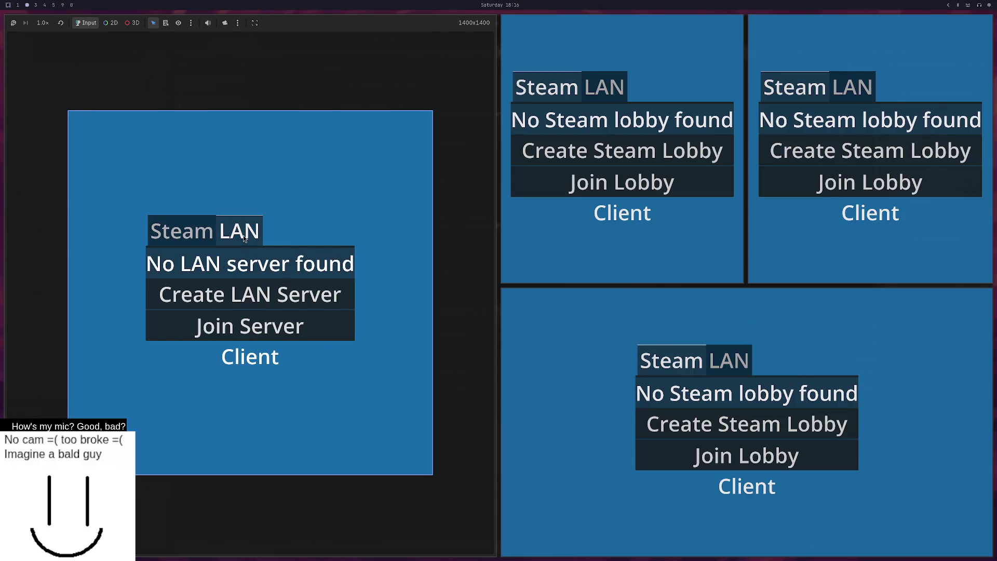
click(237, 296)
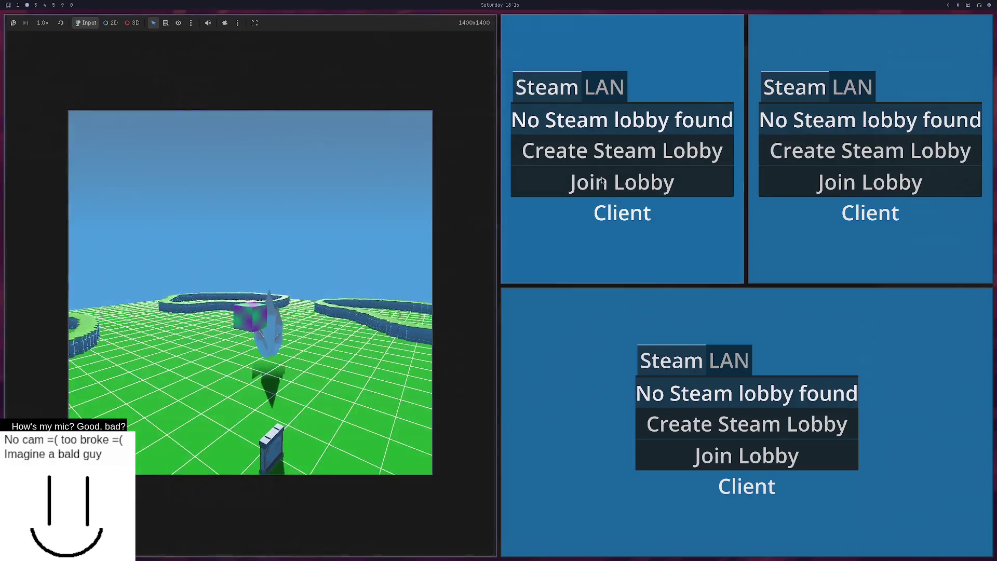
click(611, 87)
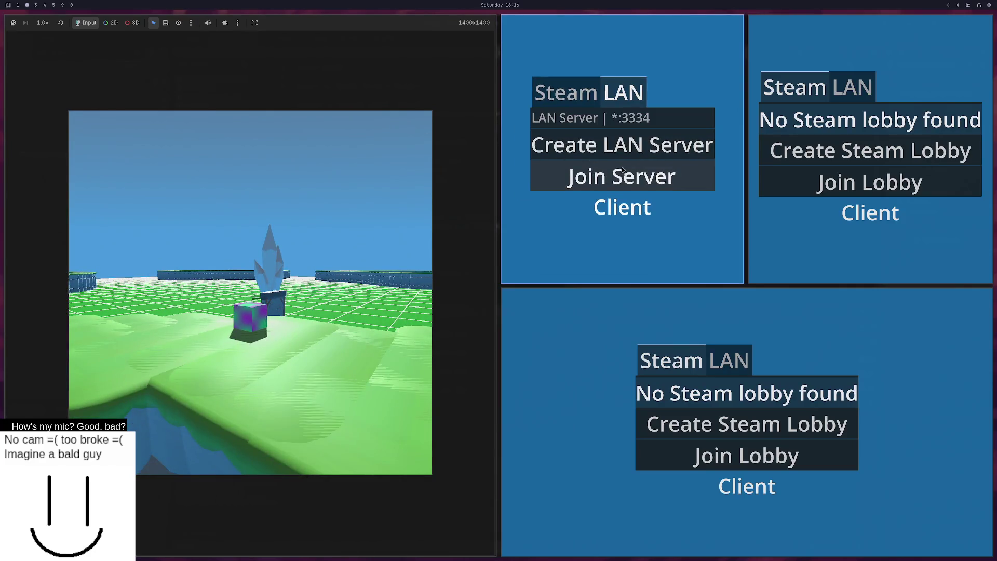
click(633, 176)
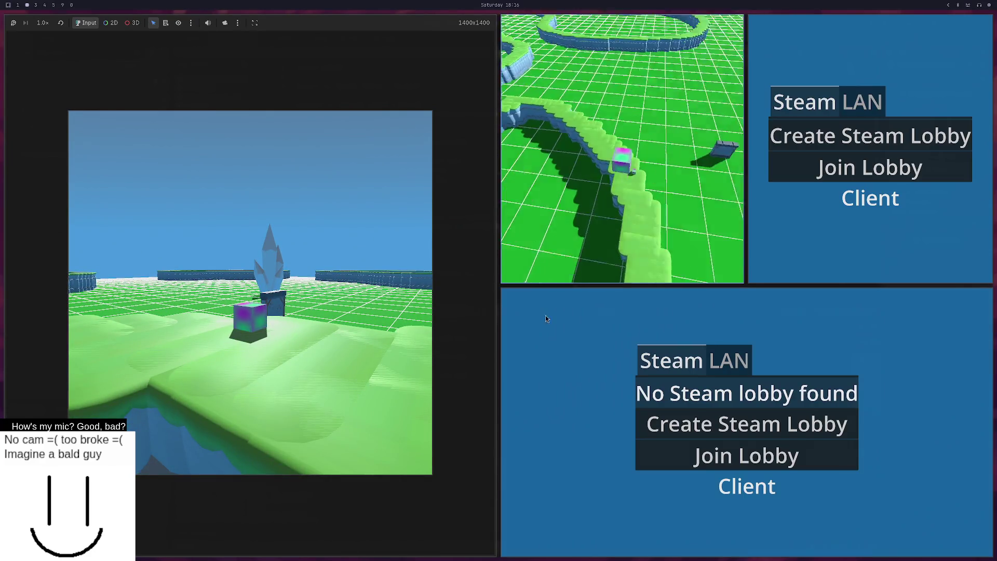
key(w)
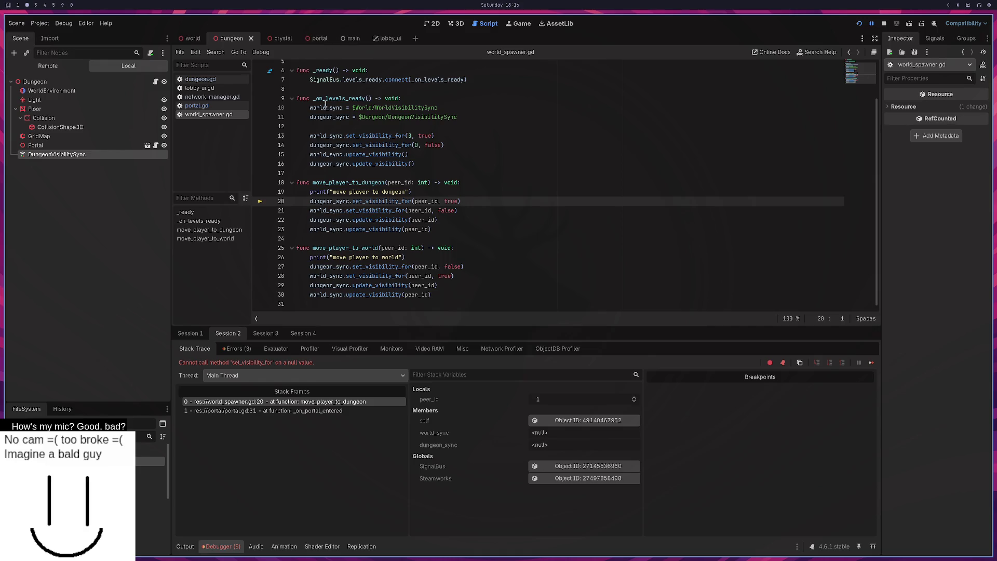
Step: Back in portal.gd, step through the client branch to the move_player_to_dungeon and move_player_to_world calls
key(super+3)
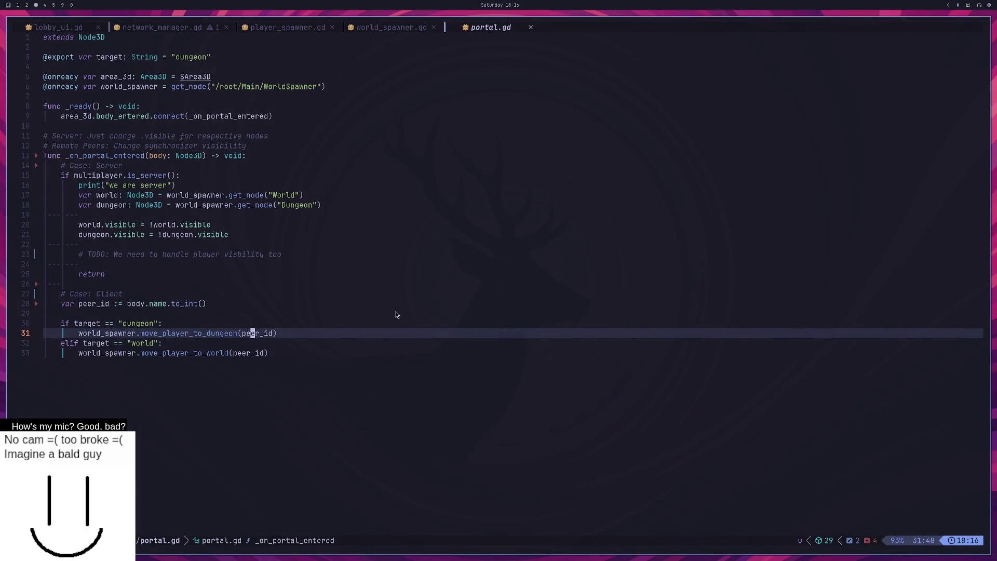
key(k)
key(k)
key(k)
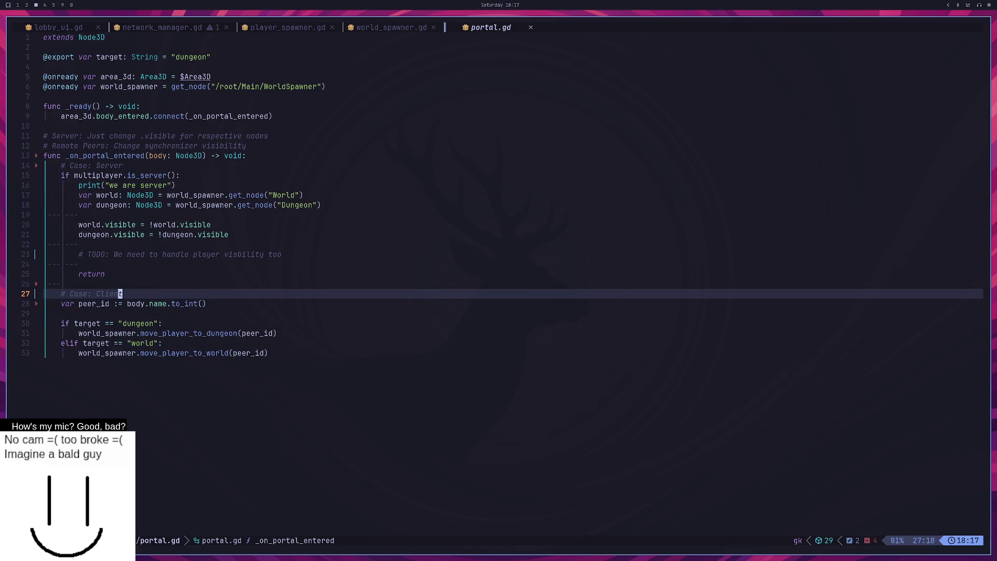
key(j)
key(j)
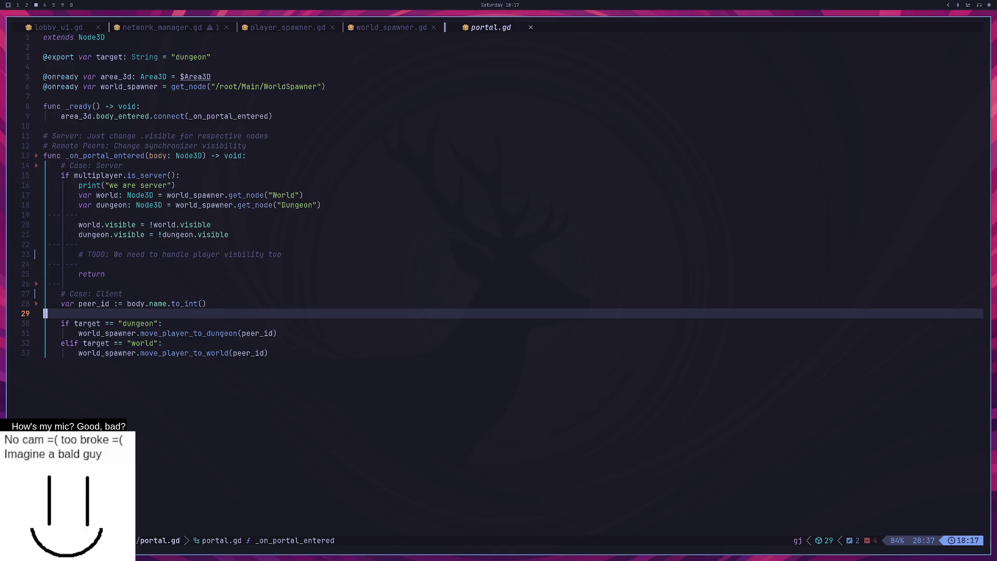
key(k)
key(k)
key(k)
key(j)
key(j)
key(j)
key(j)
key(k)
key(k)
key(k)
key(j)
key(j)
key(j)
key(j)
key(k)
key(k)
key(k)
key(k)
key(k)
key(j)
key(j)
key(j)
key(j)
key(j)
key(k)
key(k)
key(k)
key(k)
key(k)
key(j)
key(j)
key(j)
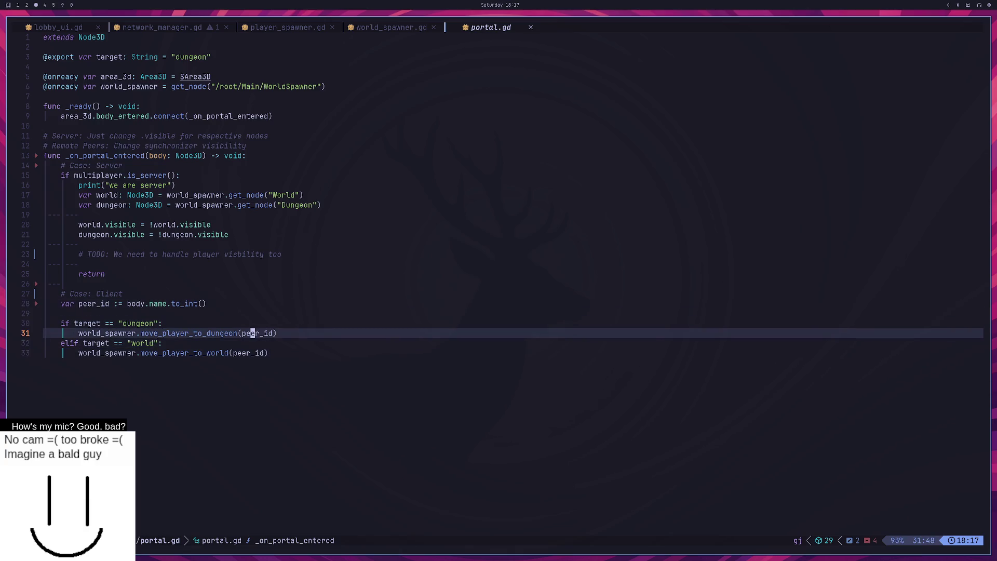
key(j)
key(j)
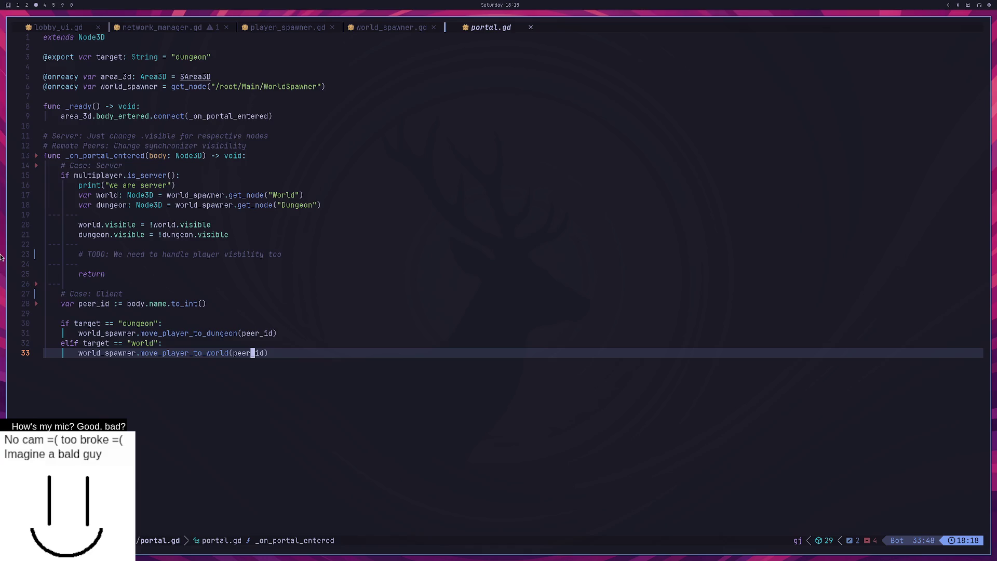
Step: Add a print of the entering body's name as an int at the top of _on_portal_entered
click(223, 226)
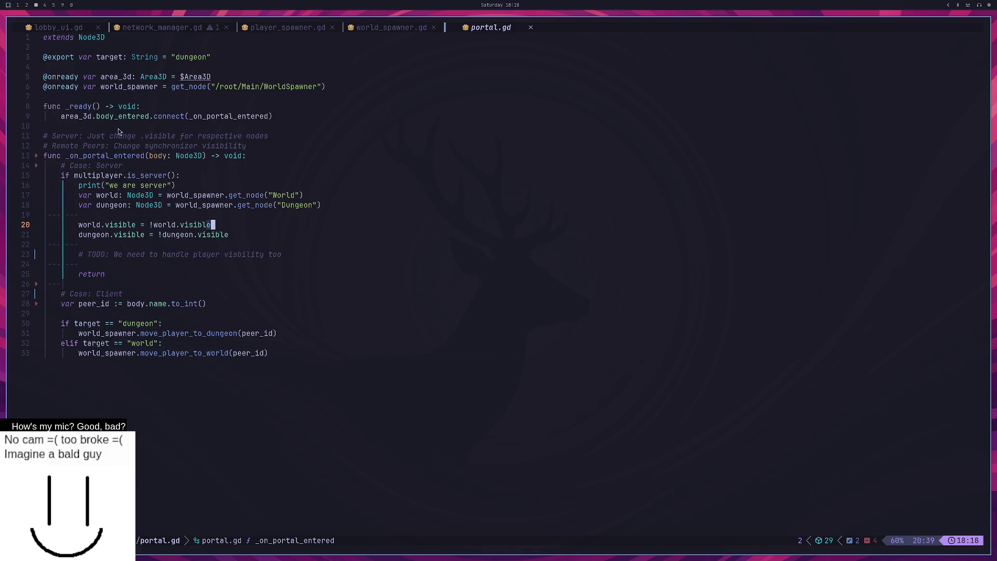
mouse_move(274, 117)
mouse_down()
mouse_move(110, 130)
mouse_move(57, 118)
mouse_up()
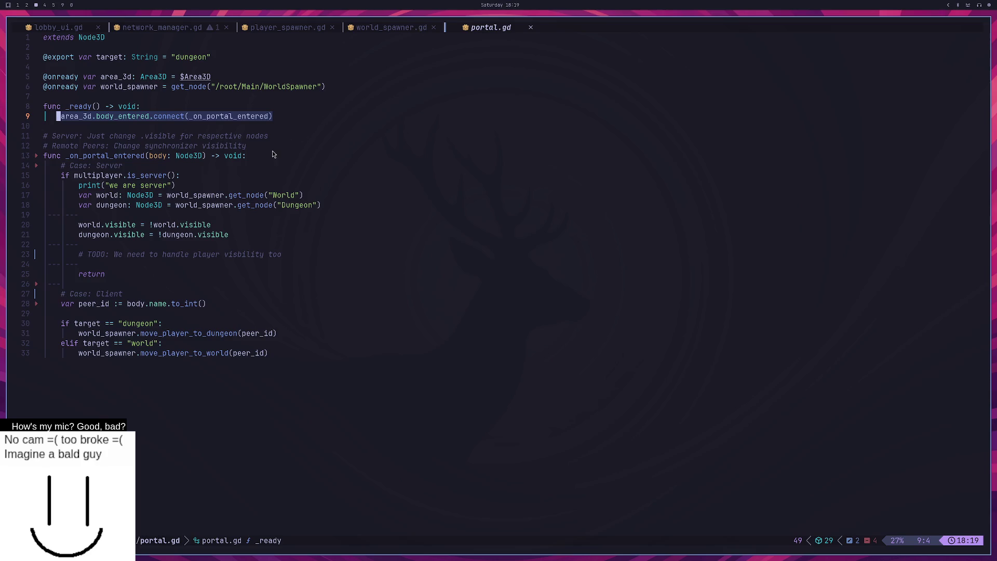
click(258, 158)
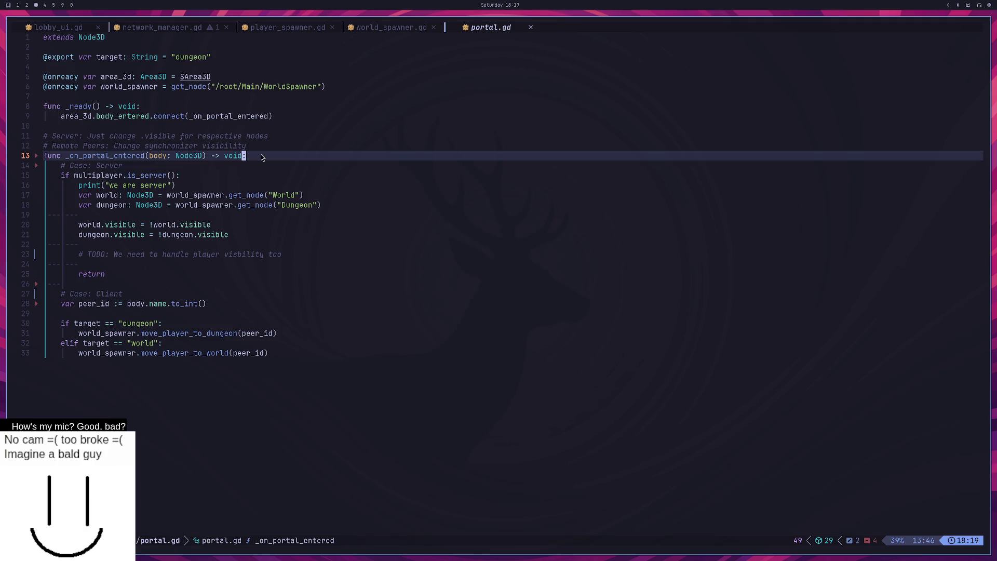
key(o)
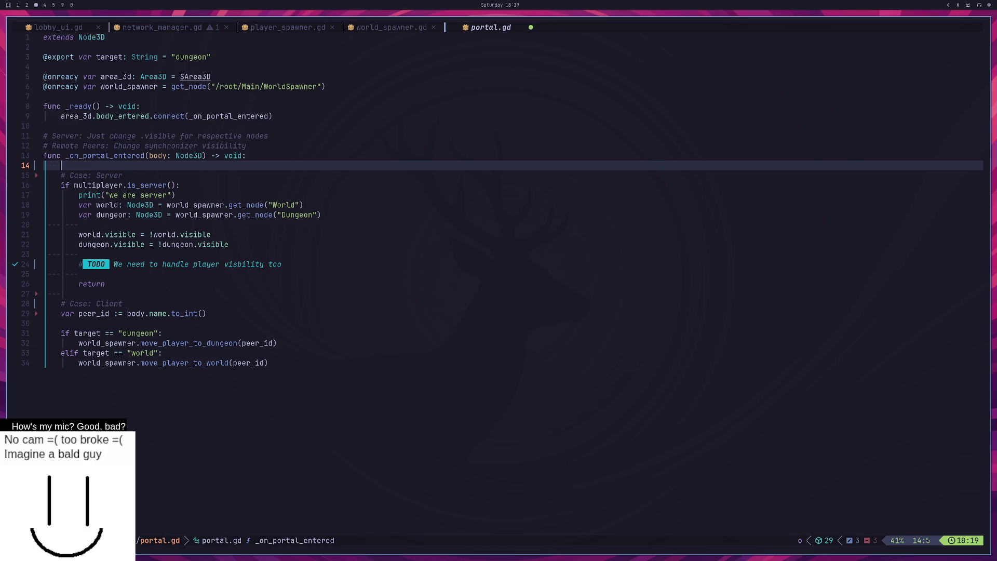
text(pr)
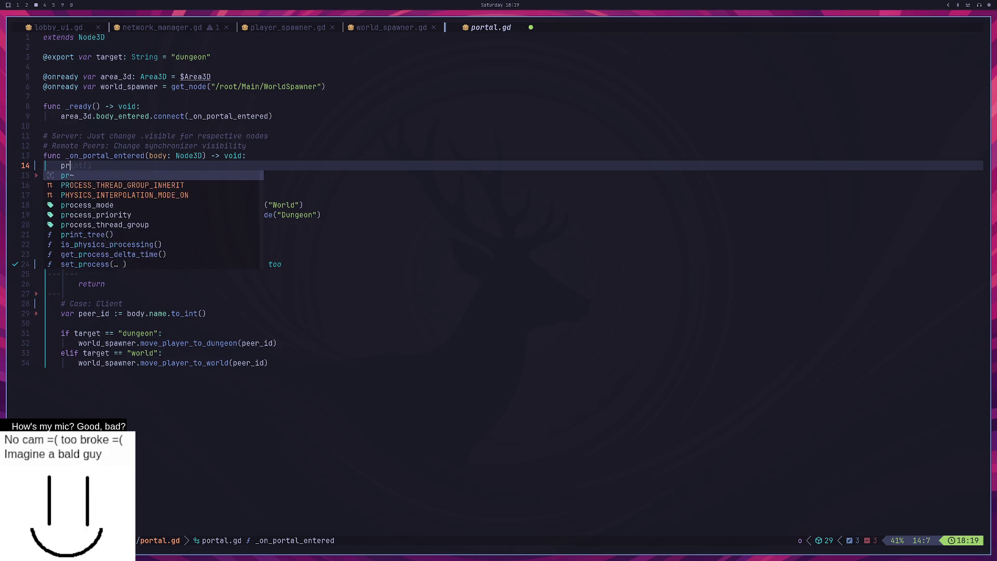
text(int()
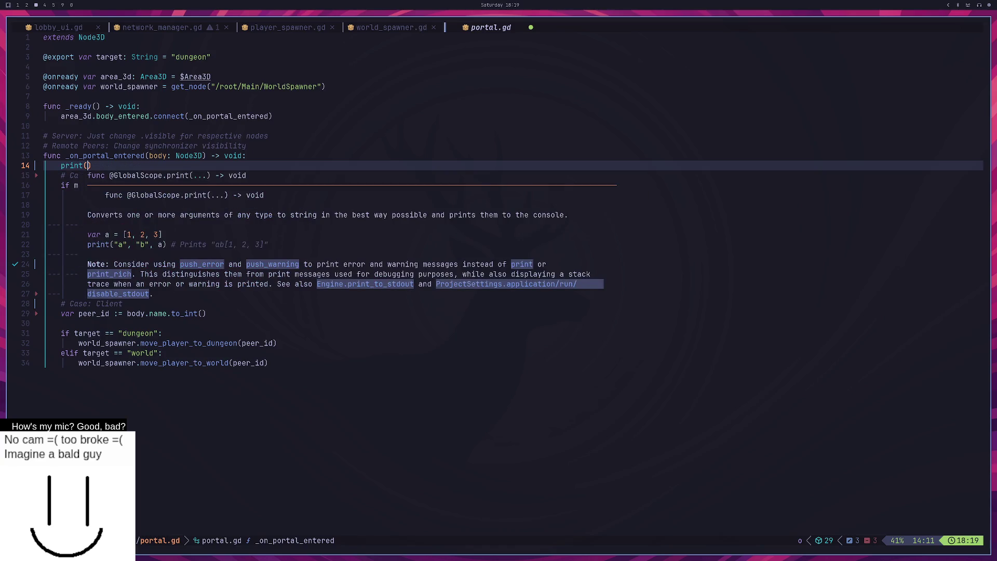
text(')
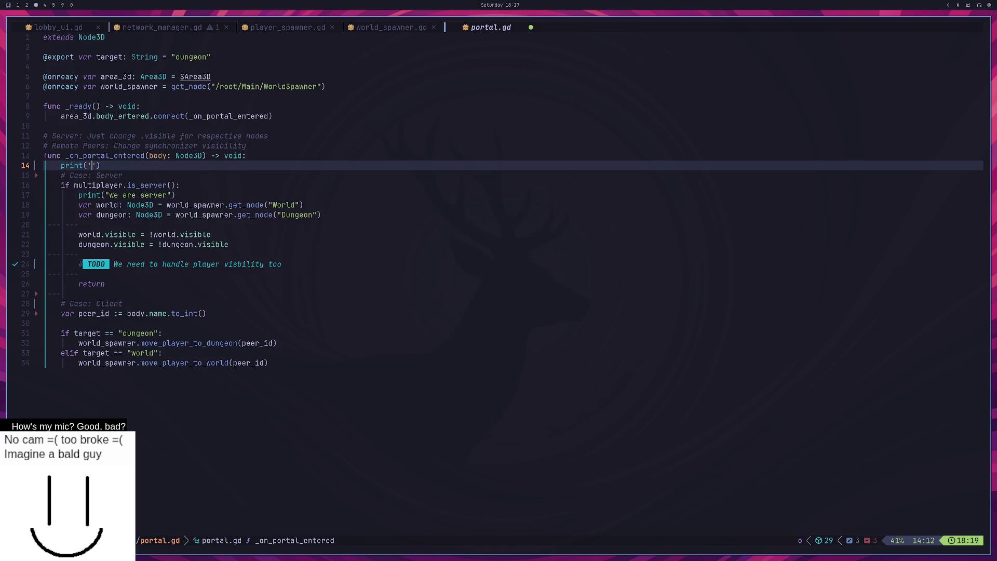
text(we are %d')
text(, bod)
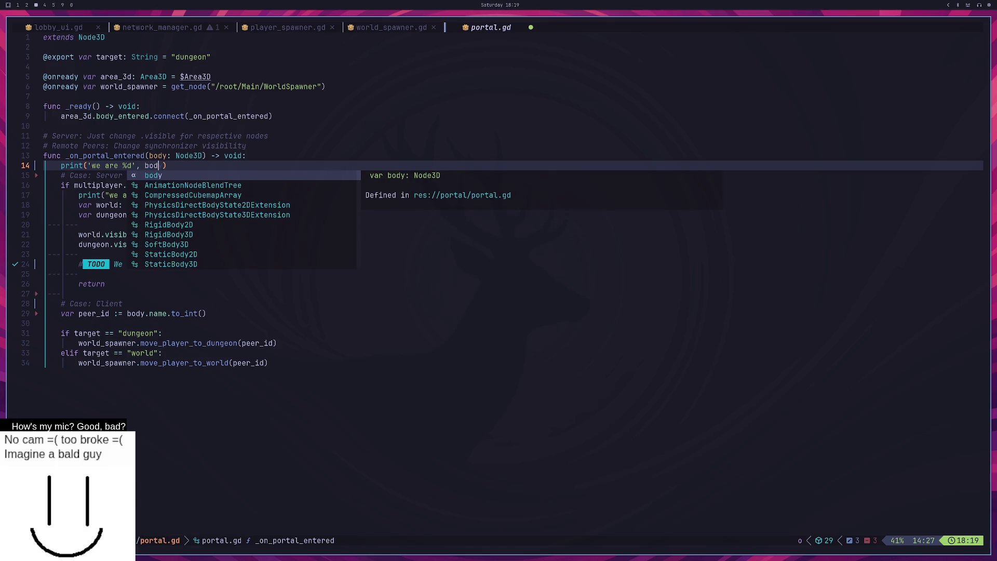
key(BackSpace)
key(BackSpace)
key(BackSpace)
text(int()
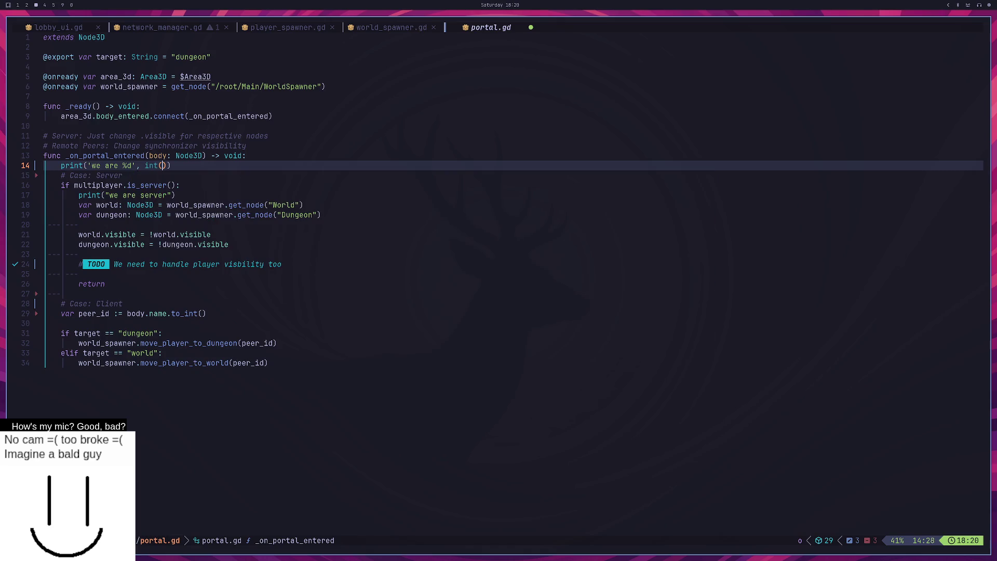
text(body.name)
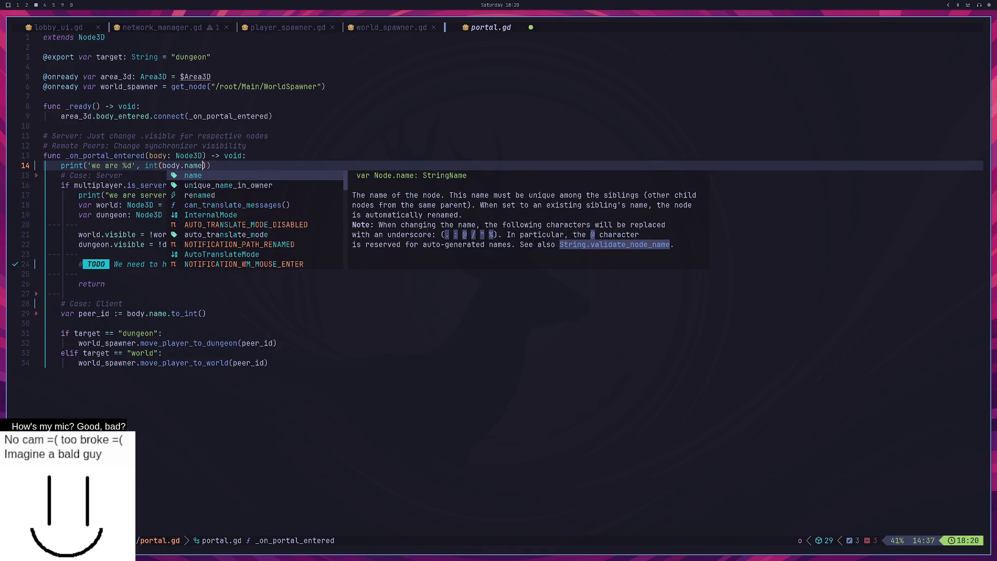
text()))
key(Return)
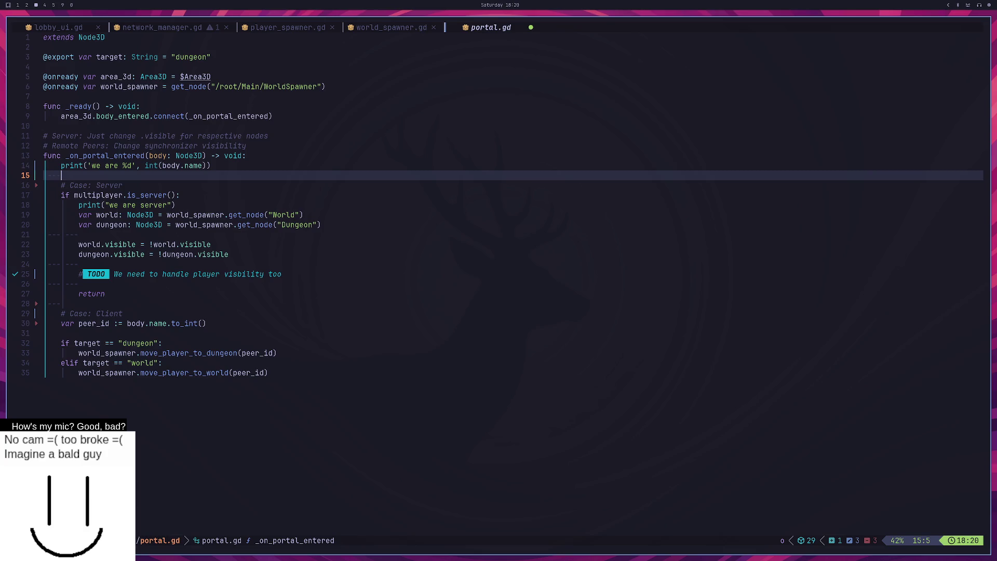
Step: Reword that print to 'entered portal:' and add print('we are: %d' % multiplayer.get_unique_id())
click(63, 165)
click(122, 165)
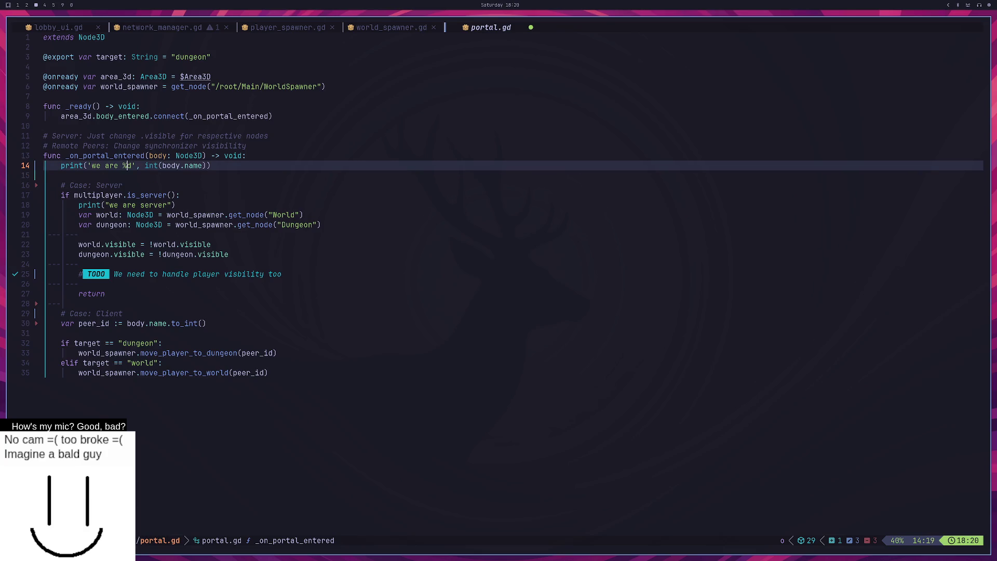
key(Left)
key(BackSpace)
key(BackSpace)
key(BackSpace)
text(enter)
key(BackSpace)
key(BackSpace)
key(BackSpace)
text(entered por)
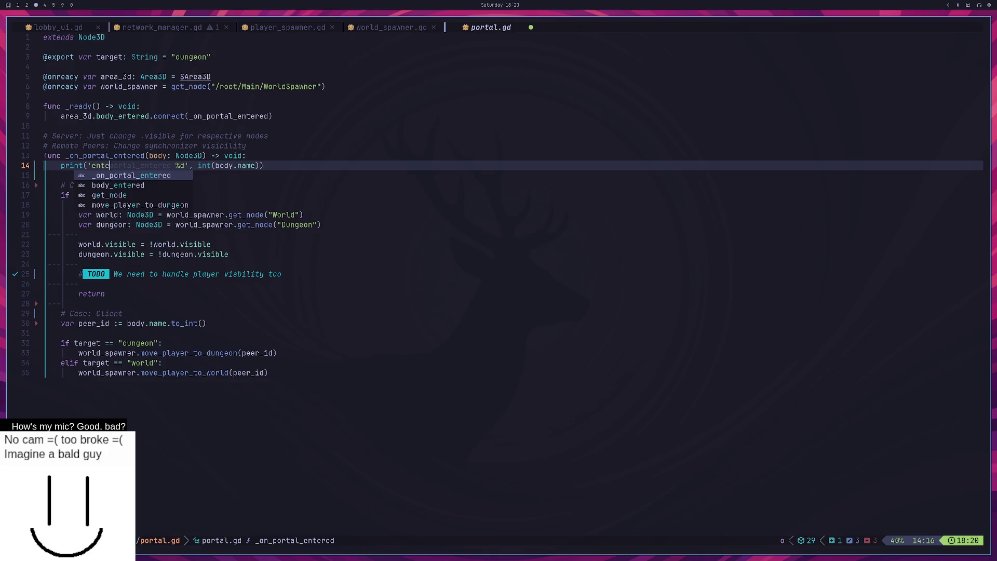
text(tal:)
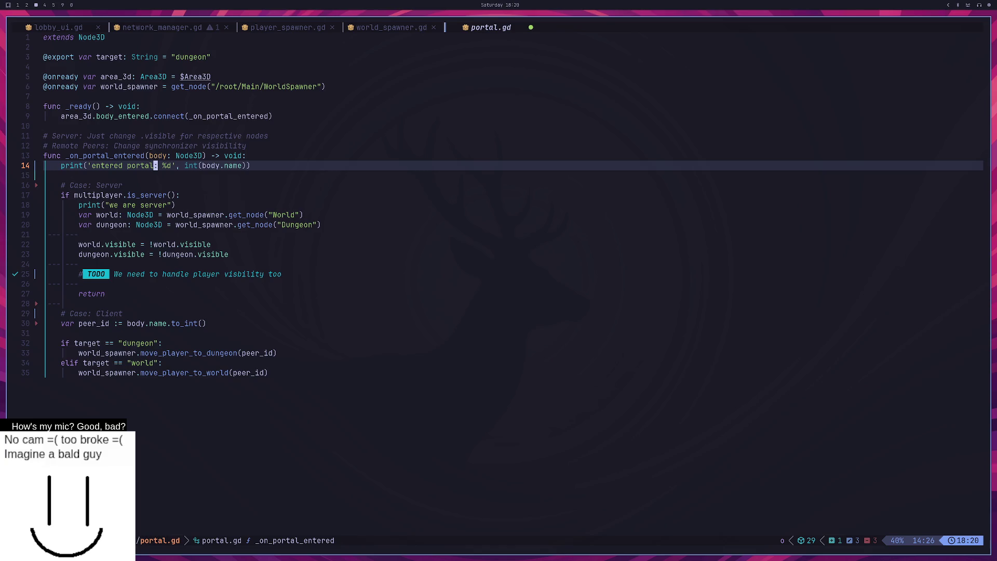
text(O)
text(rint)
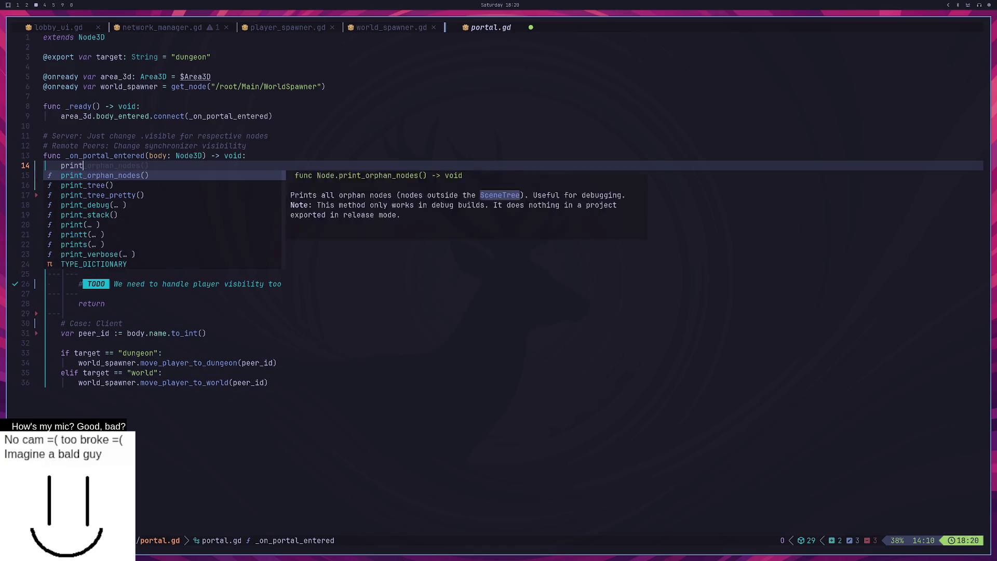
text(*(=)
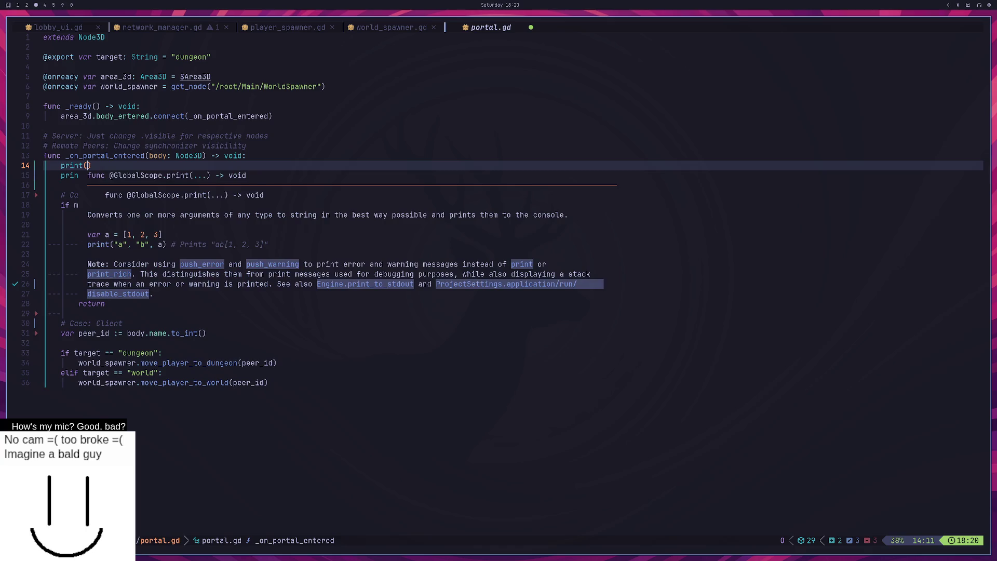
key(BackSpace)
text('we )
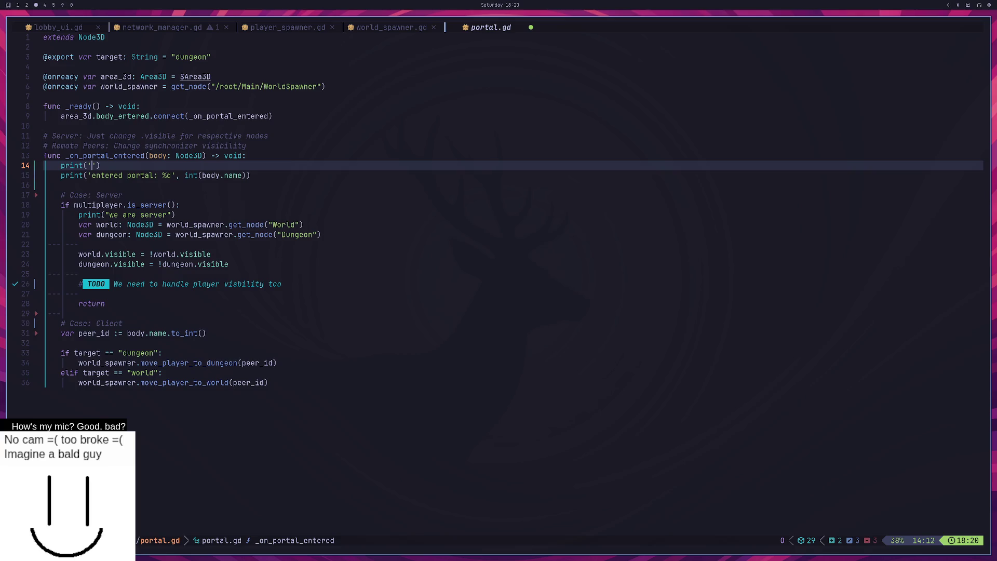
text(are)
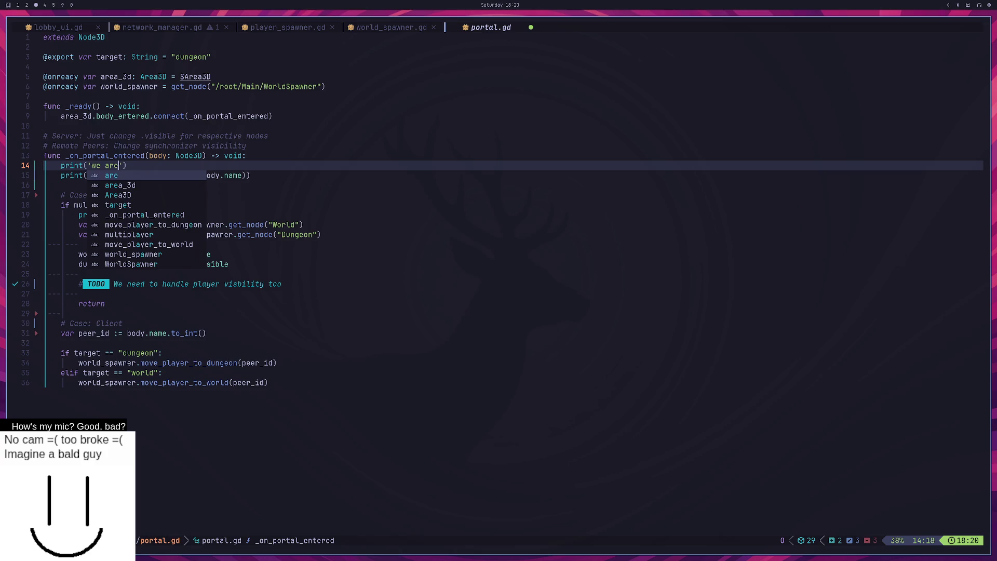
key(BackSpace)
text(: %d)
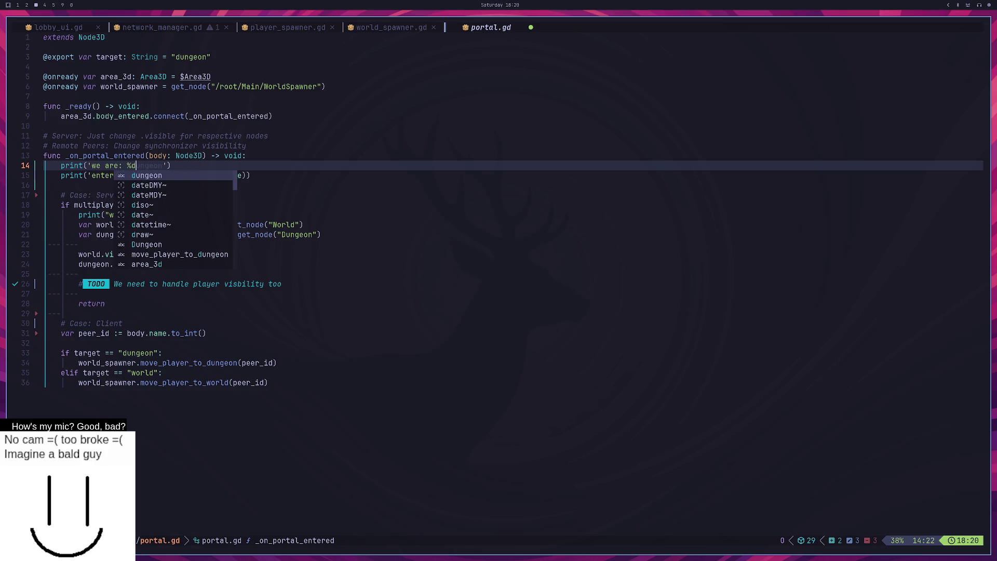
text(' % )
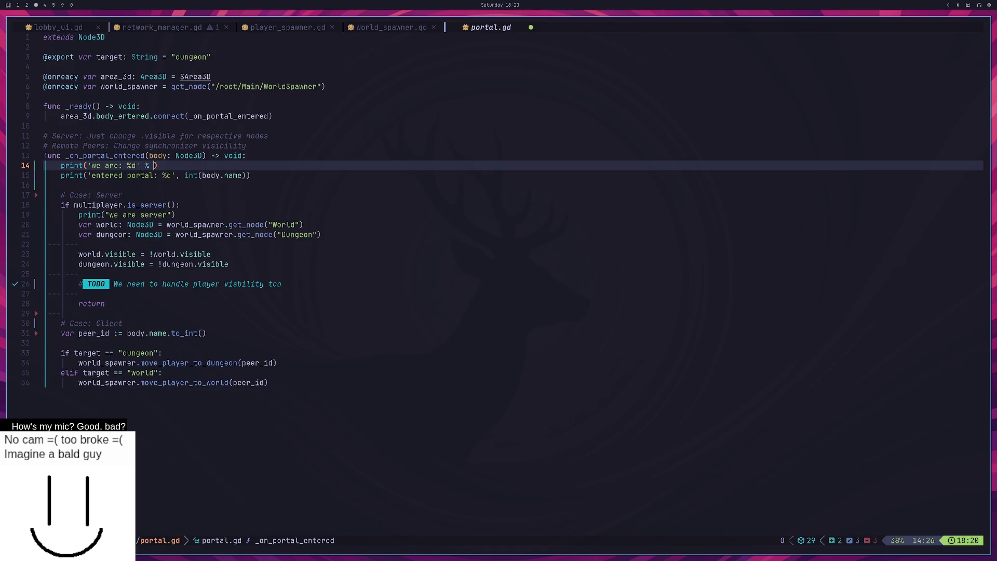
text(multiplayer.get)
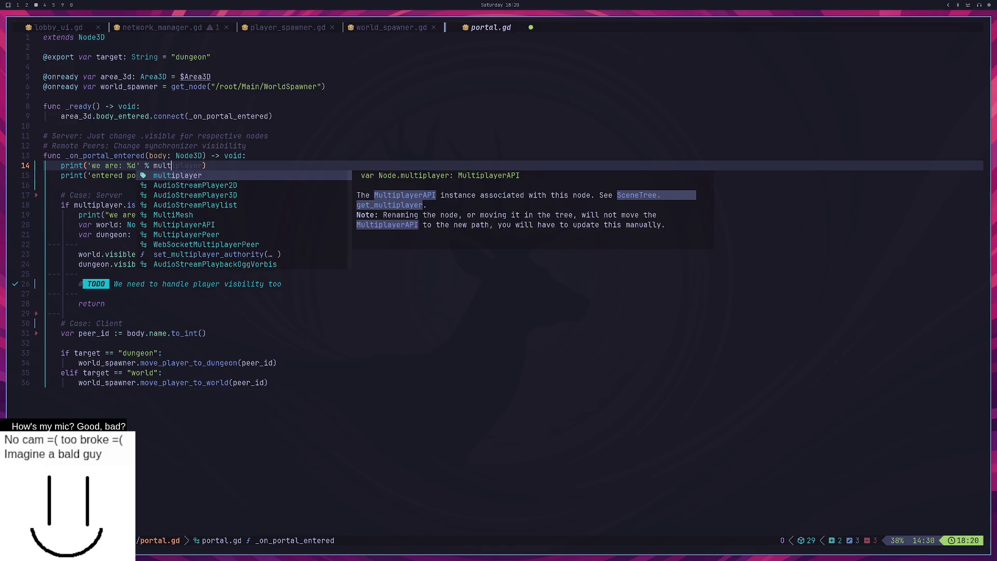
key(Return)
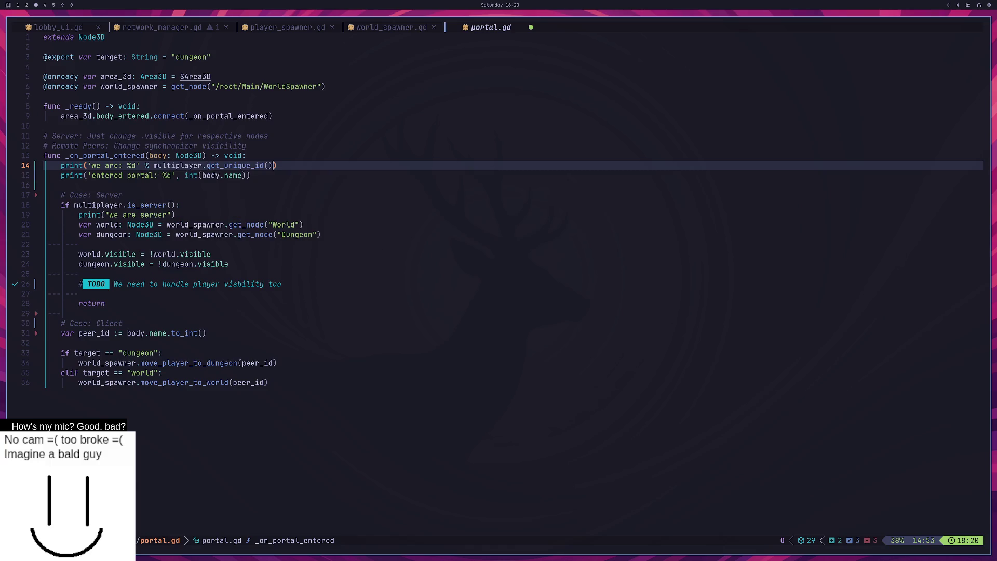
Step: Replace the comma in the body-name print with a % operator and save portal.gd
key(j)
key(b)
key(b)
key(b)
key(b)
text(l)
text(cl %)
key(Escape)
text(:w)
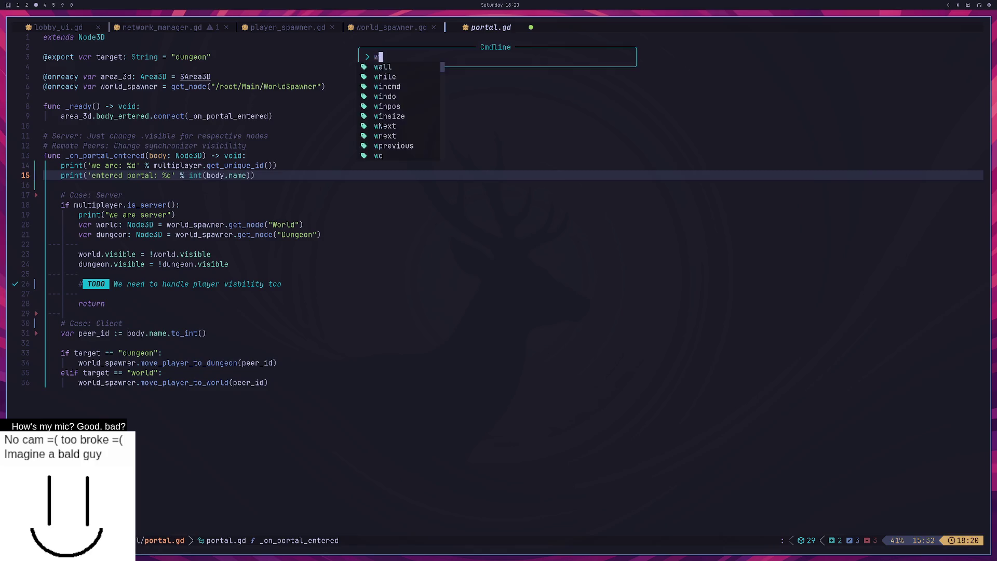
key(Return)
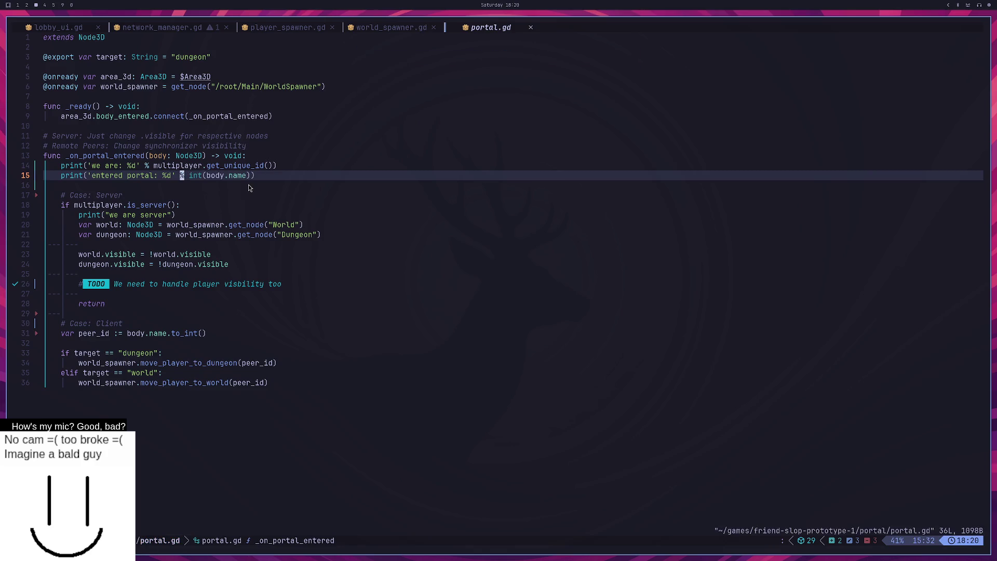
Step: Relaunch the project, host a LAN server in one instance and join it on port 3334 from another
key(super+2)
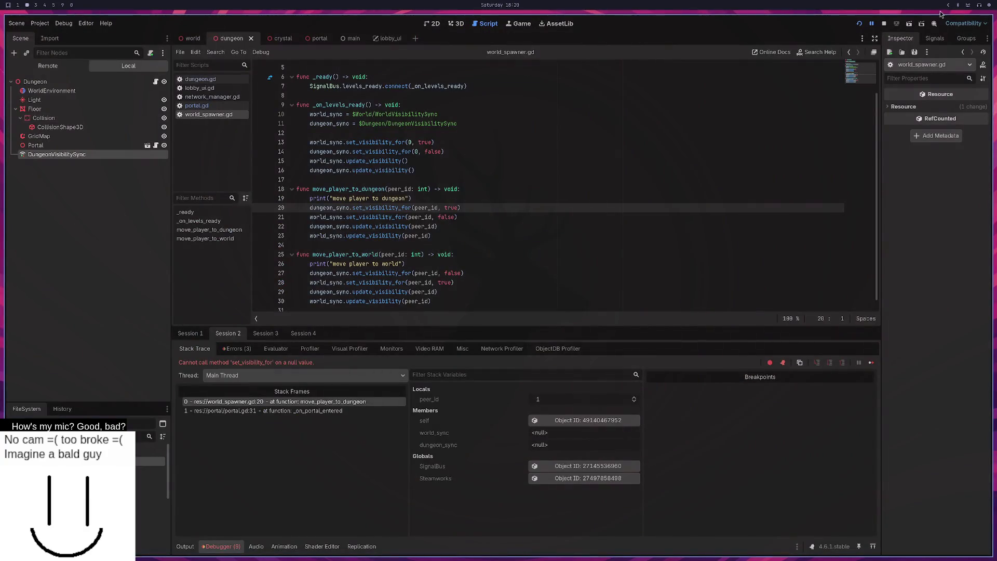
click(859, 24)
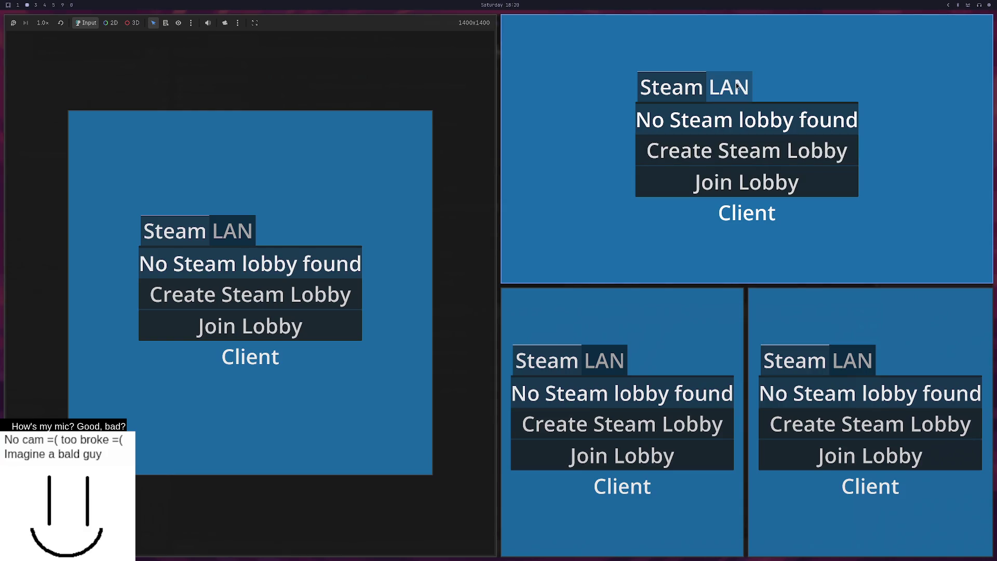
click(736, 87)
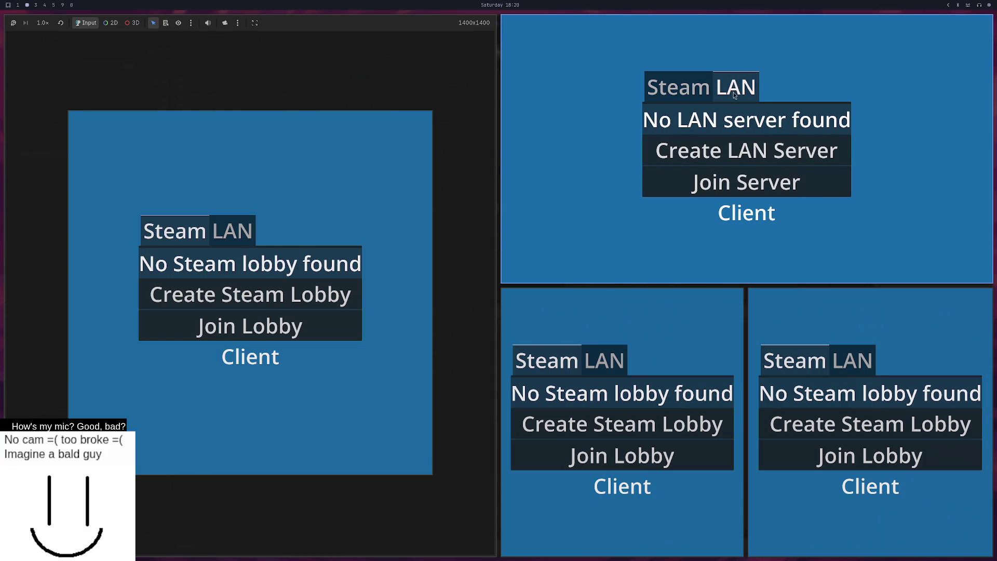
click(737, 145)
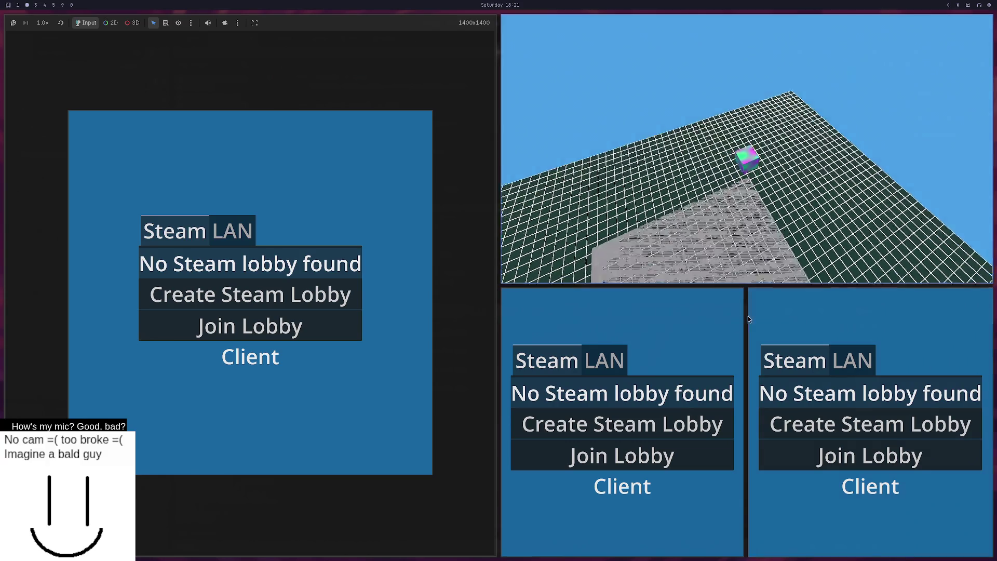
click(615, 369)
click(621, 422)
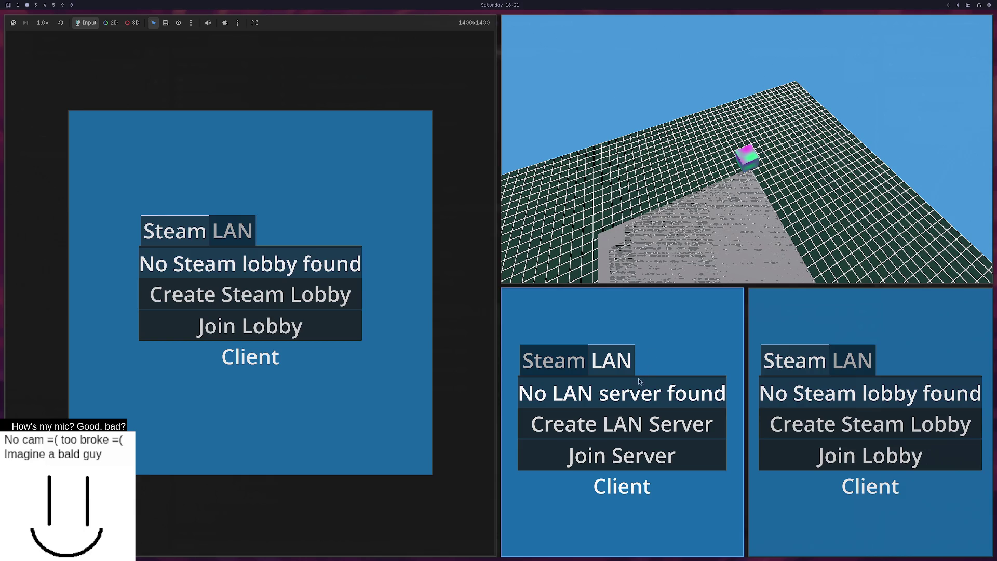
click(621, 424)
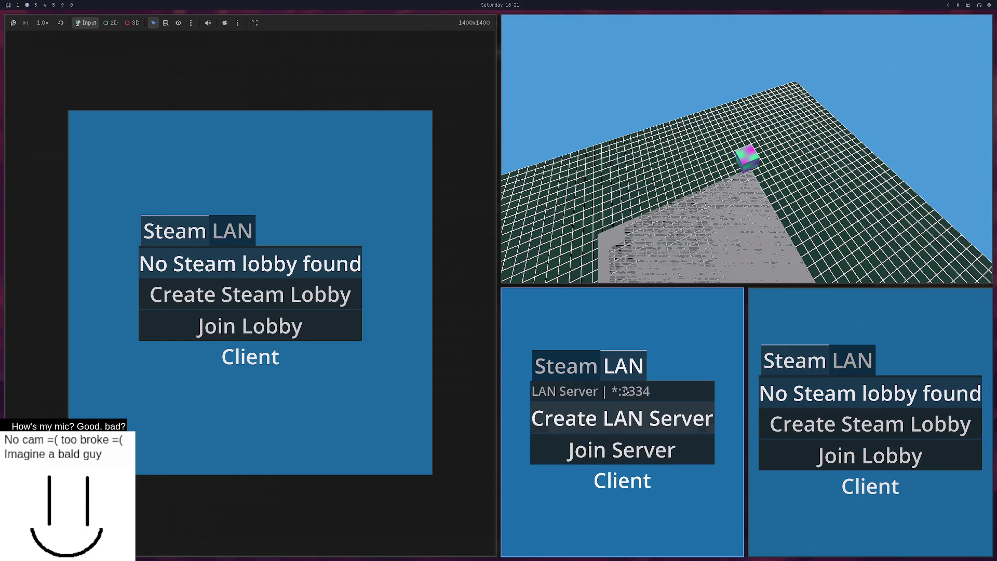
click(622, 450)
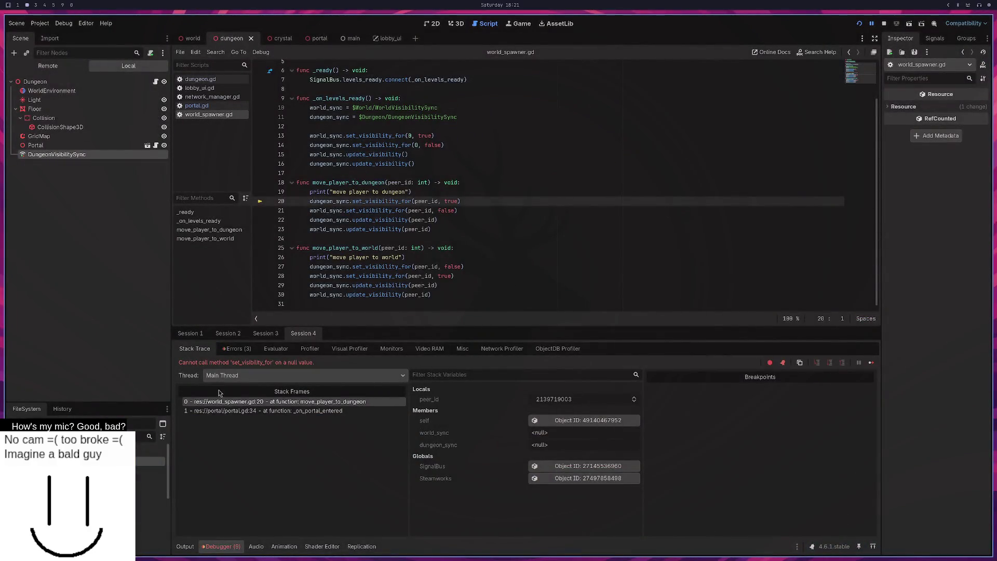
Step: Select the host's and client's 'we are' and 'entered portal' lines in the Output log
click(187, 546)
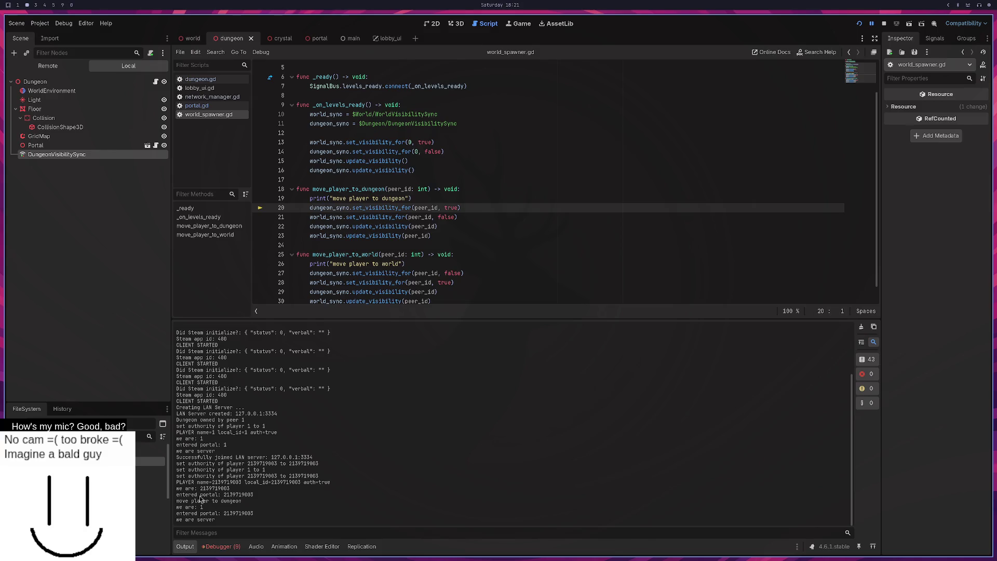
mouse_move(203, 490)
mouse_down()
mouse_move(253, 496)
mouse_move(172, 488)
mouse_up()
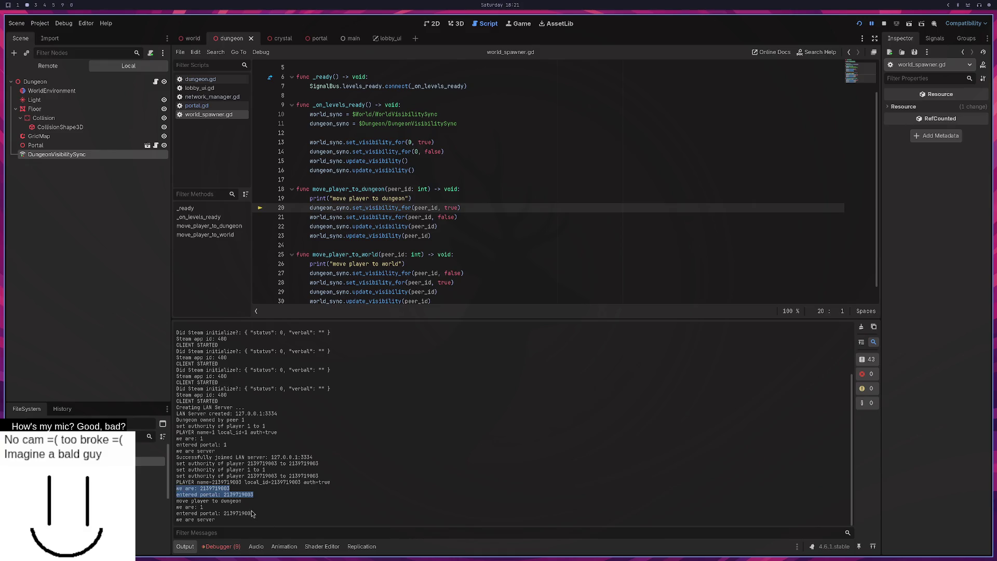
drag(254, 513, 177, 507)
drag(255, 496, 173, 488)
drag(253, 514, 170, 506)
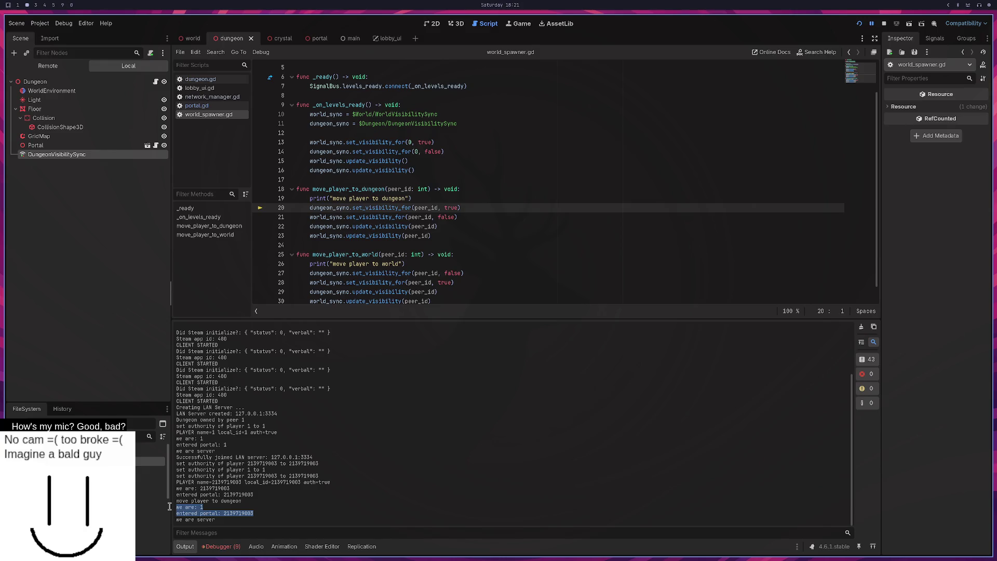
drag(227, 445, 172, 440)
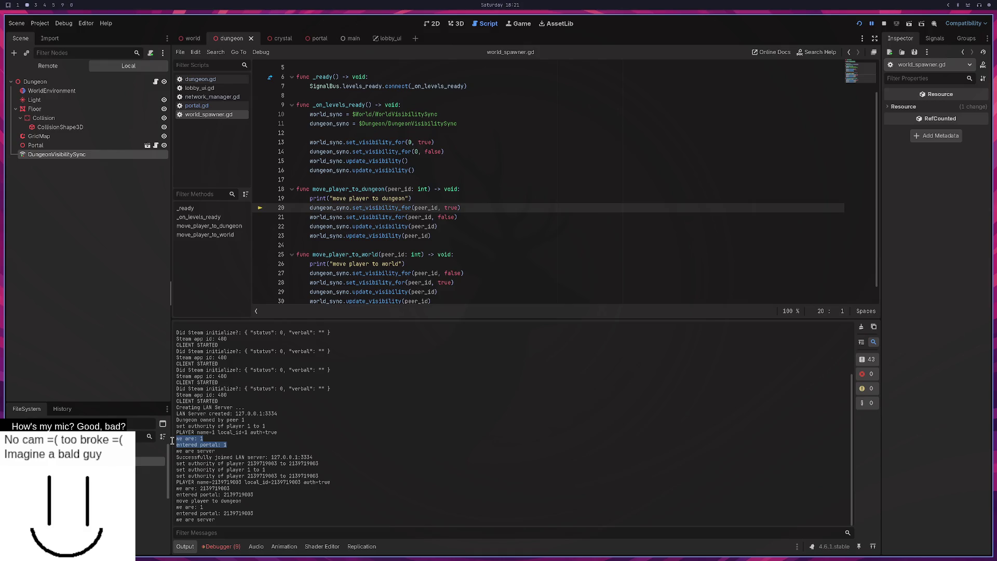
Step: Read the null-value error in the Debugger, then open the portal scene
click(216, 549)
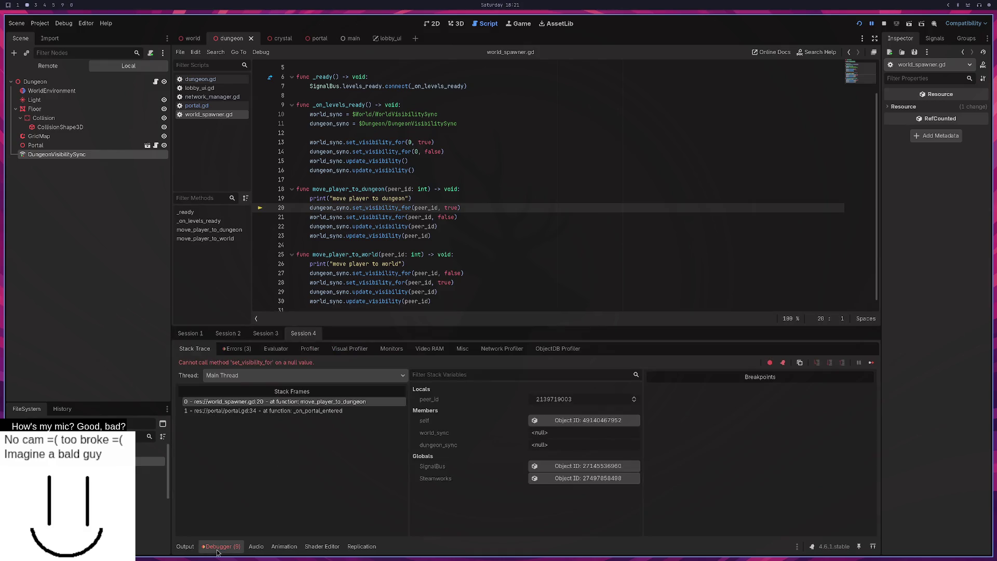
click(190, 549)
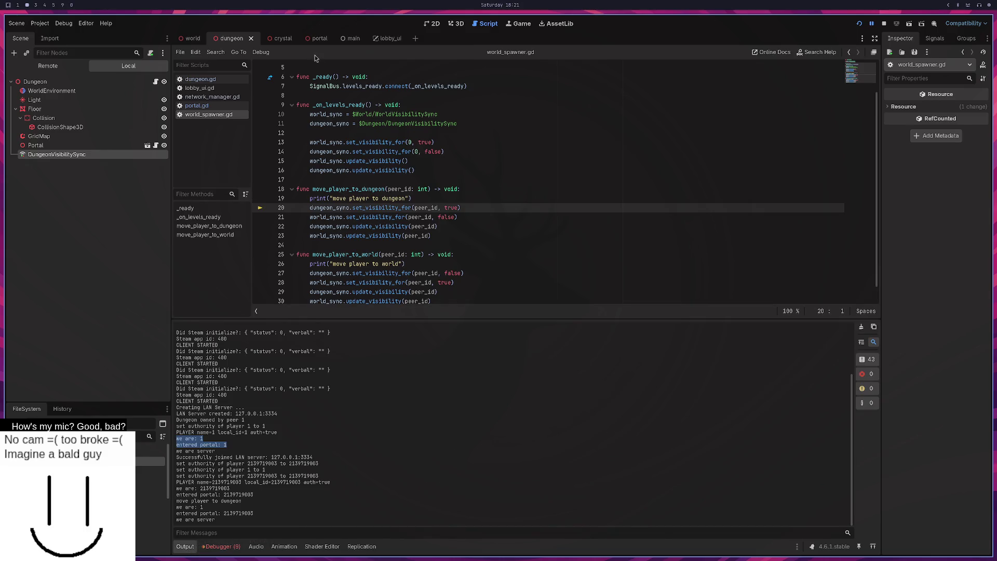
click(316, 44)
scroll(333, 229, up, 2)
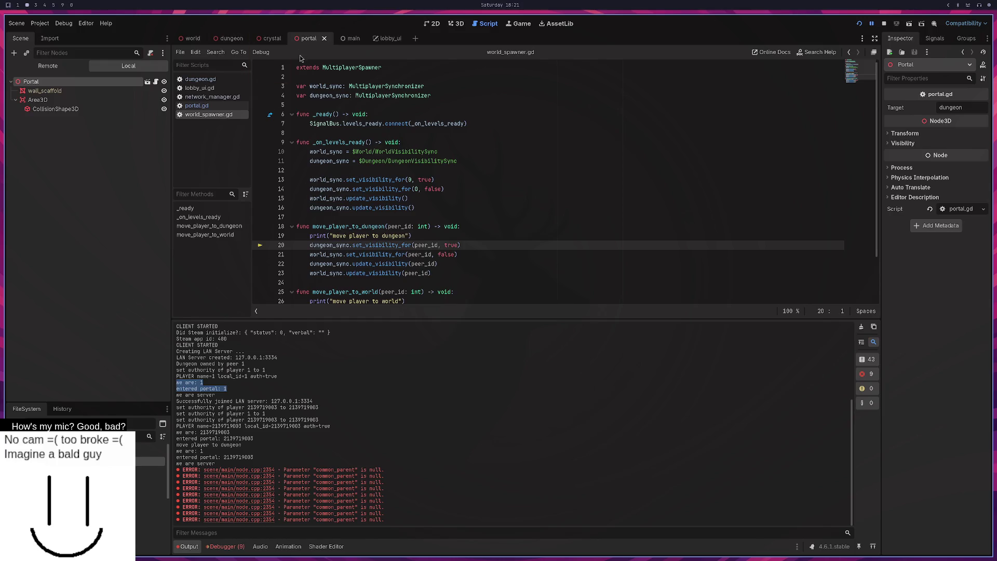
key(super+3)
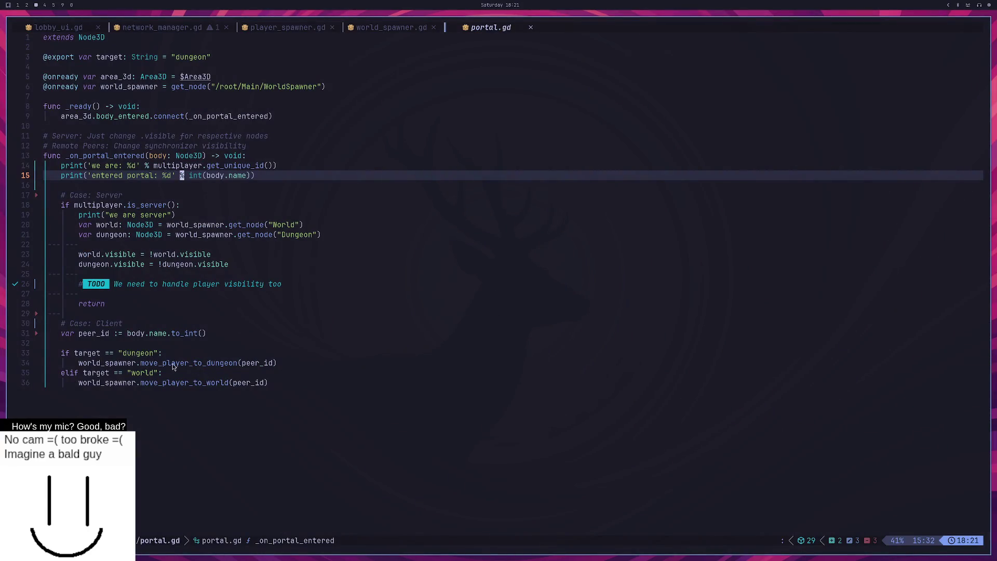
Step: Insert a return line above the target == "dungeon" check, save portal.gd, and restart the game
click(167, 357)
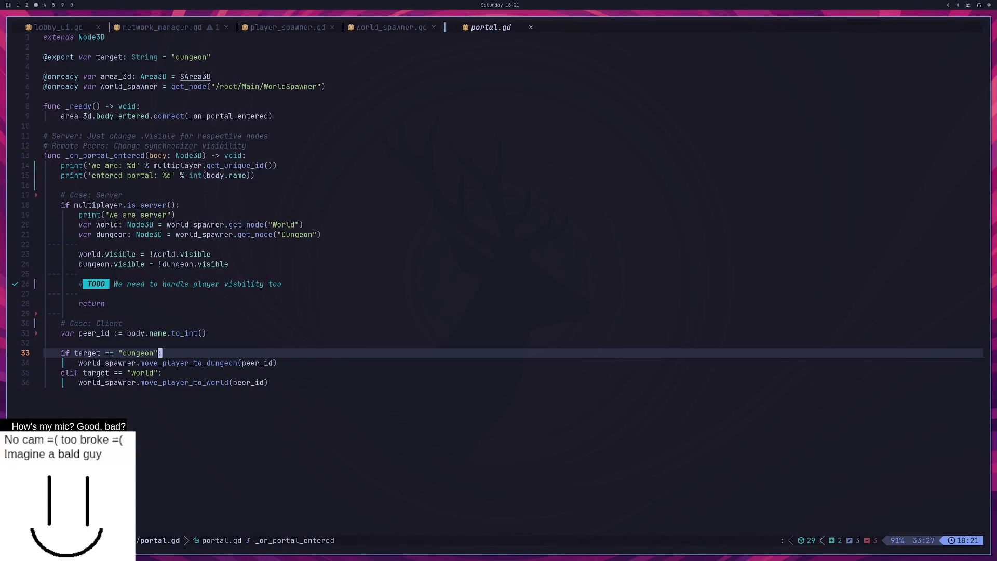
key(shift+o)
text(return)
key(Escape)
text(:w)
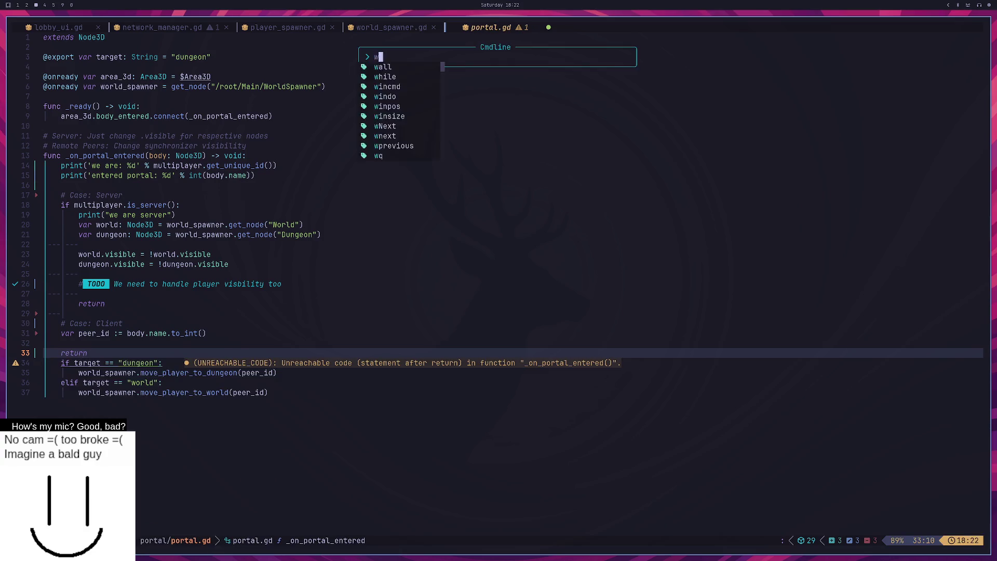
key(Return)
key(super+1)
key(super+2)
click(859, 24)
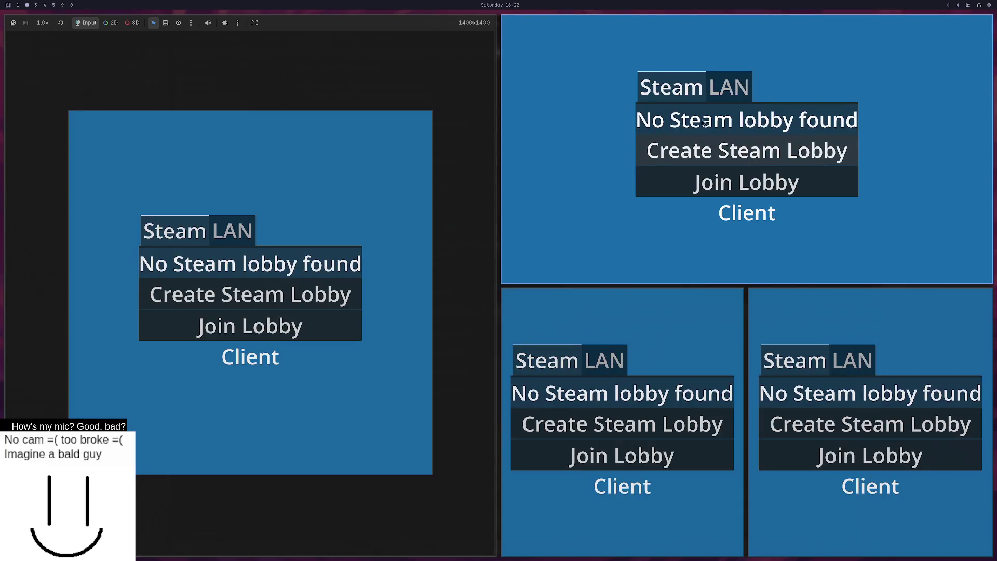
Step: Host a LAN server from a game window and check the new run's lines in the Output log
click(732, 84)
click(748, 151)
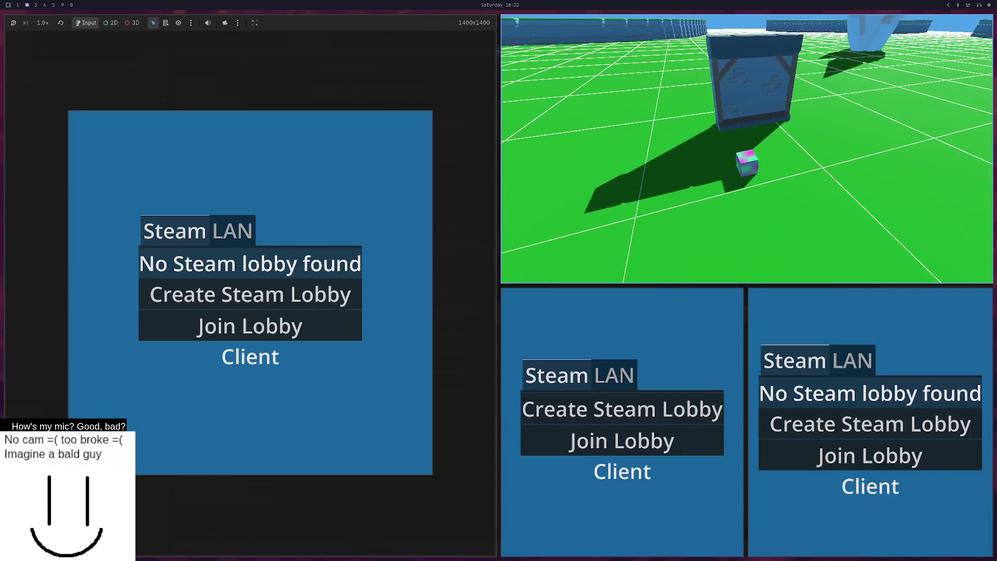
key(F8)
mouse_move(289, 504)
mouse_down()
mouse_move(179, 403)
mouse_move(200, 394)
mouse_up()
key(F5)
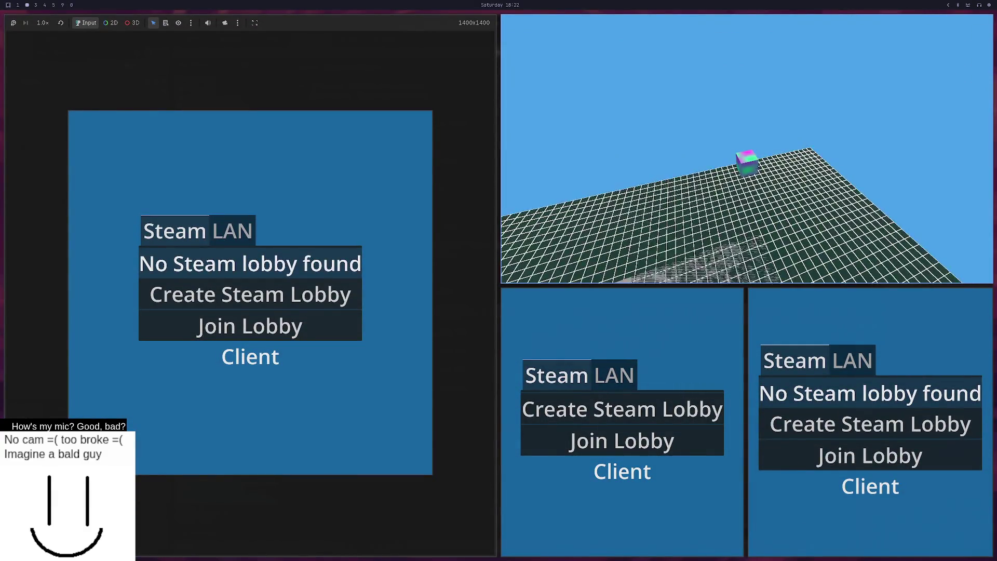
key(F8)
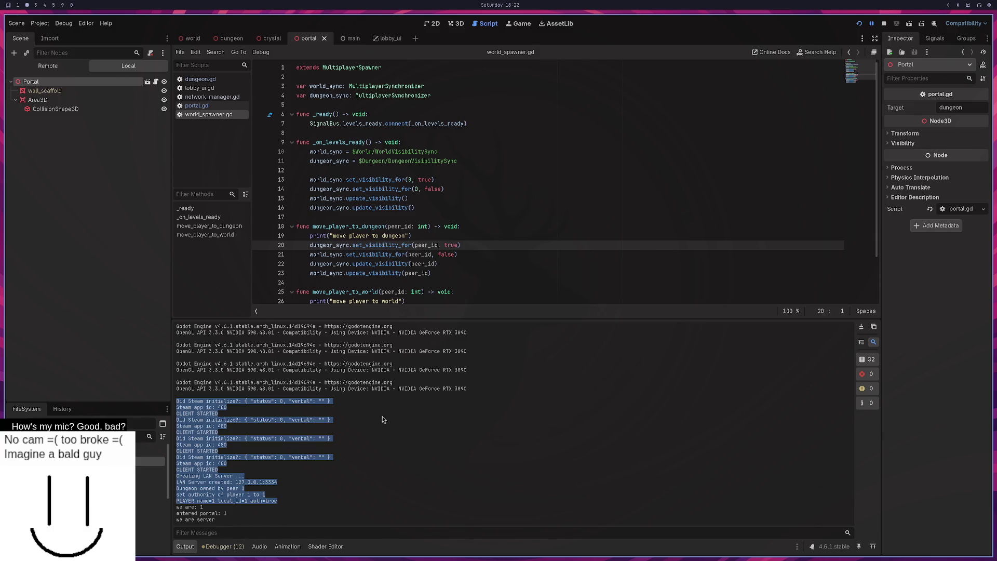
Step: Launch the game instances and join the LAN server on port 3334 from another instance
scroll(491, 213, down, 2)
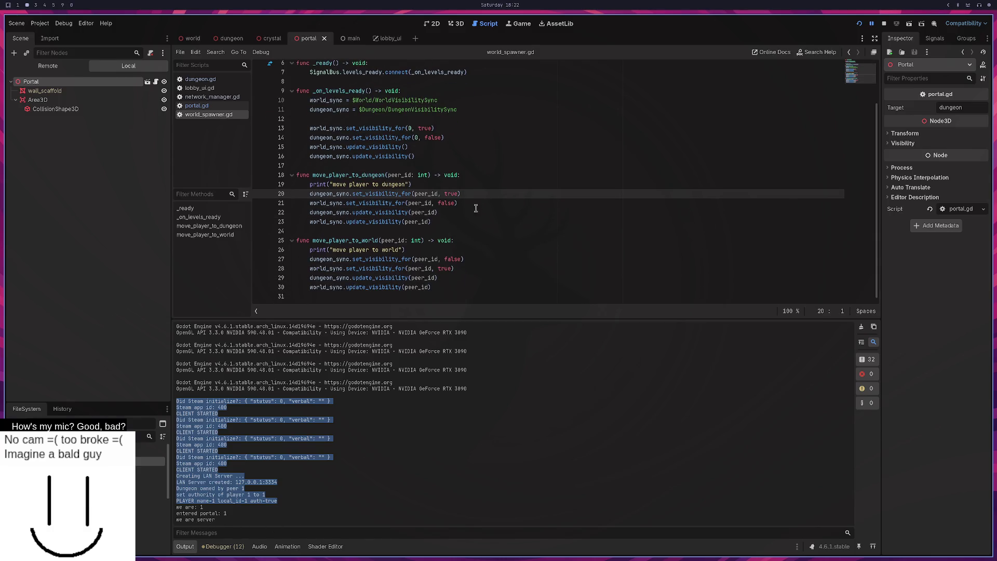
key(super+3)
key(super+2)
key(super+3)
key(super+4)
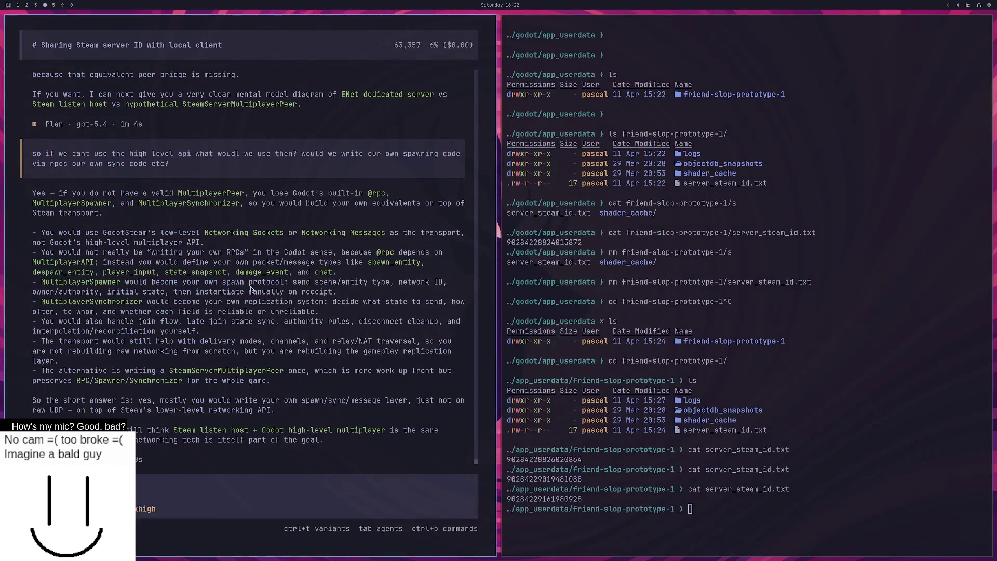
key(super+2)
key(F5)
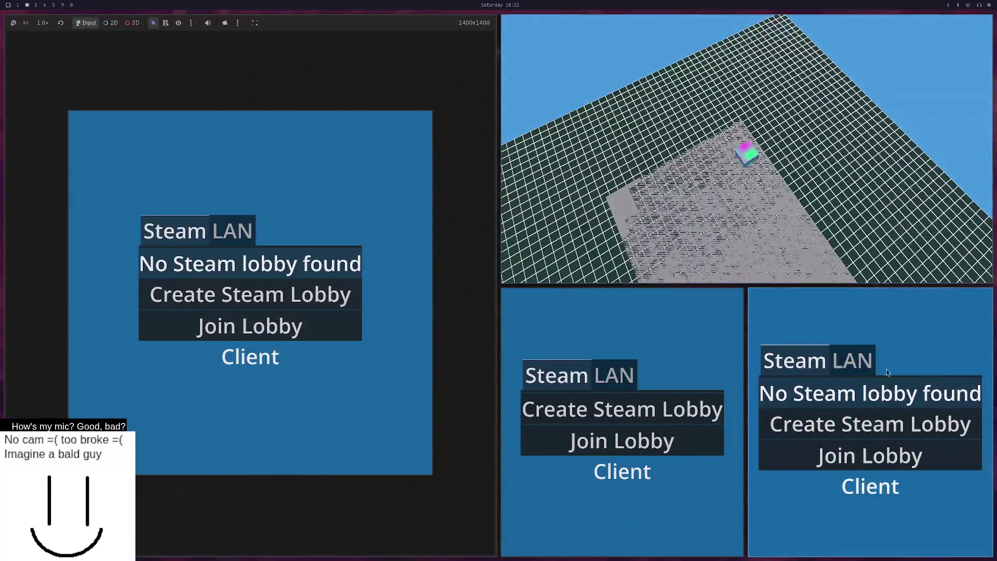
click(613, 375)
click(624, 426)
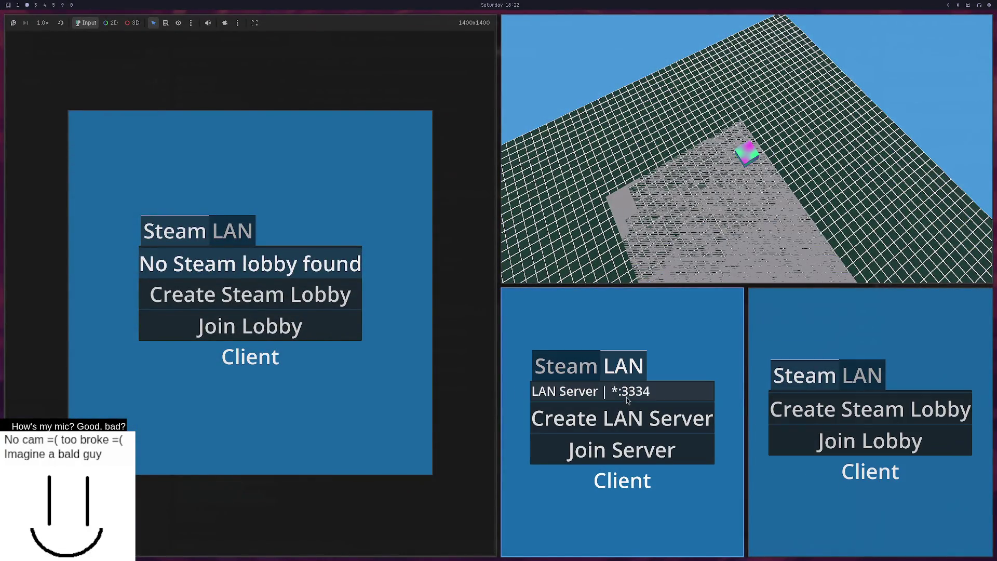
click(621, 451)
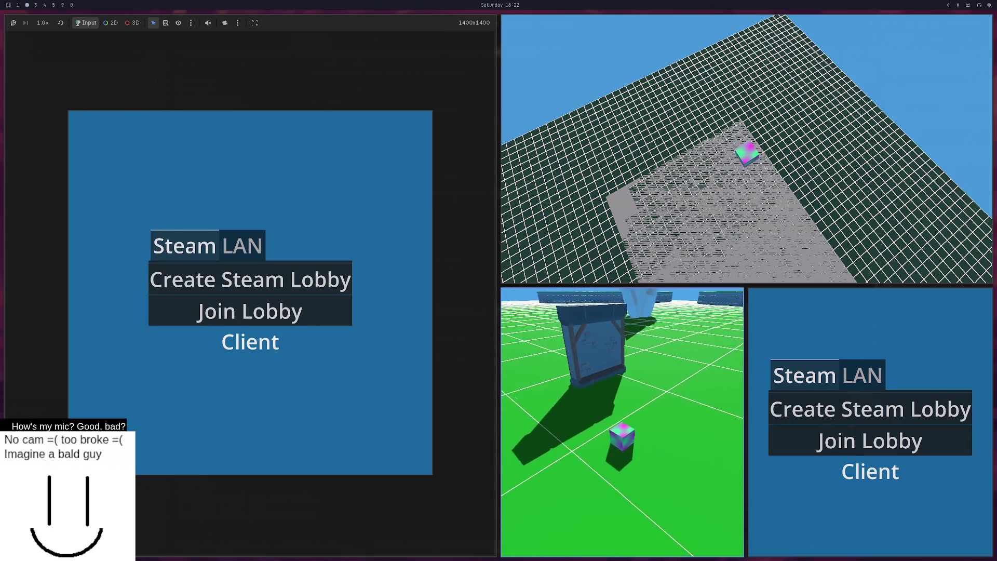
Step: Review the client's and host's 'we are' and 'entered portal' messages in the Output log
key(F8)
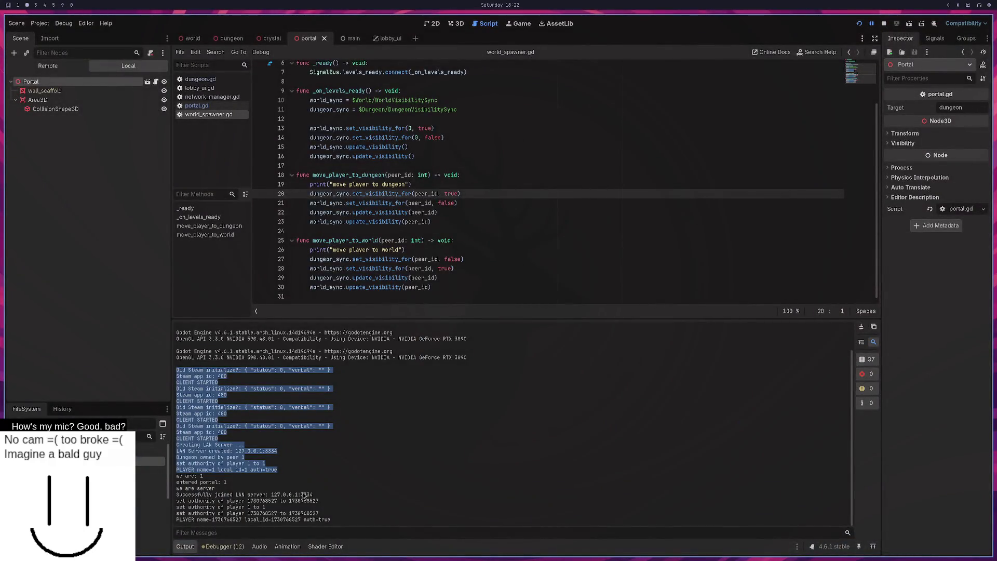
drag(332, 519, 177, 469)
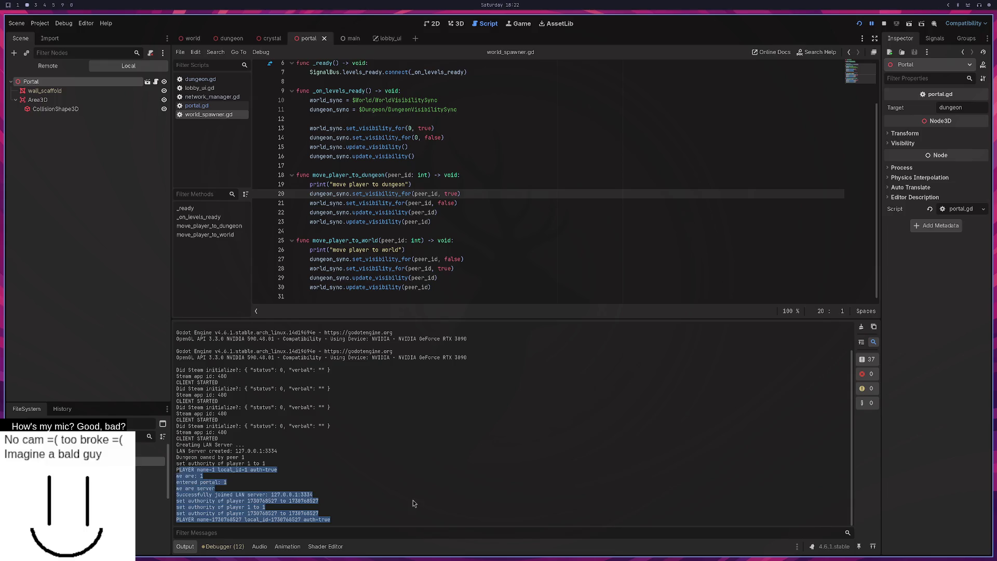
key(F5)
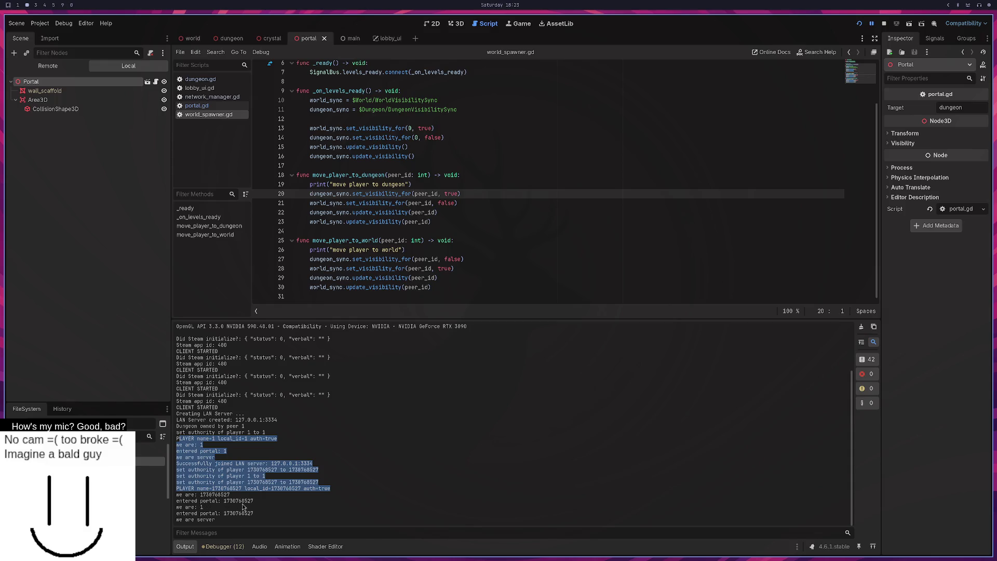
drag(253, 502, 179, 496)
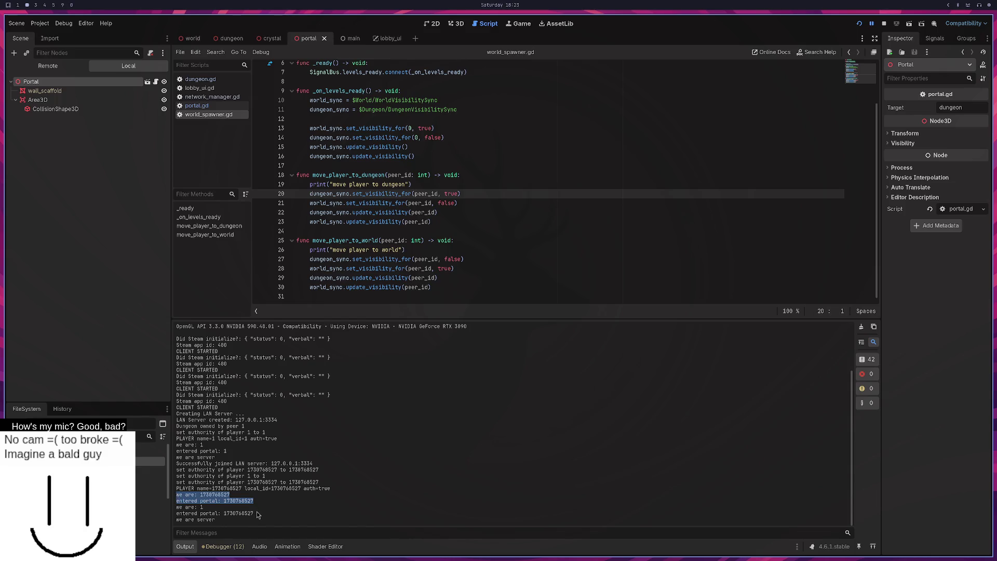
drag(254, 514, 175, 508)
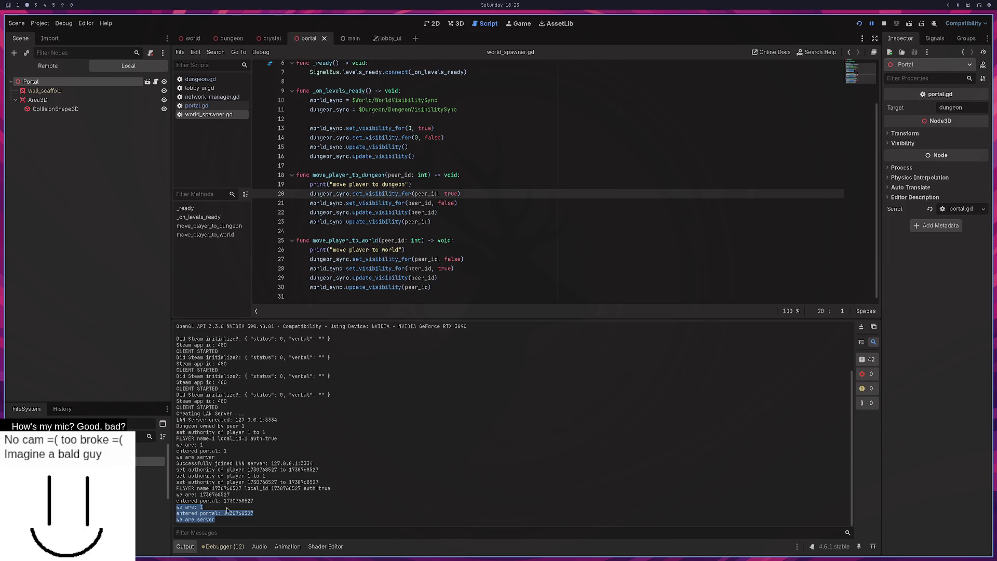
key(F5)
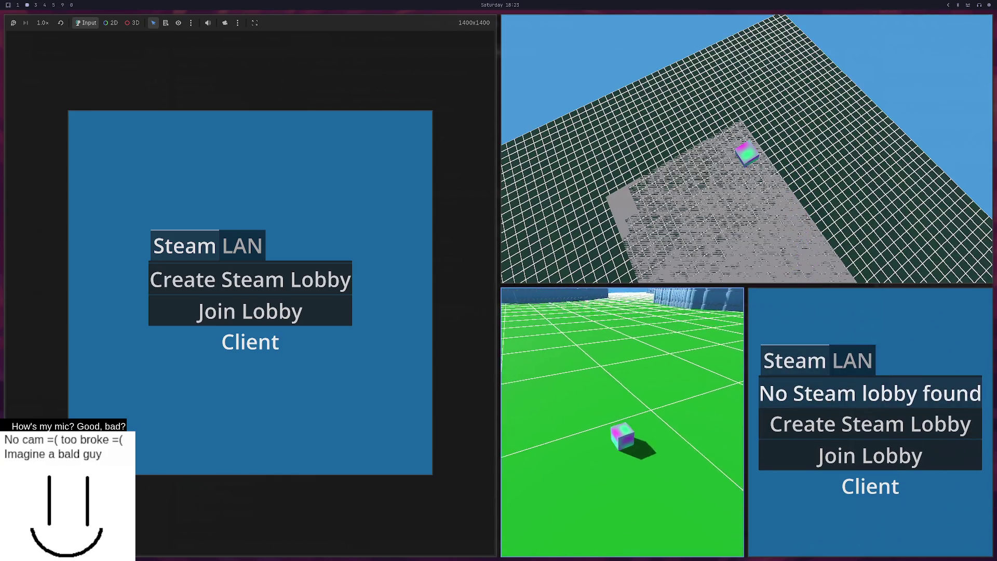
key(F8)
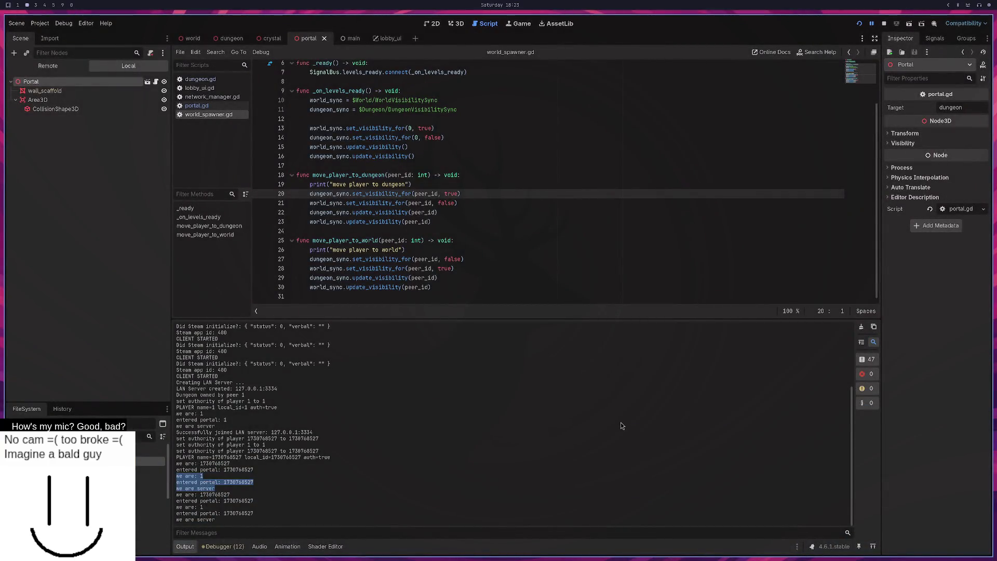
key(F5)
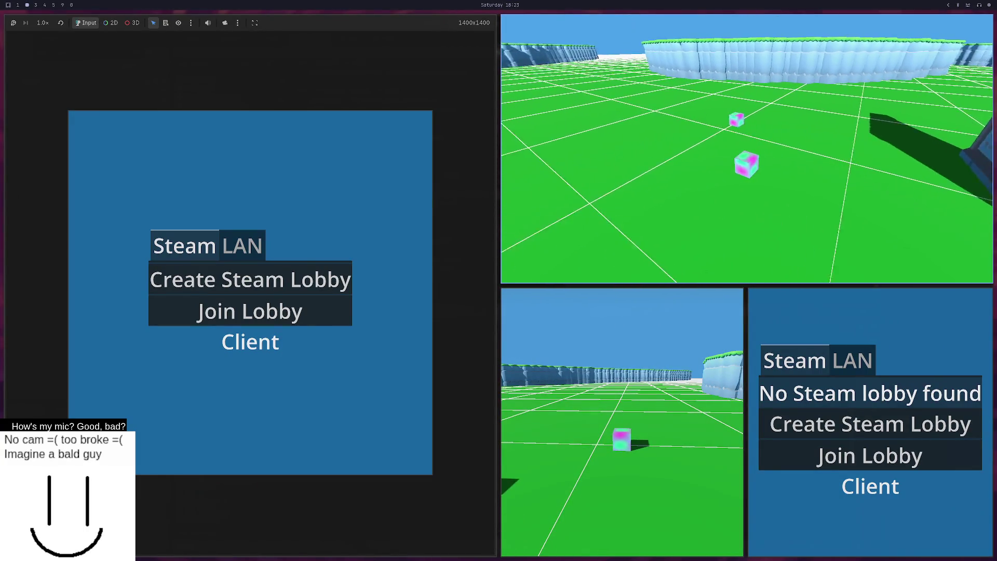
key(F8)
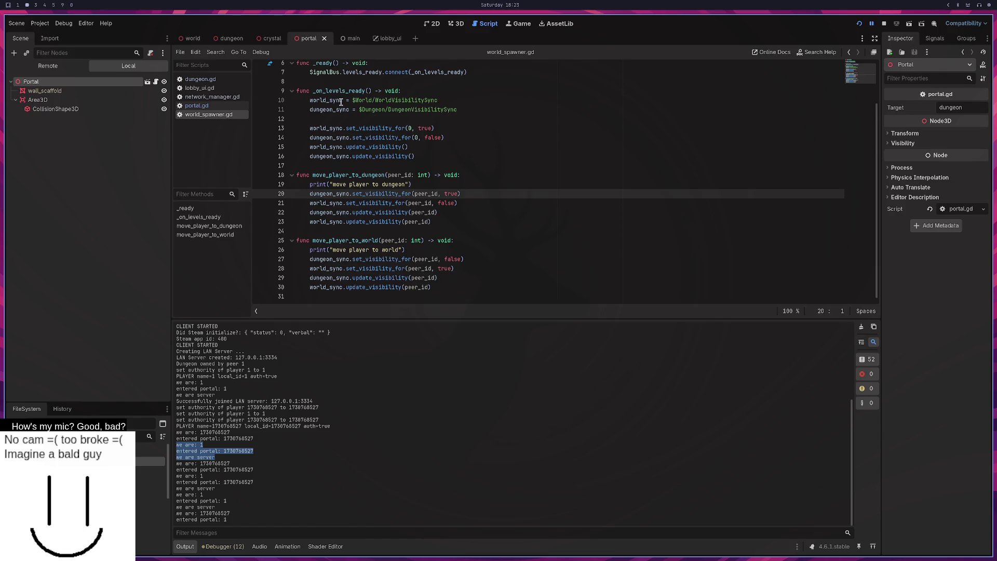
key(super+3)
scroll(259, 221, down, 1)
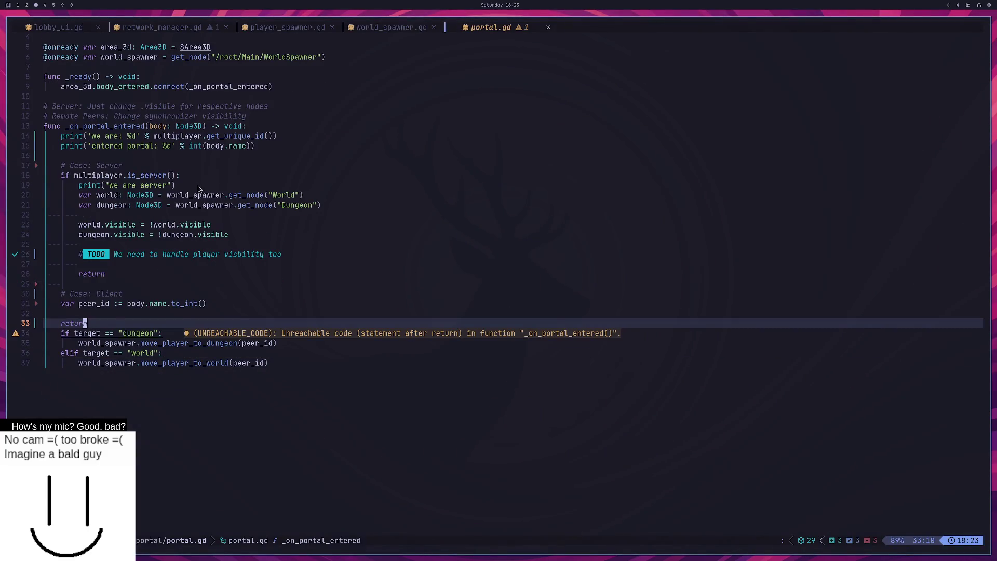
Step: Locate the area_3d body_entered connection on line 9 of portal.gd
scroll(156, 142, up, 1)
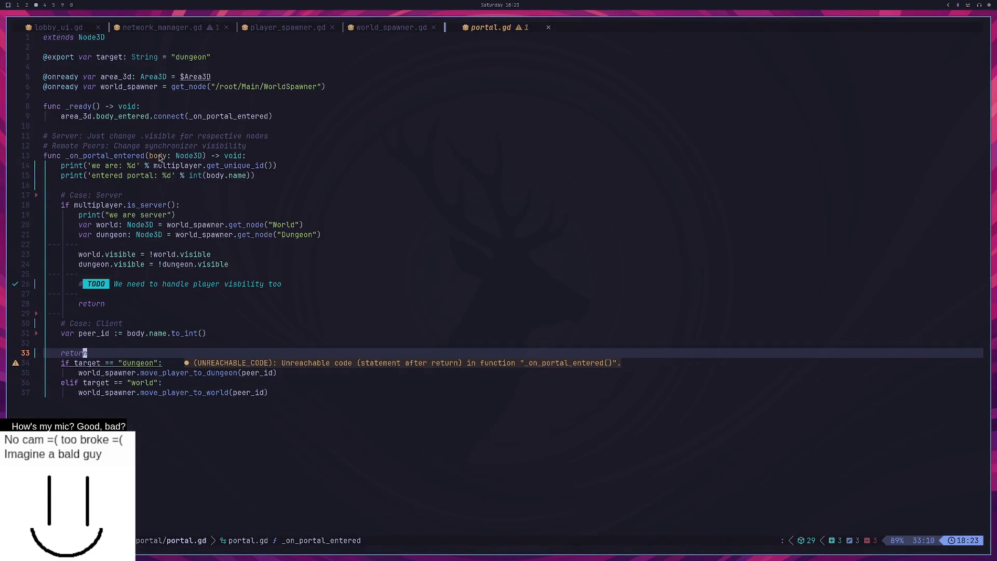
click(99, 118)
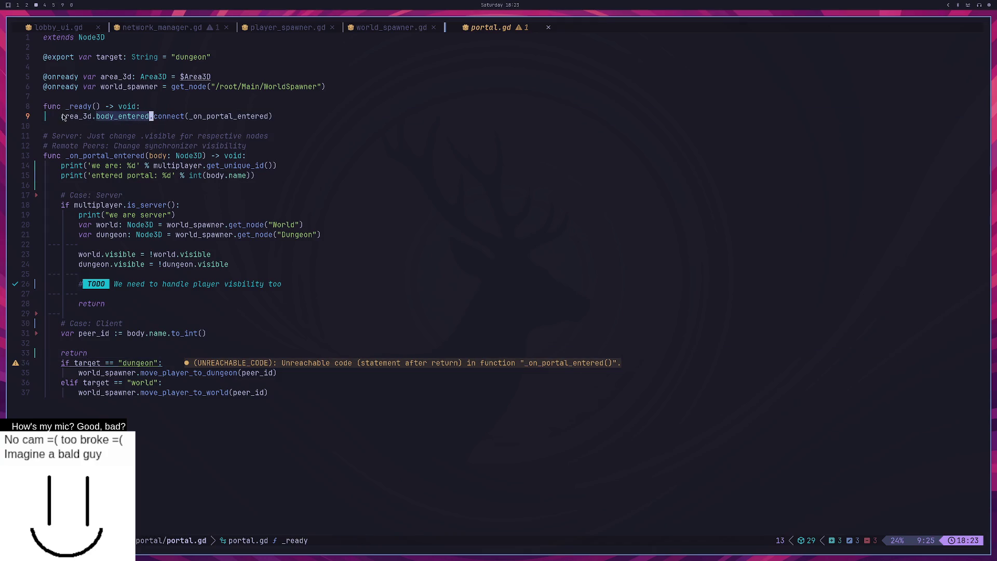
click(84, 118)
click(91, 120)
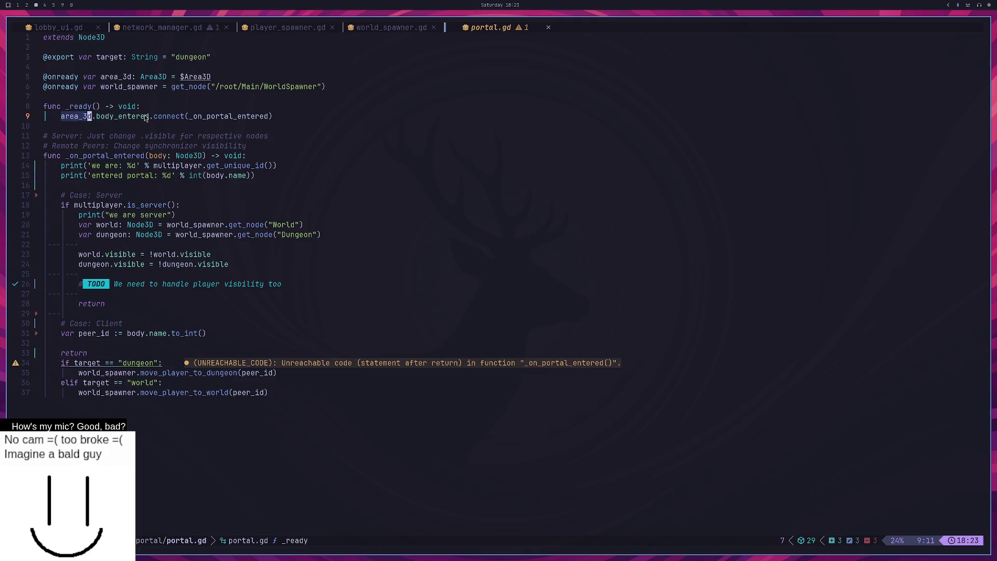
Step: Inspect the portal's Area3D node in the 3D view, undoing an accidental rotation
key(super+2)
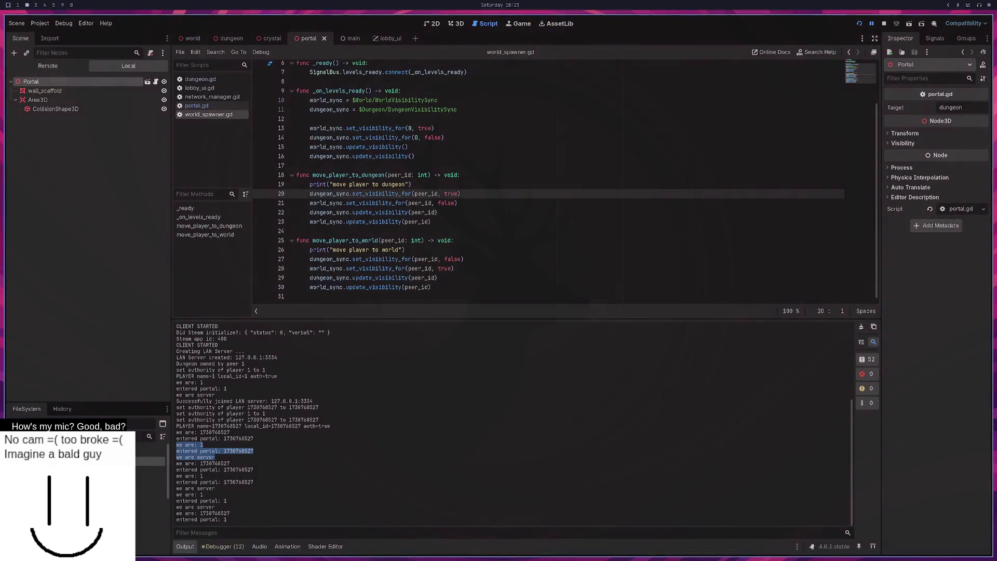
click(458, 24)
mouse_move(501, 162)
mouse_down()
mouse_move(565, 215)
mouse_move(600, 229)
mouse_up()
key(ctrl+z)
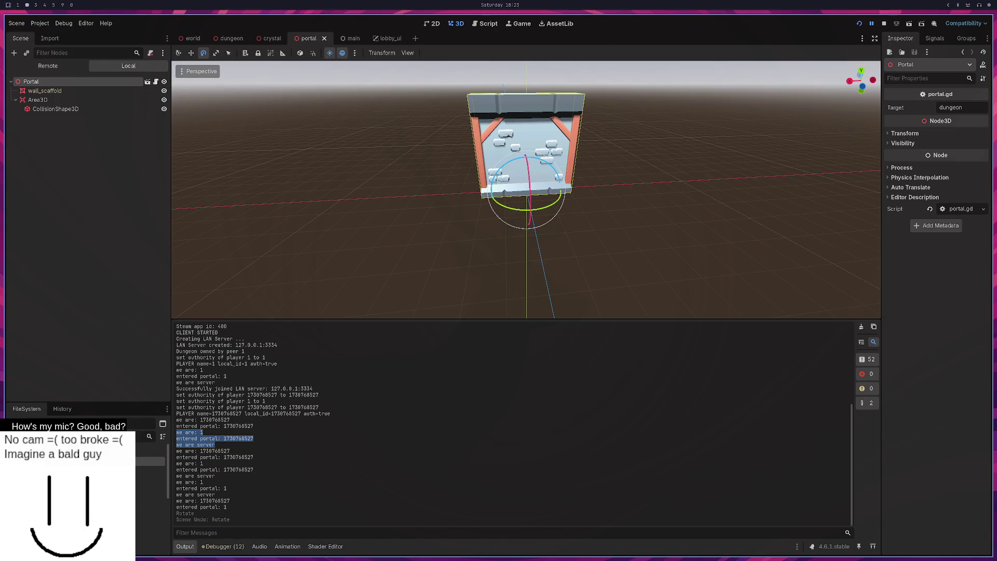
click(418, 241)
drag(391, 229, 216, 165)
click(66, 99)
mouse_move(623, 204)
mouse_down()
mouse_move(585, 225)
mouse_move(592, 220)
mouse_move(428, 210)
mouse_move(464, 219)
mouse_up()
Step: Read the Area3D.body_entered documentation, select the _ready function lines, then run the game
key(super+3)
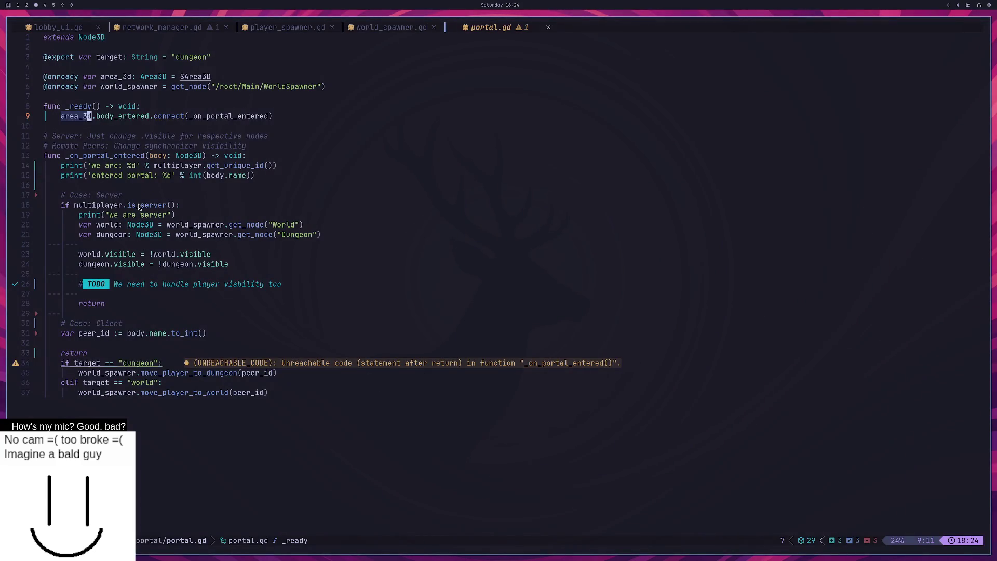
click(115, 116)
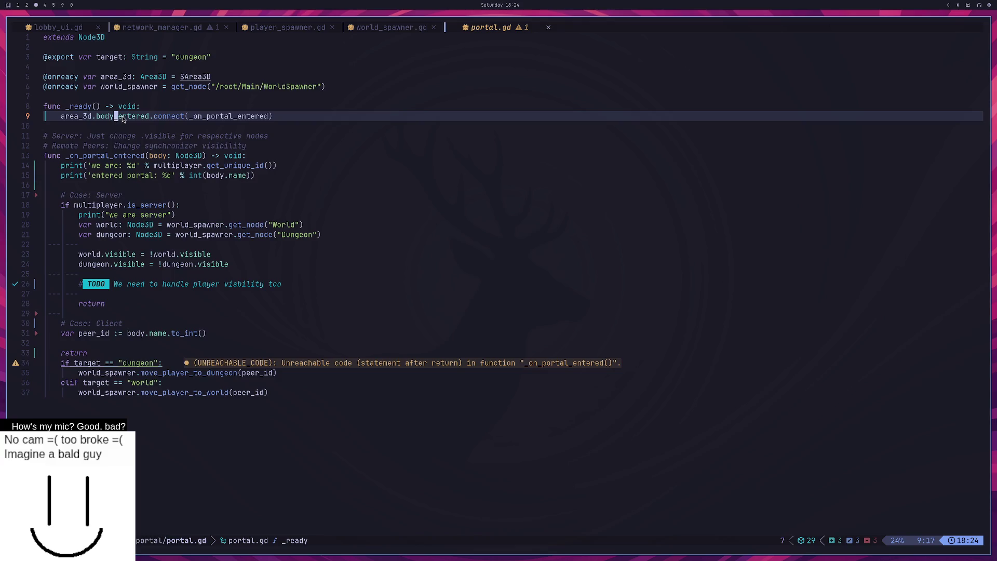
key(shift+k)
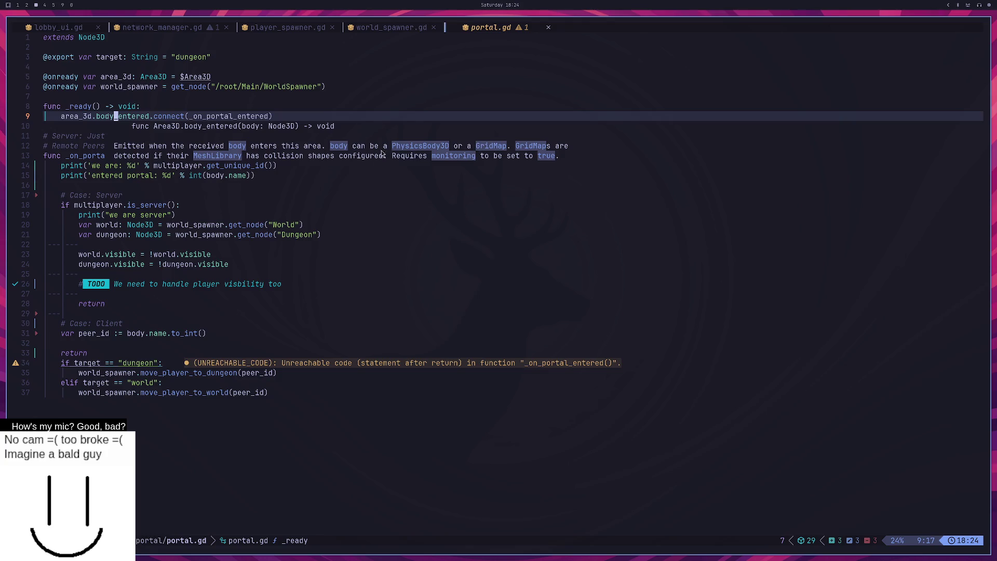
click(322, 208)
mouse_move(311, 116)
mouse_down()
mouse_move(130, 107)
mouse_move(61, 116)
mouse_up()
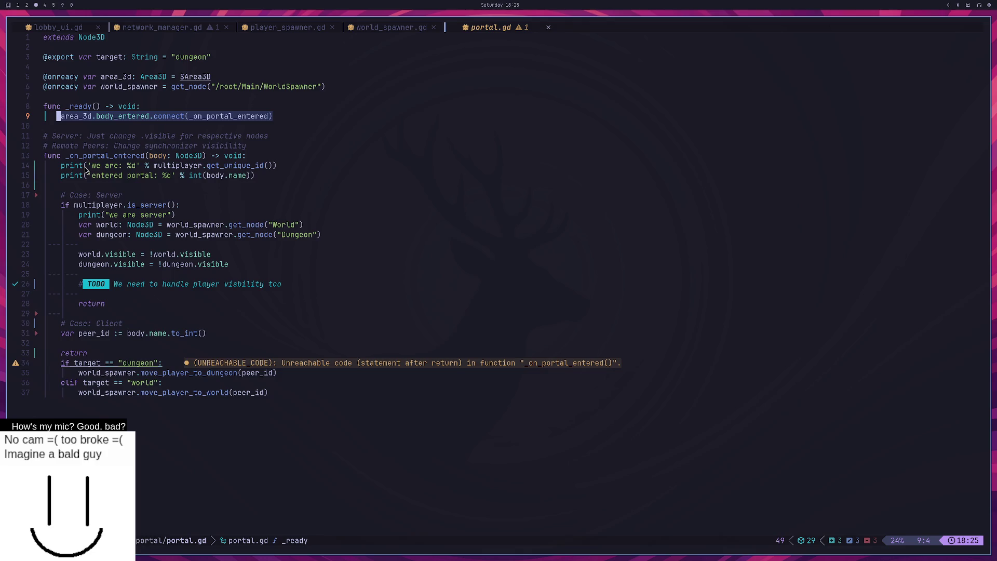
key(F5)
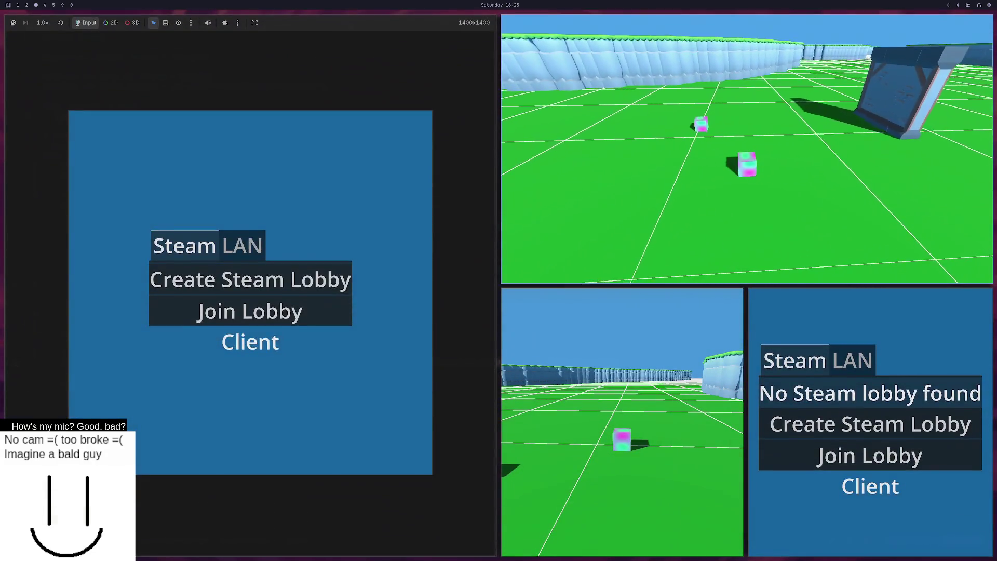
Step: Restart the game, host a LAN server in the top-right window and join from the bottom-left
key(super+2)
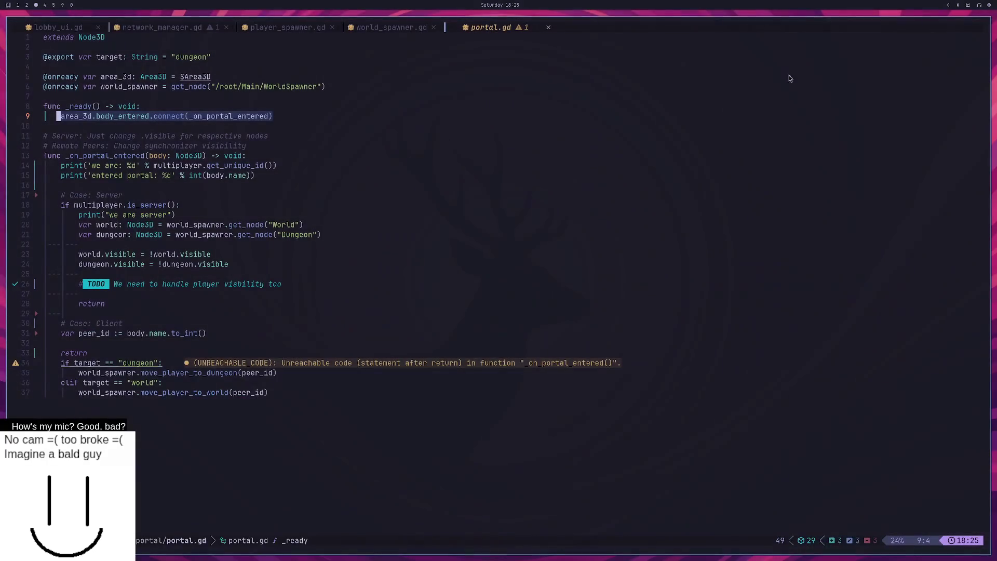
key(alt+Tab)
click(858, 24)
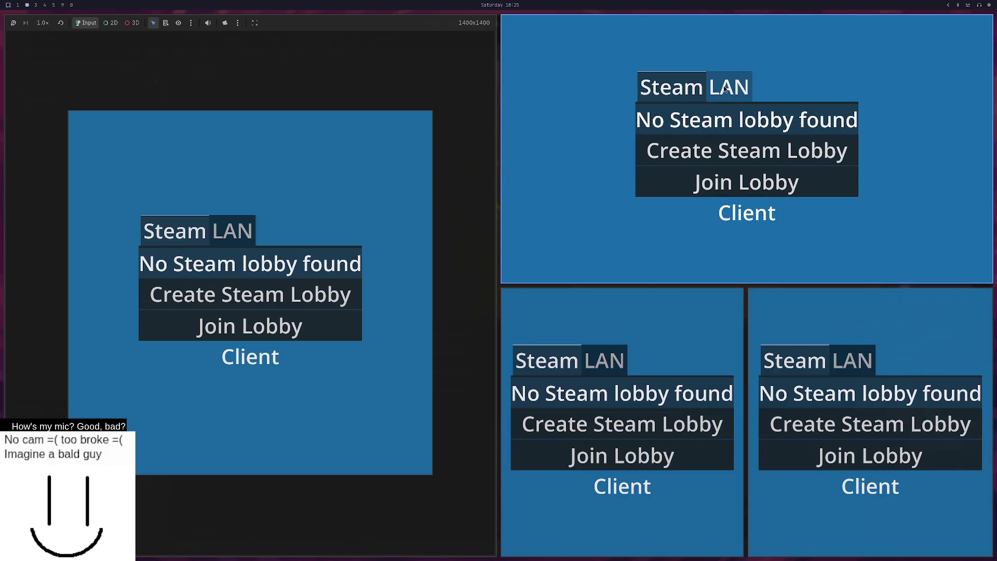
click(725, 88)
click(725, 151)
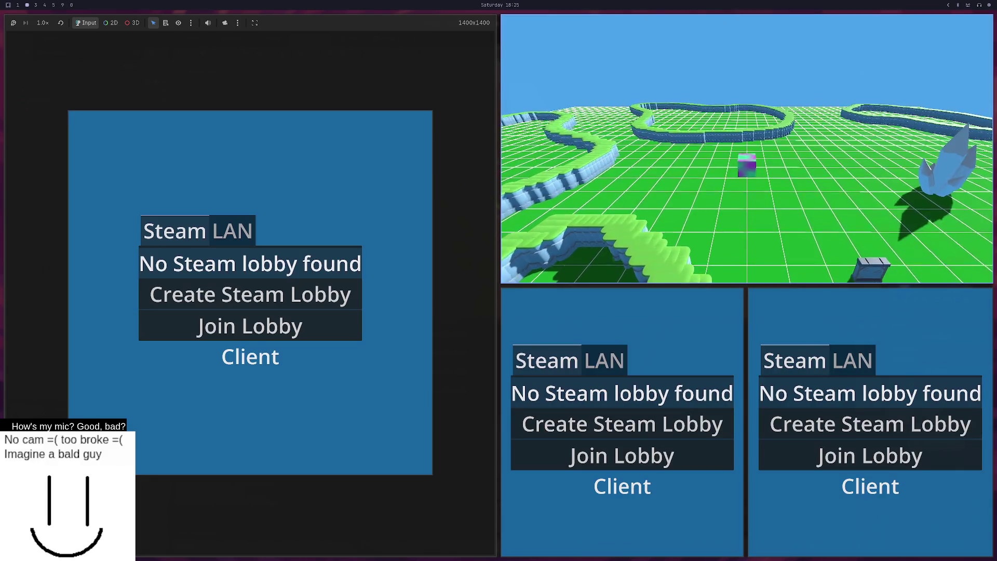
click(602, 361)
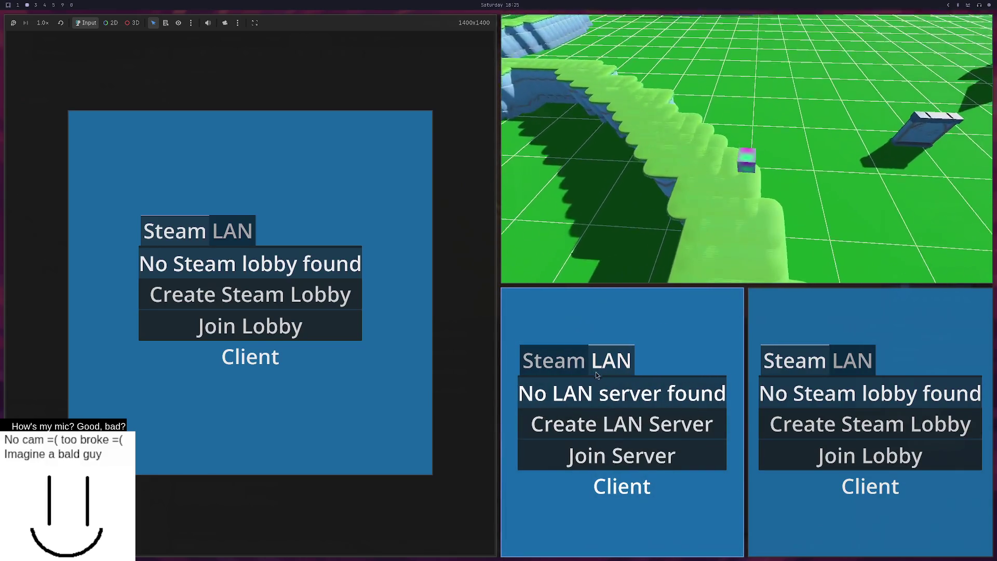
click(597, 448)
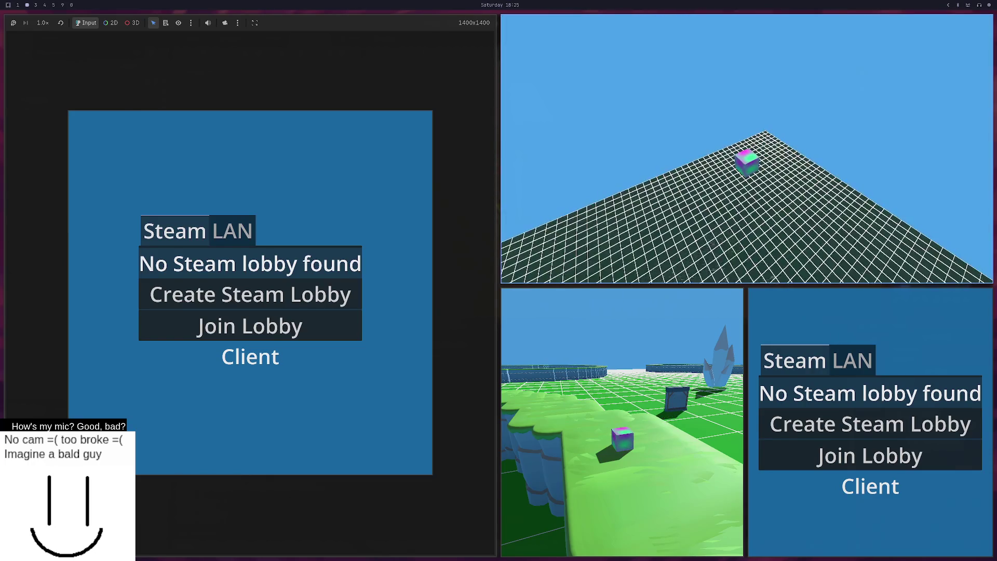
Step: Select the latest portal messages in the Output log and look over portal.gd around line 10
key(alt+Tab)
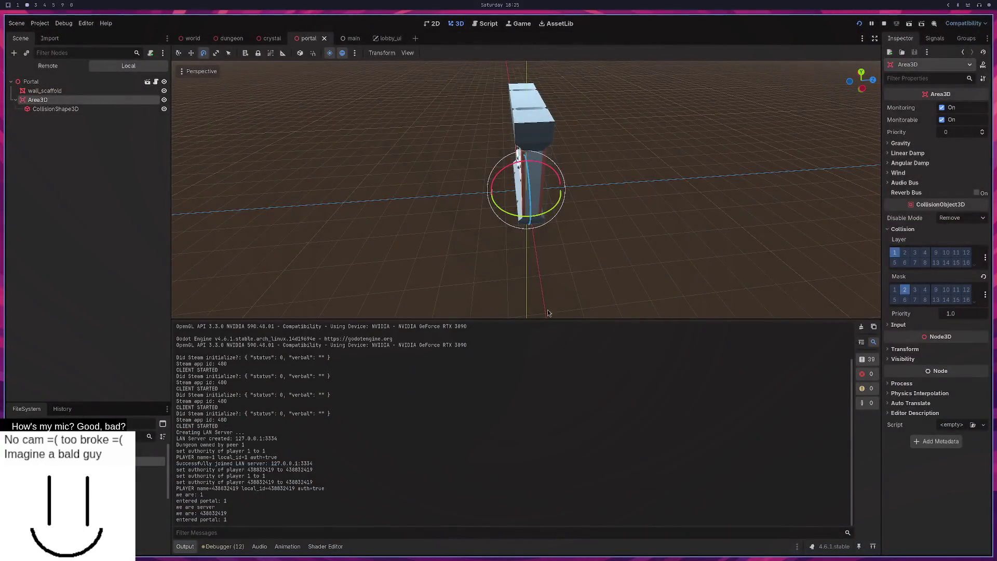
drag(236, 519, 173, 497)
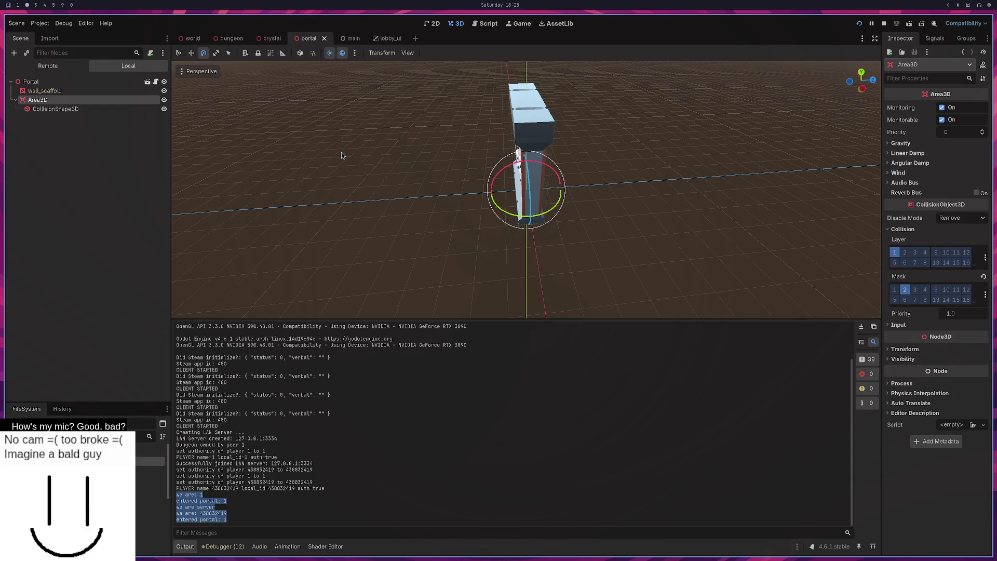
key(super+3)
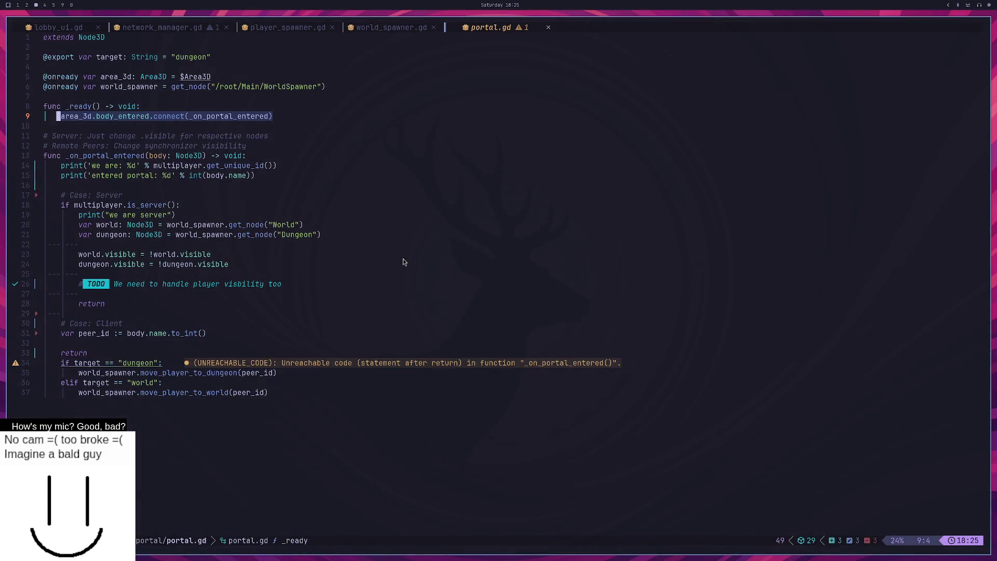
click(189, 126)
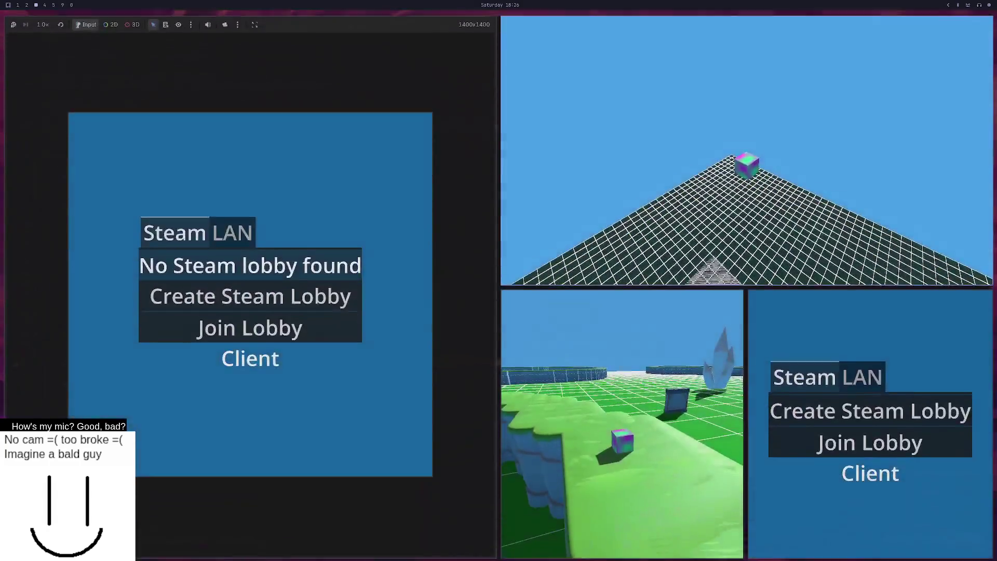
key(super+2)
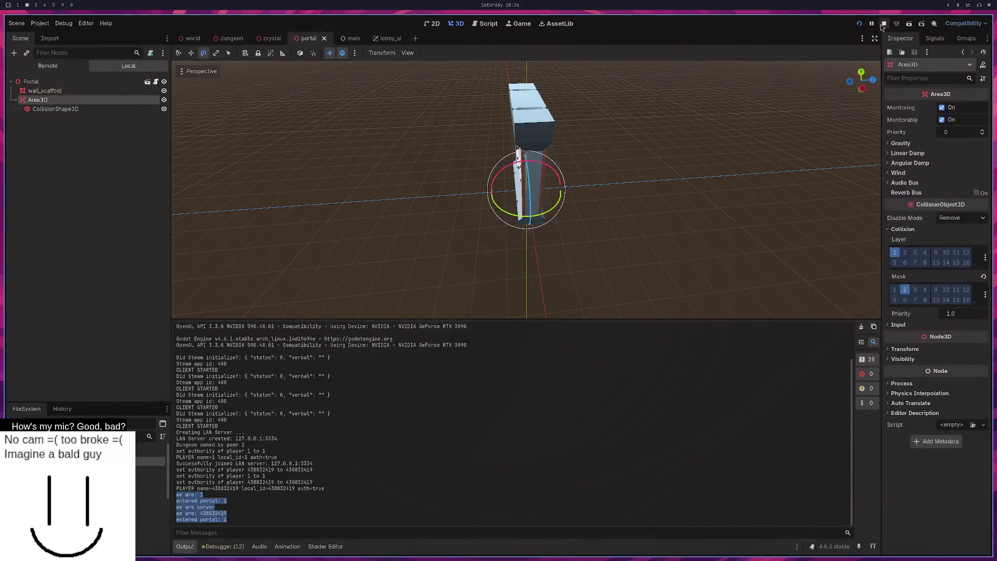
Step: Relaunch the game, host a LAN server, and join it from two other windows on port 3334
click(882, 24)
key(F5)
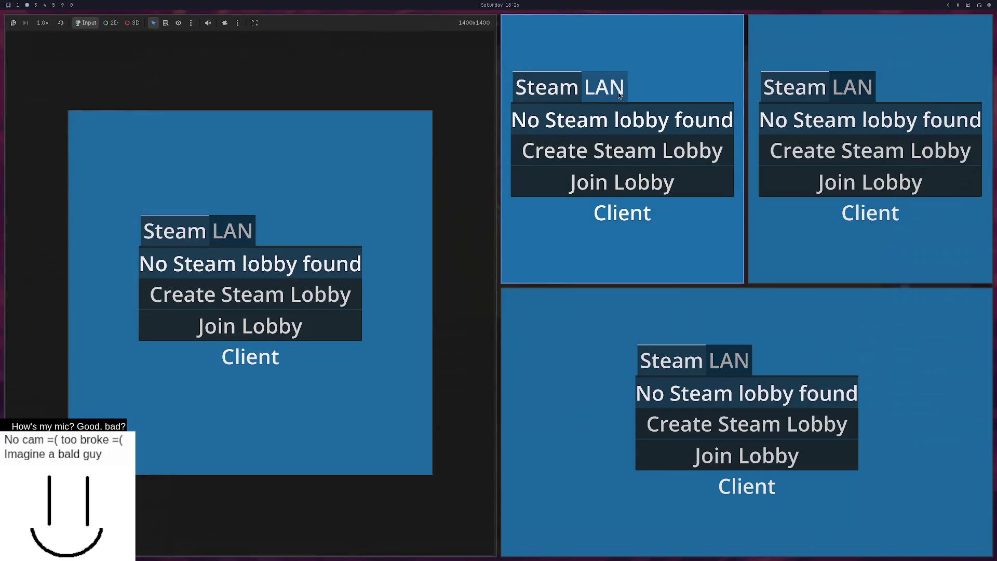
click(619, 94)
click(716, 141)
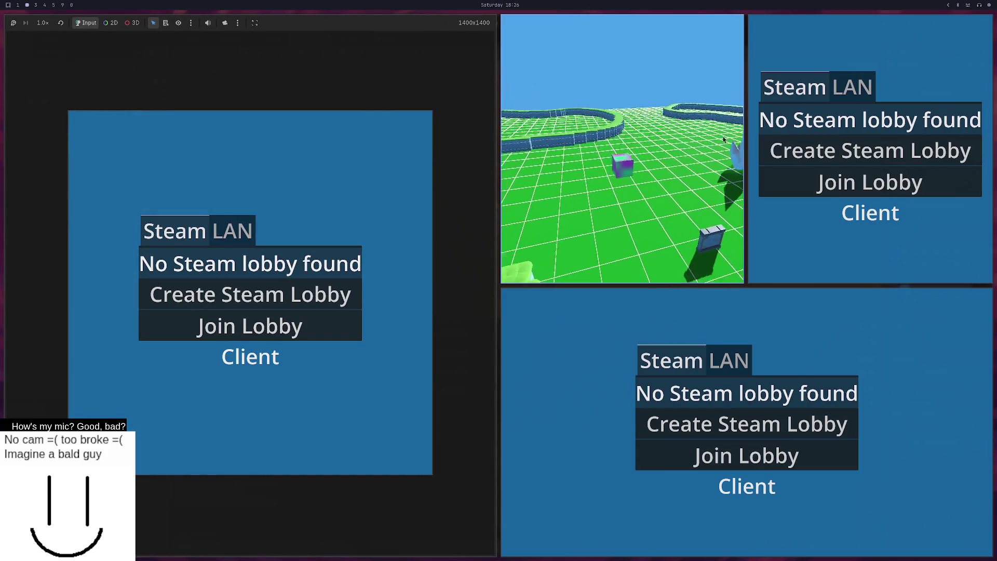
click(852, 86)
click(845, 182)
key(w)
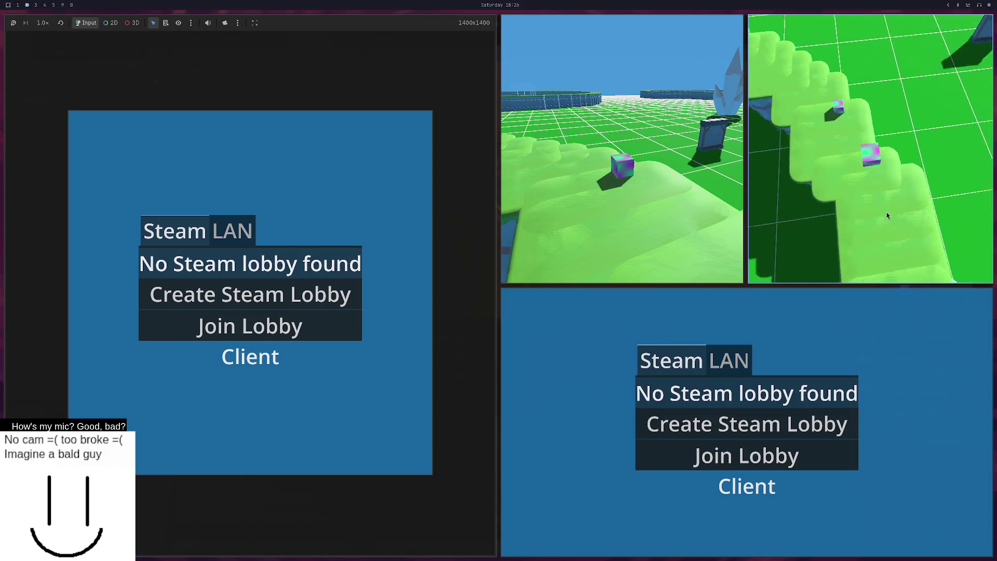
click(729, 360)
click(743, 461)
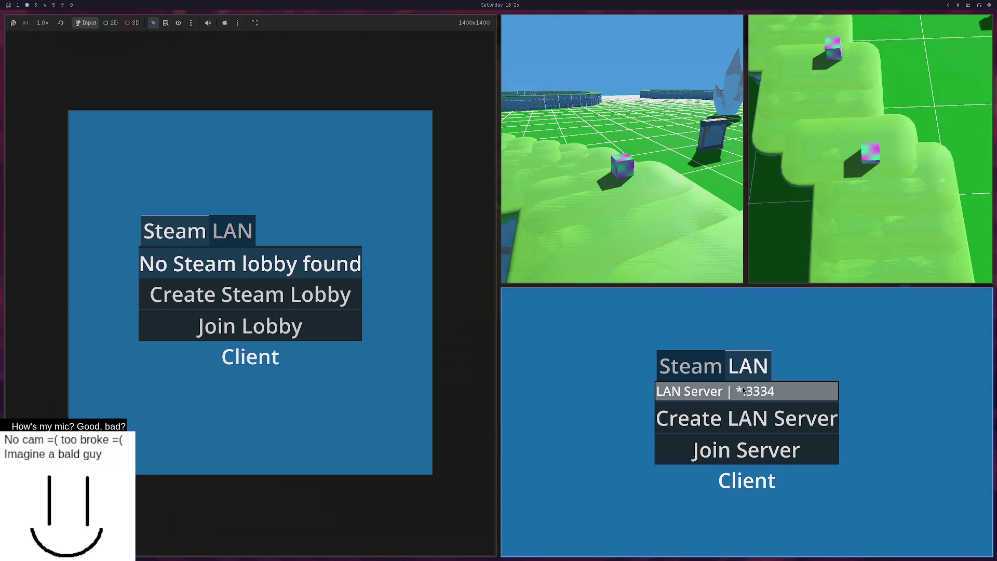
click(743, 391)
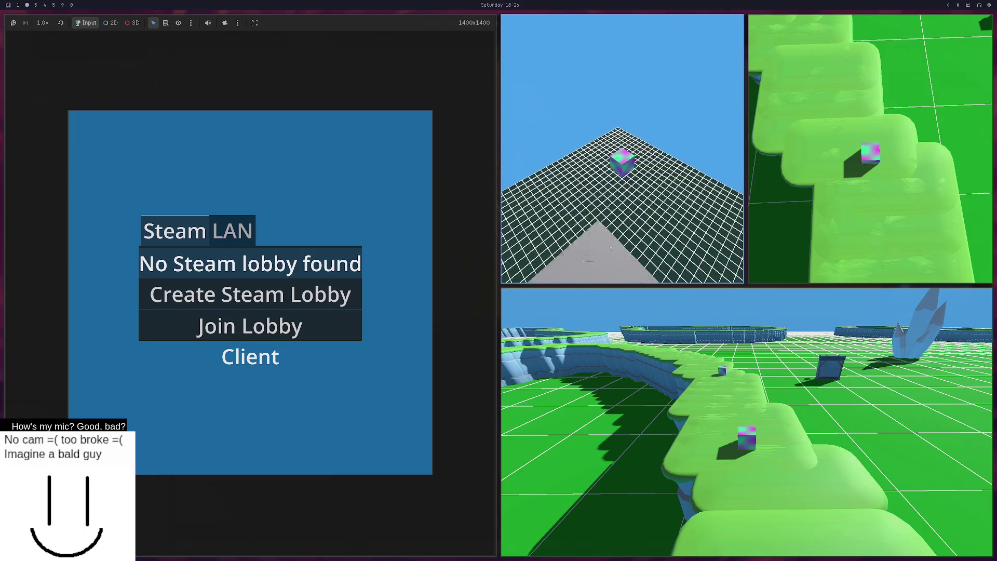
Step: Select the portal-entry log messages, then review line 9's signal connection and line 14's print in portal.gd
key(F8)
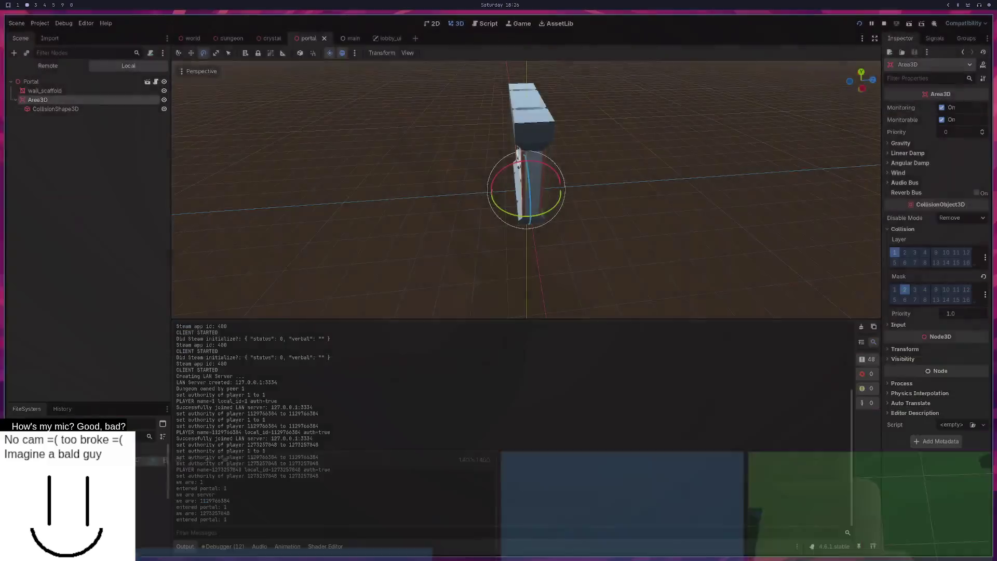
mouse_move(229, 521)
mouse_down()
mouse_move(208, 491)
mouse_move(173, 482)
mouse_up()
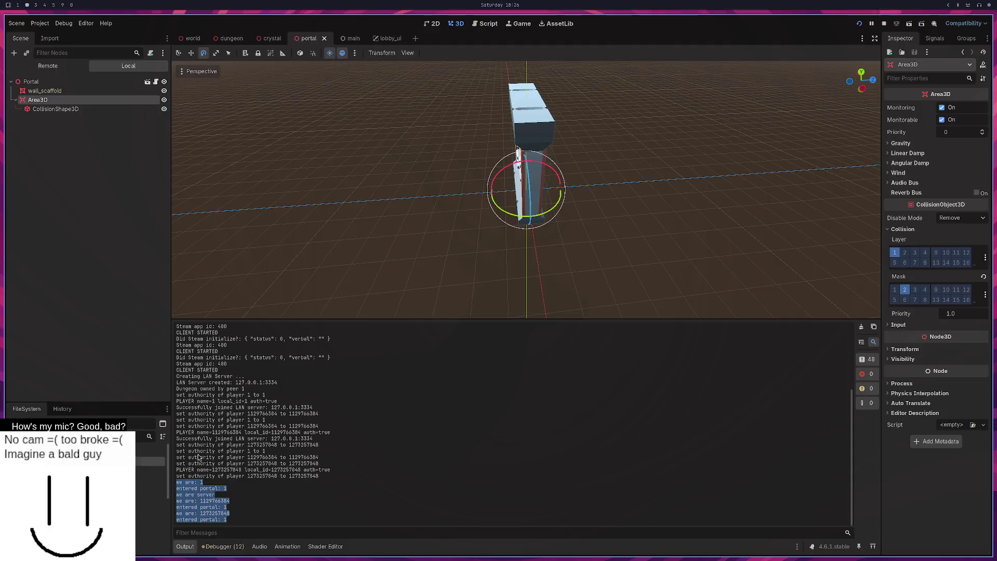
key(super+3)
click(347, 167)
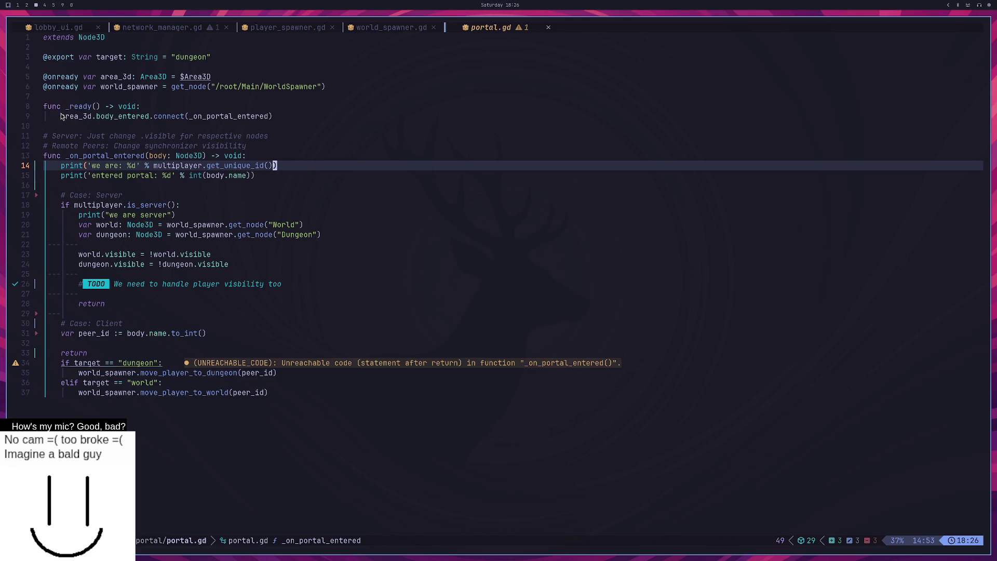
click(78, 117)
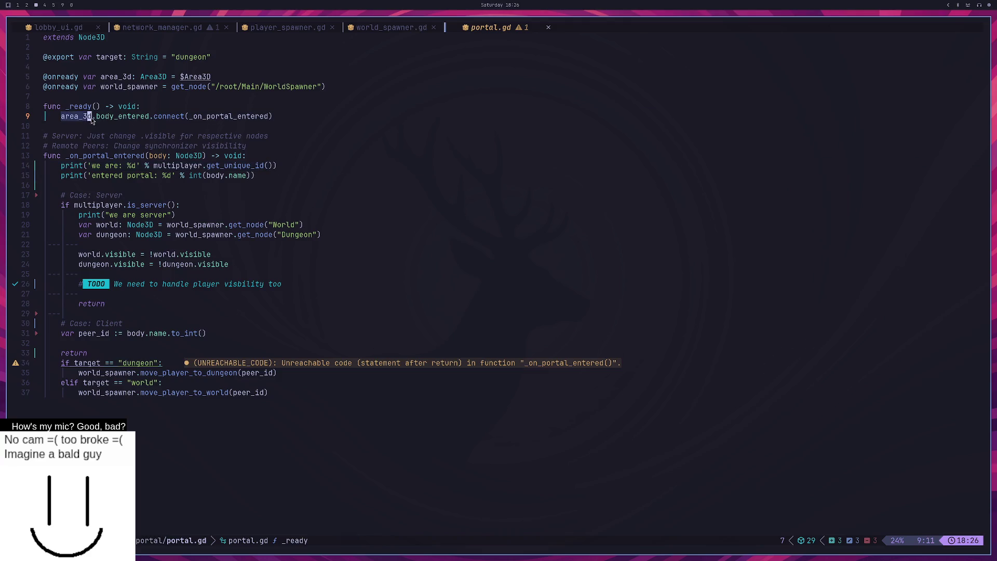
click(107, 117)
click(231, 117)
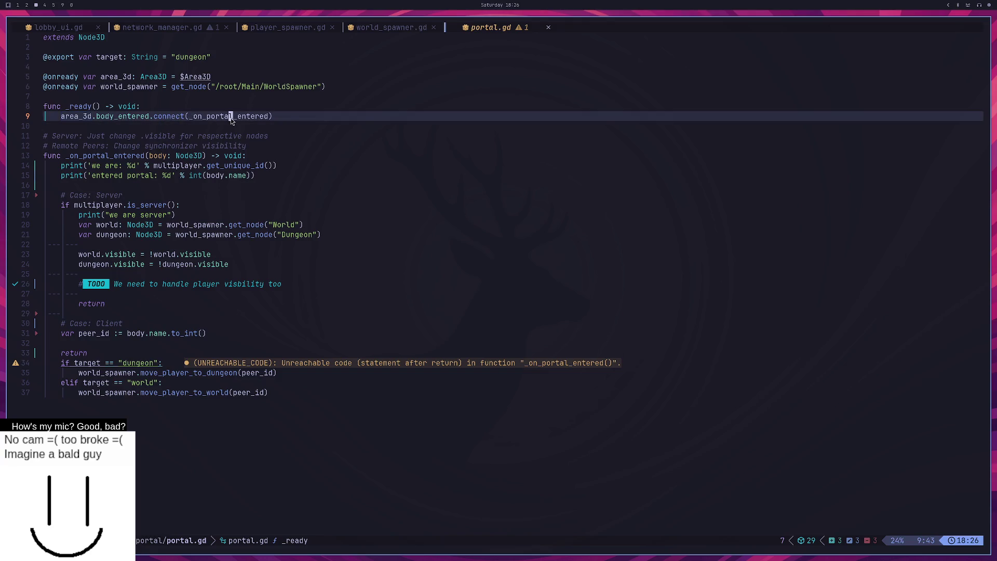
drag(203, 155, 147, 156)
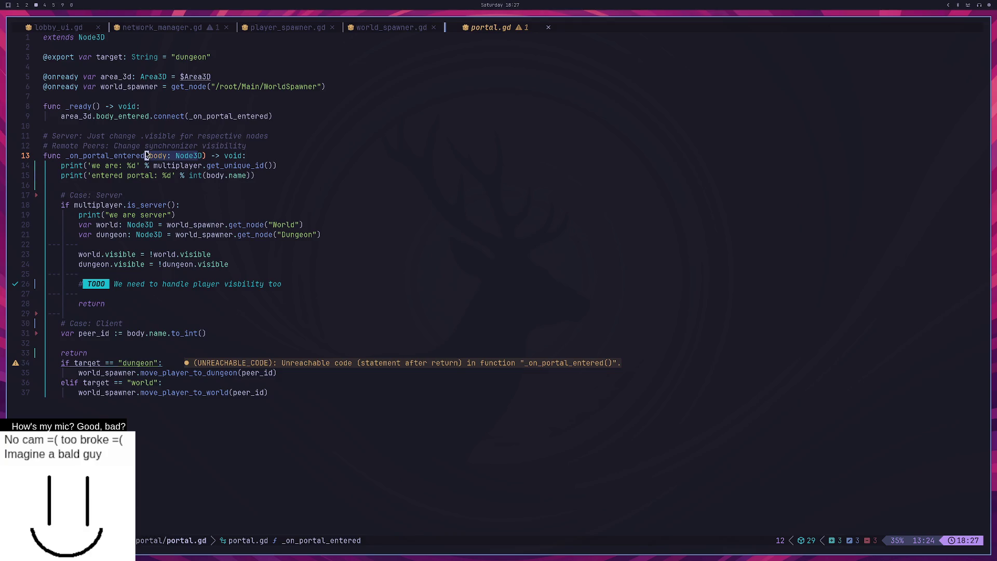
drag(89, 165, 279, 172)
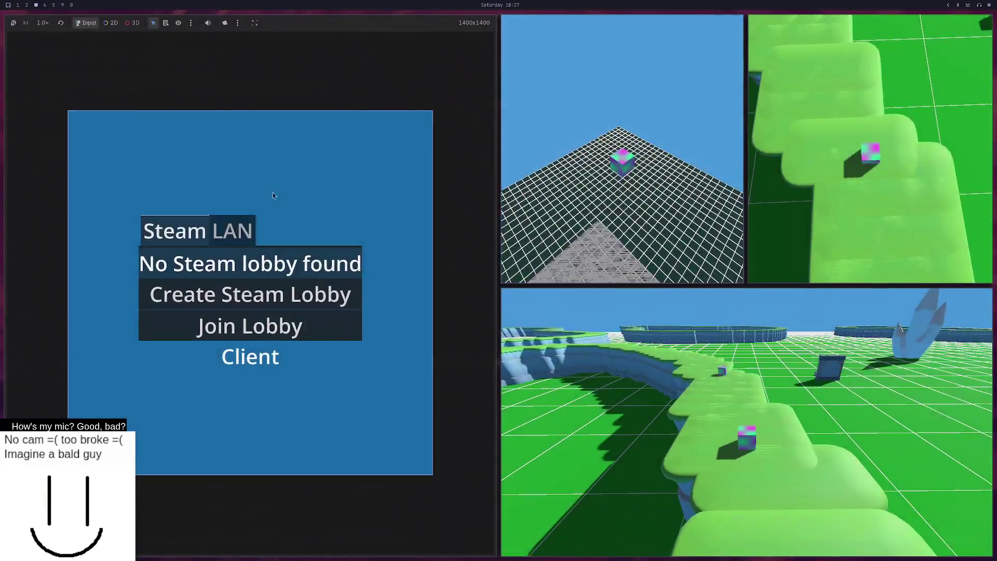
key(super+2)
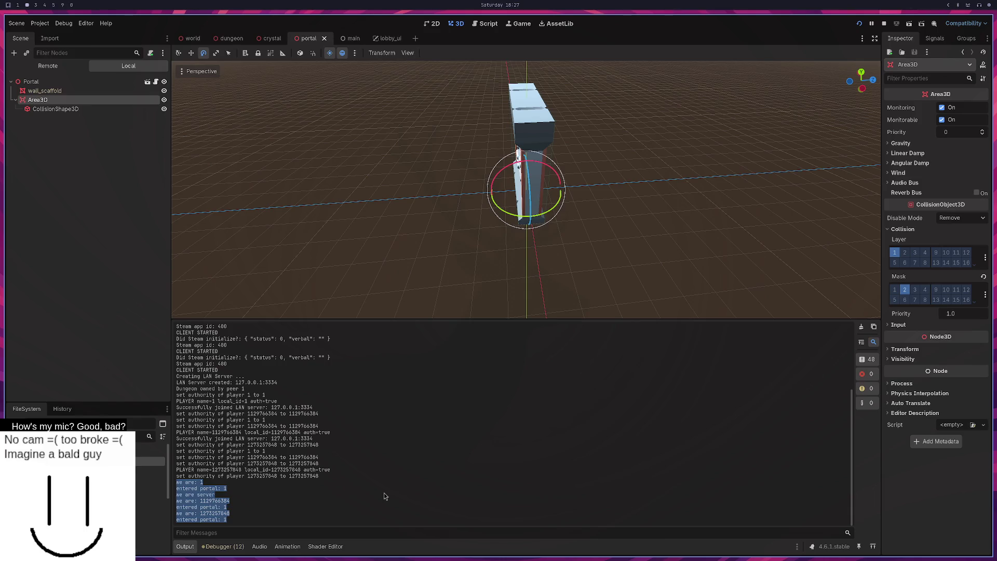
Step: Walk a player across the grid toward the portal wall, then close the game windows
key(super+3)
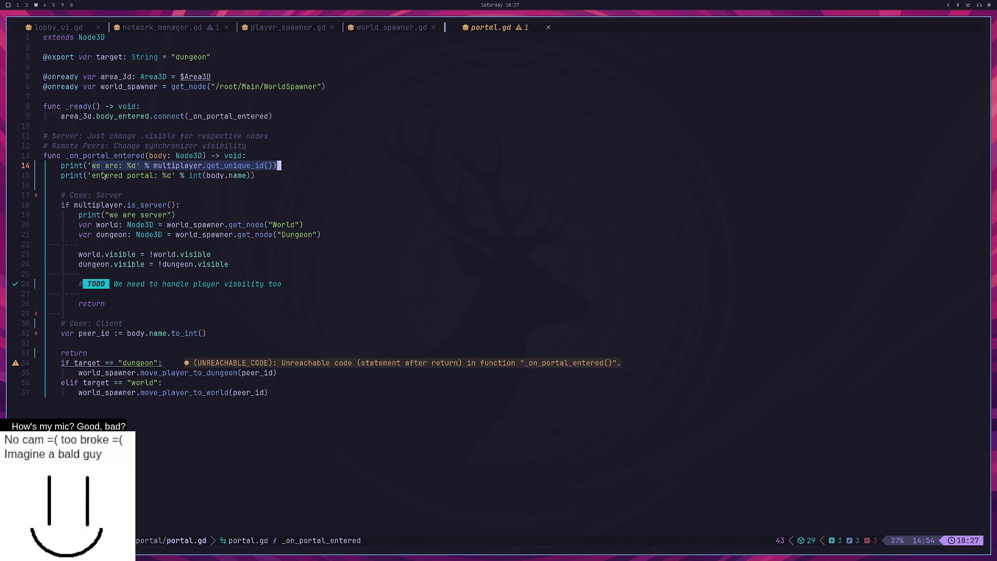
key(alt+Tab)
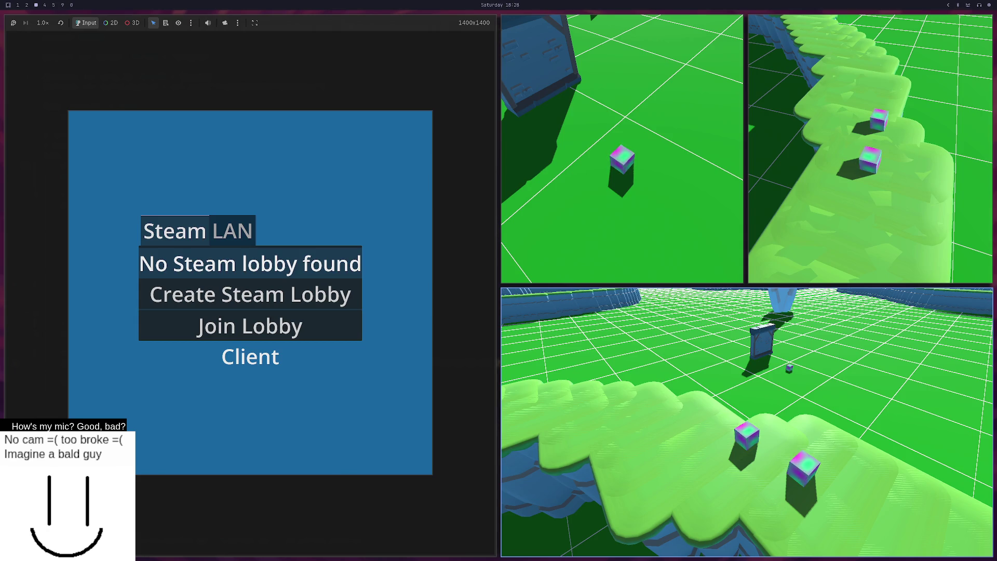
key(w)
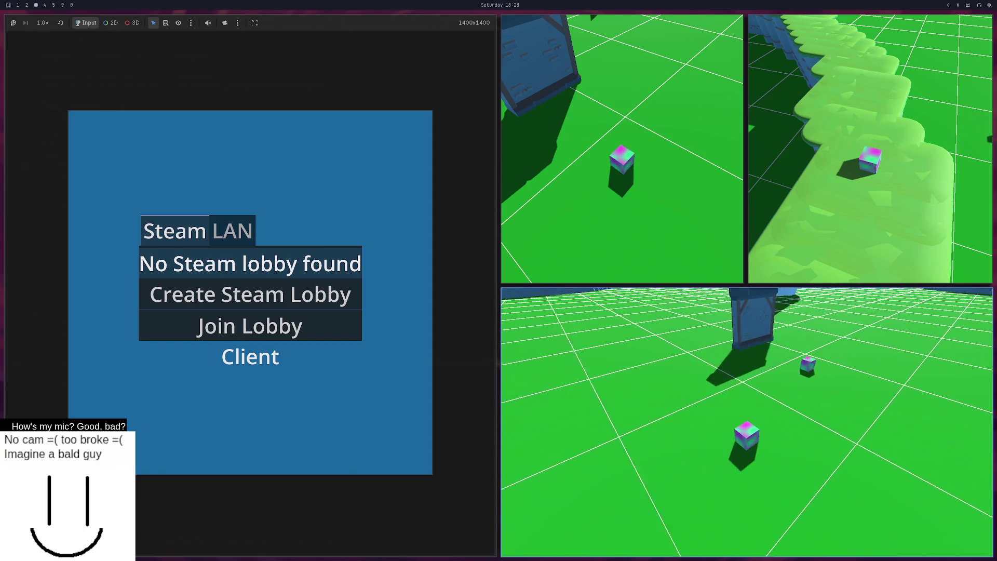
key(w)
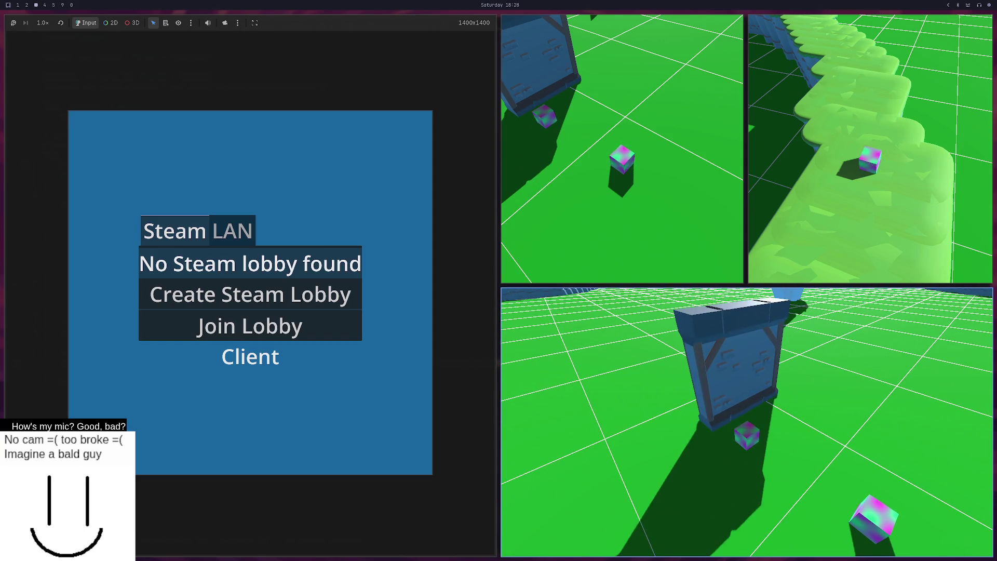
key(a)
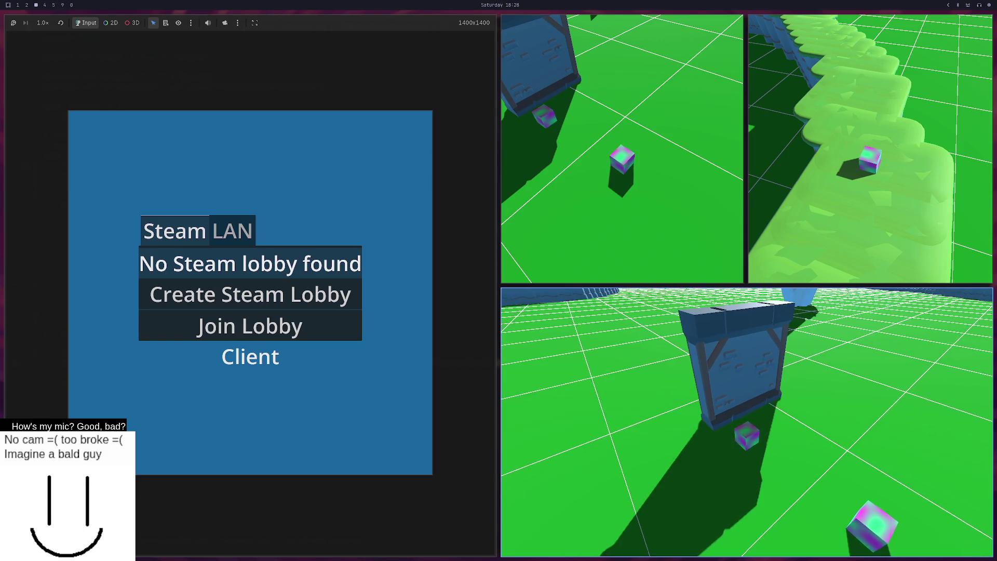
key(a)
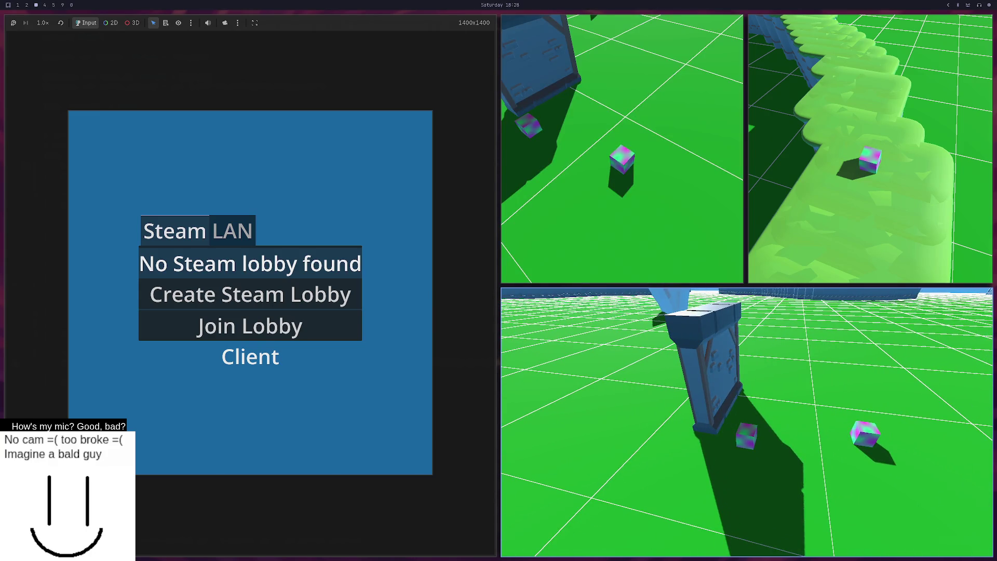
key(F8)
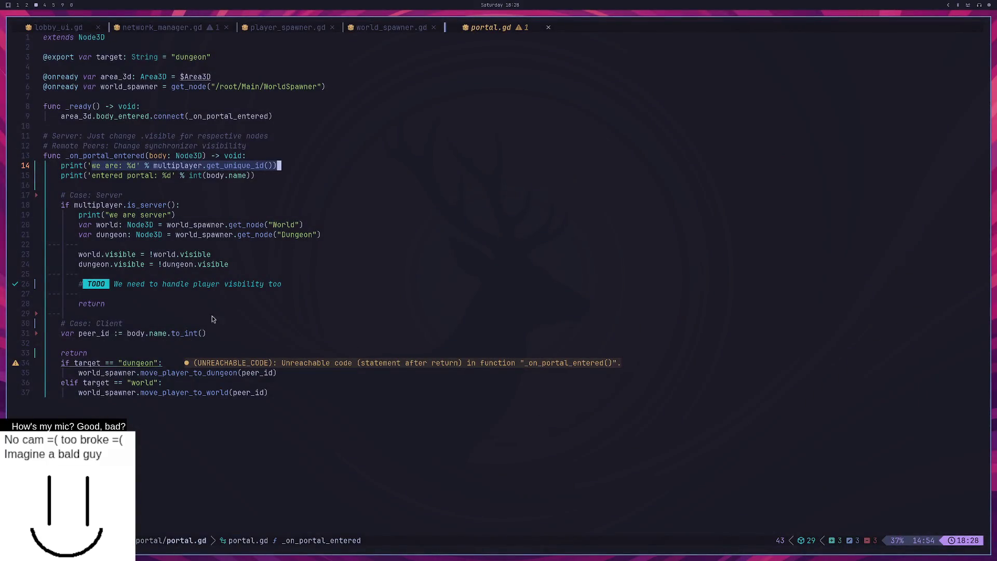
click(221, 275)
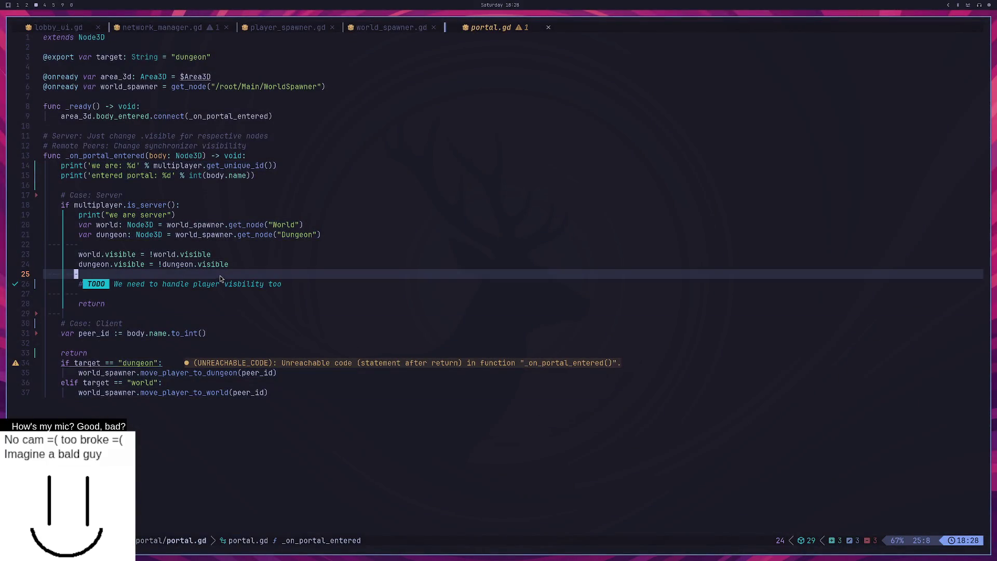
key(braceleft)
key(shift+v)
key(k)
key(k)
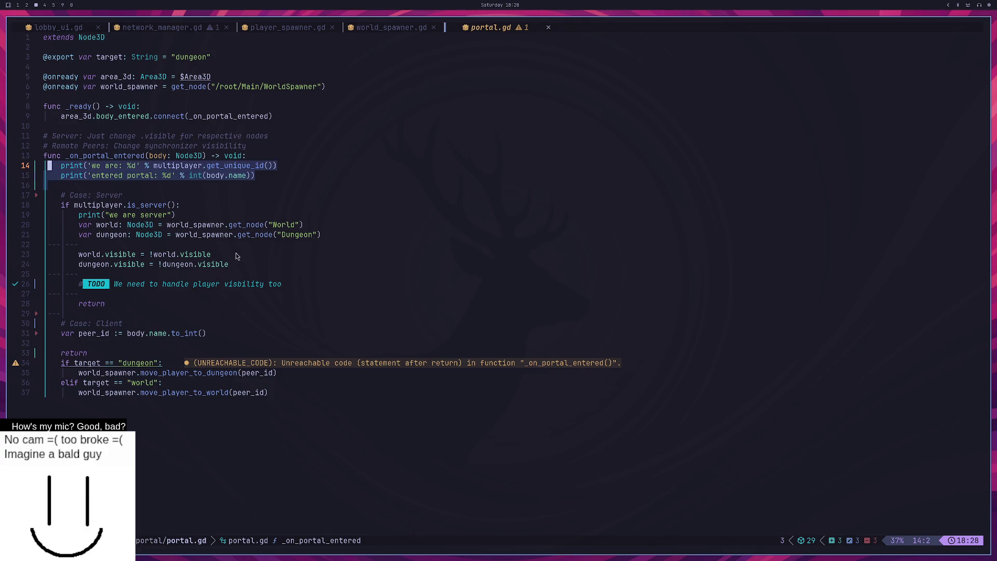
click(286, 185)
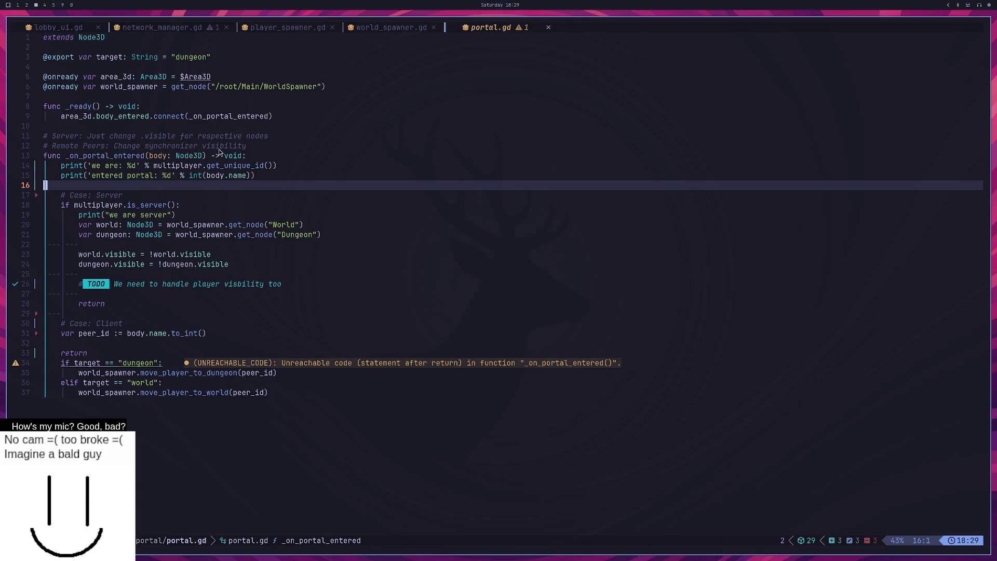
drag(186, 283, 133, 218)
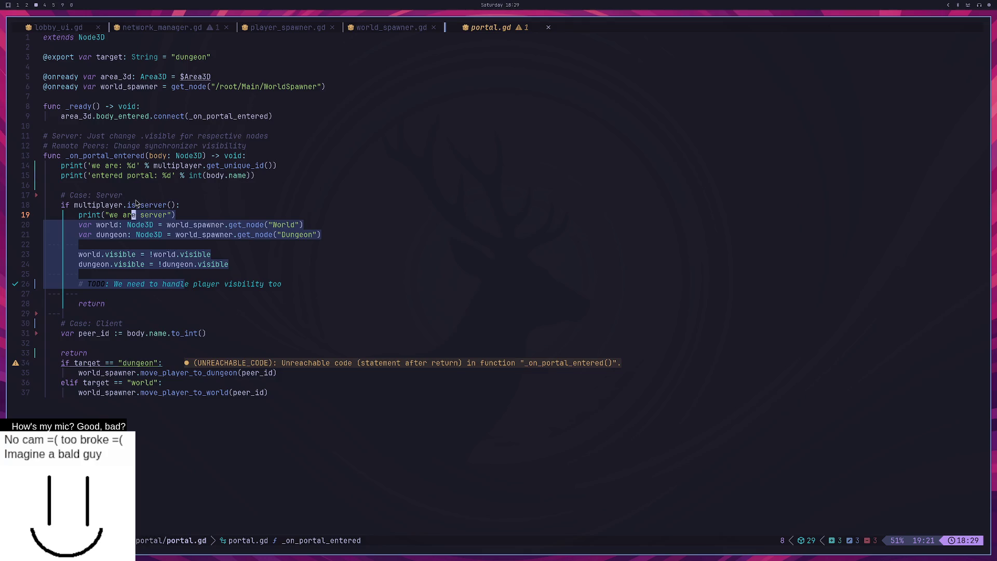
click(136, 215)
drag(181, 207, 76, 206)
mouse_move(230, 283)
mouse_down()
mouse_move(181, 256)
mouse_move(125, 255)
mouse_up()
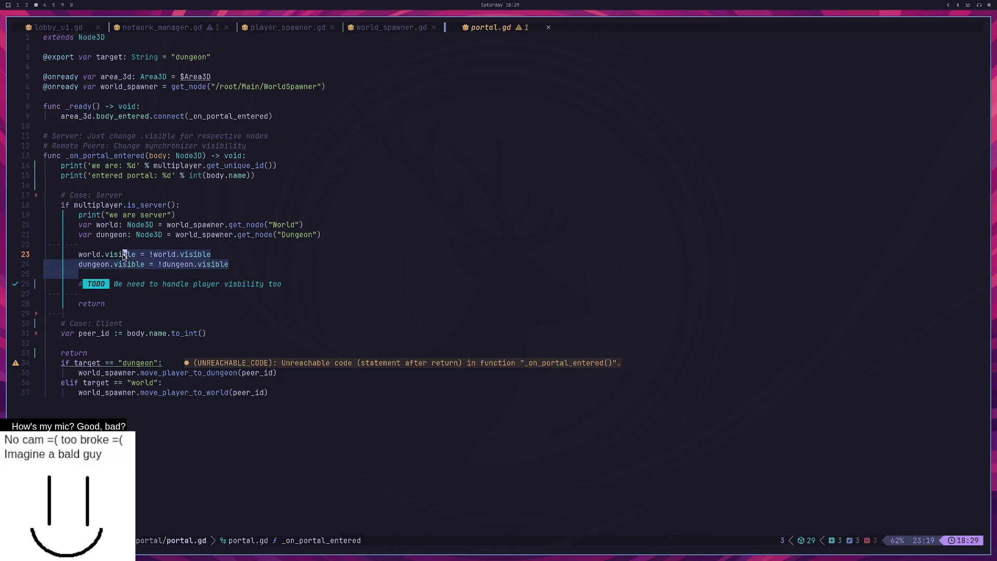
click(253, 284)
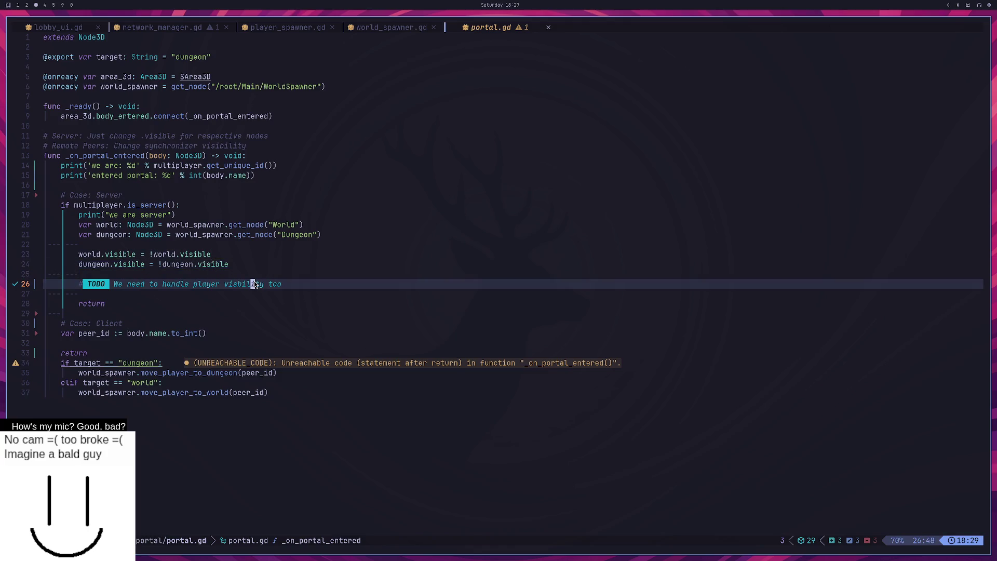
drag(283, 286, 123, 283)
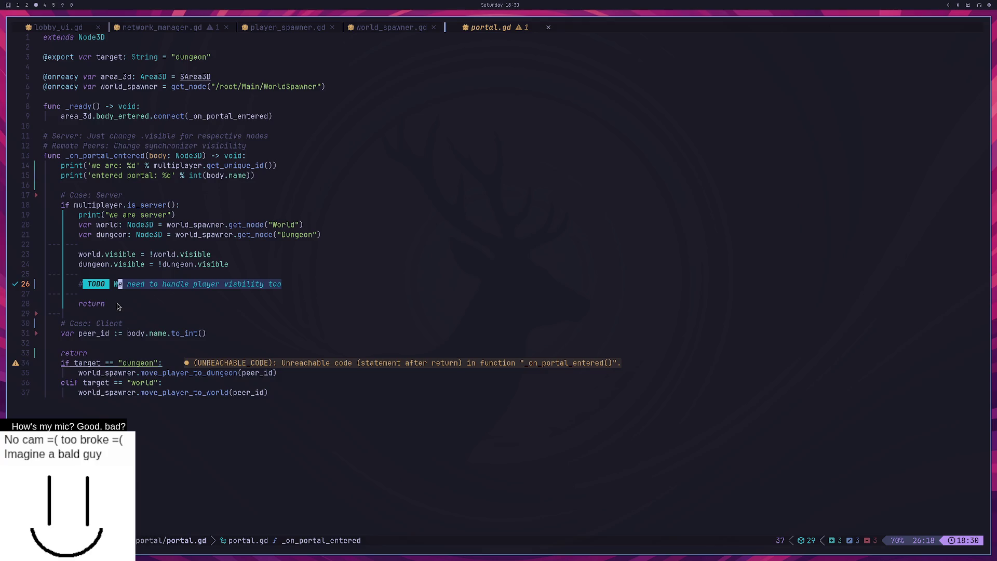
click(117, 303)
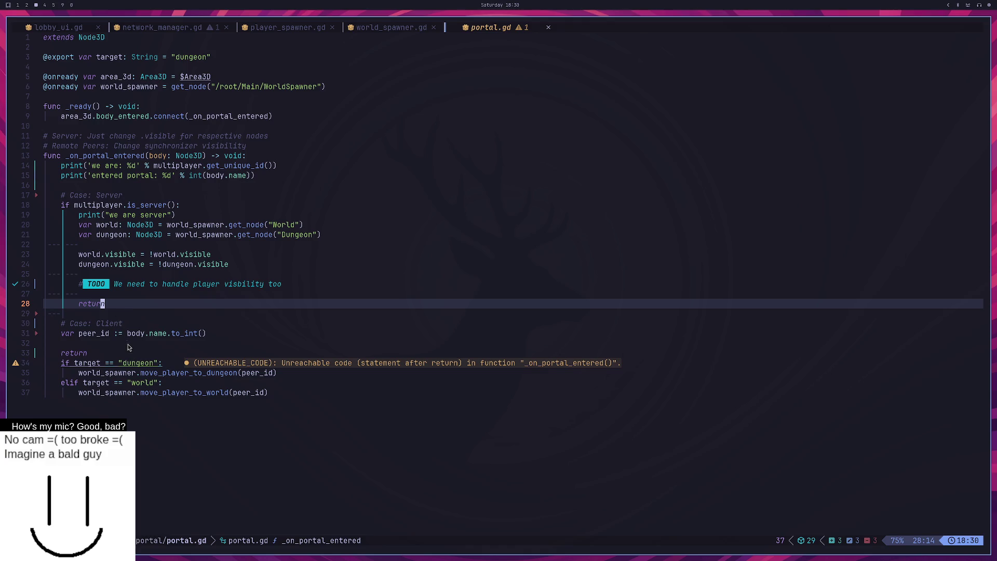
click(178, 403)
drag(296, 404, 115, 360)
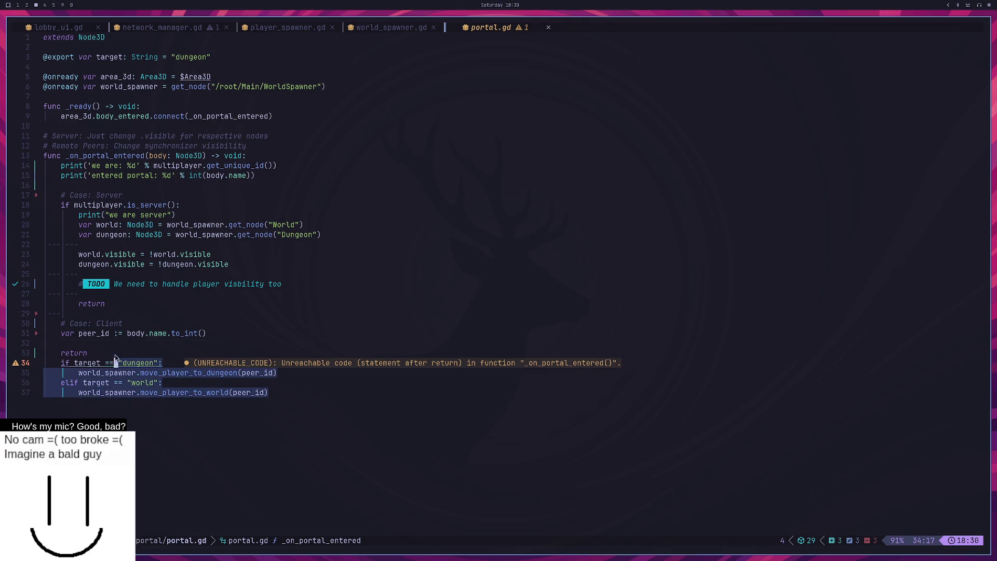
Step: Delete the stray return line in the client case and save portal.gd
click(102, 352)
key(d)
key(d)
text(:w)
key(Return)
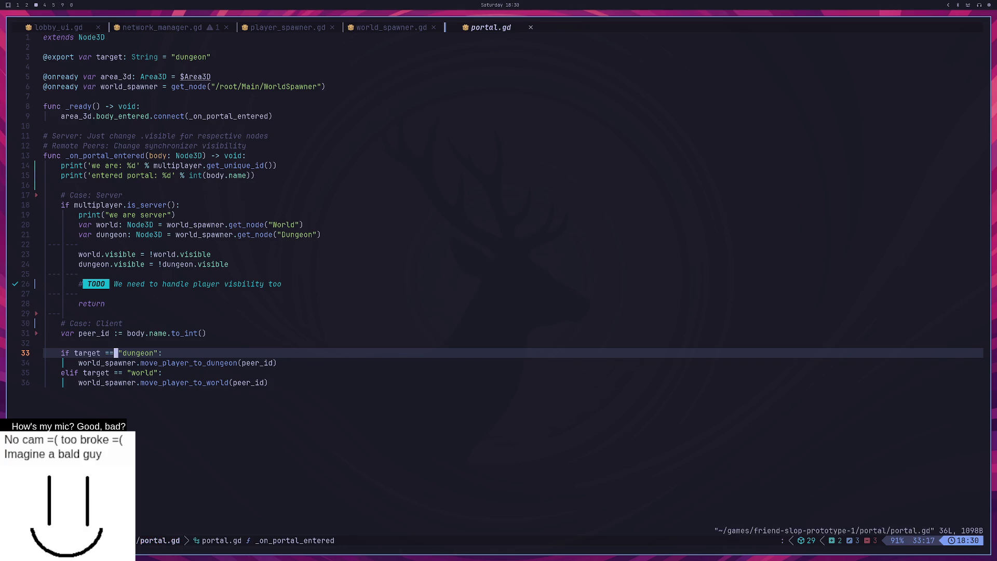
Step: Jump from the move_player_to_dungeon call to its definition in world_spawner.gd with gd
key(k)
key(k)
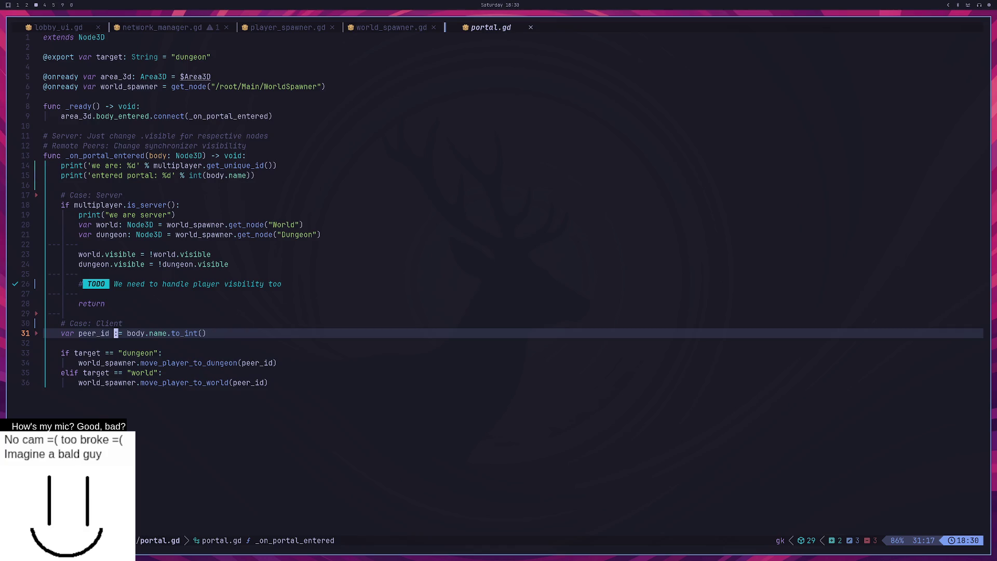
key(j)
key(j)
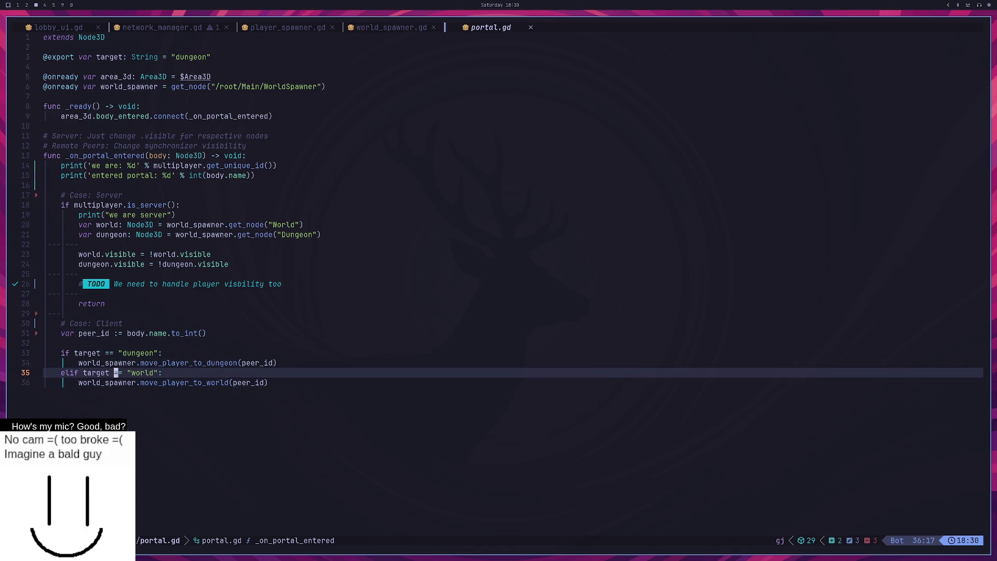
key(k)
key(j)
key(j)
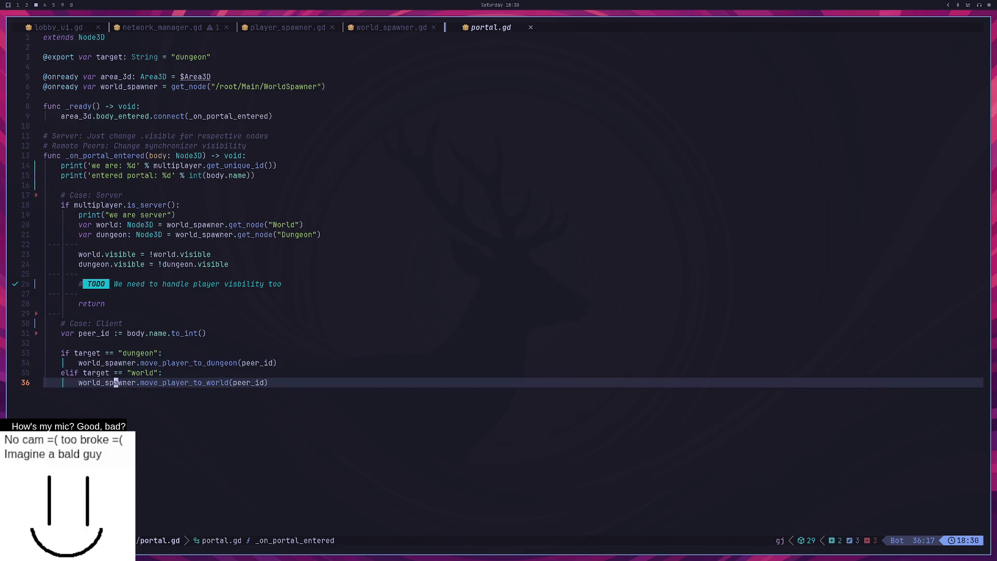
key(k)
key(j)
key(j)
key(k)
key(k)
key(j)
key(j)
key(k)
key(k)
key(j)
key(j)
key(k)
key(k)
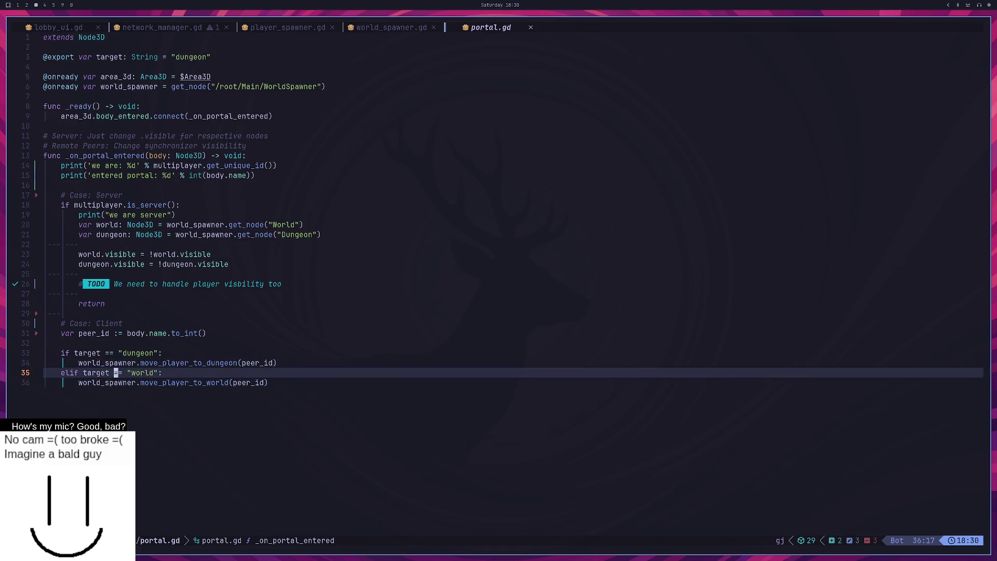
key(j)
key(j)
key(k)
key(k)
key(k)
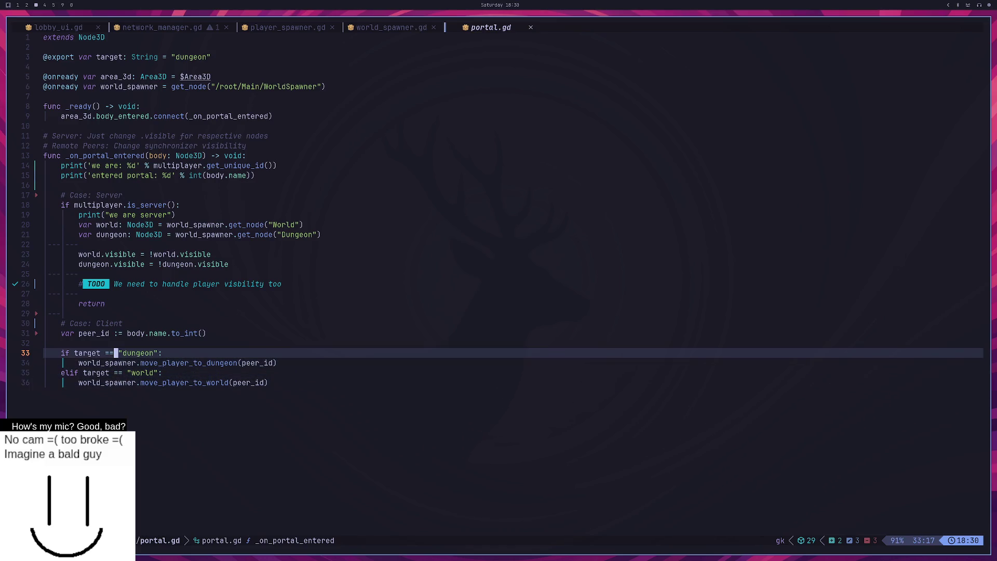
key(j)
key(j)
key(j)
key(k)
key(k)
key(w)
key(w)
key(g)
key(d)
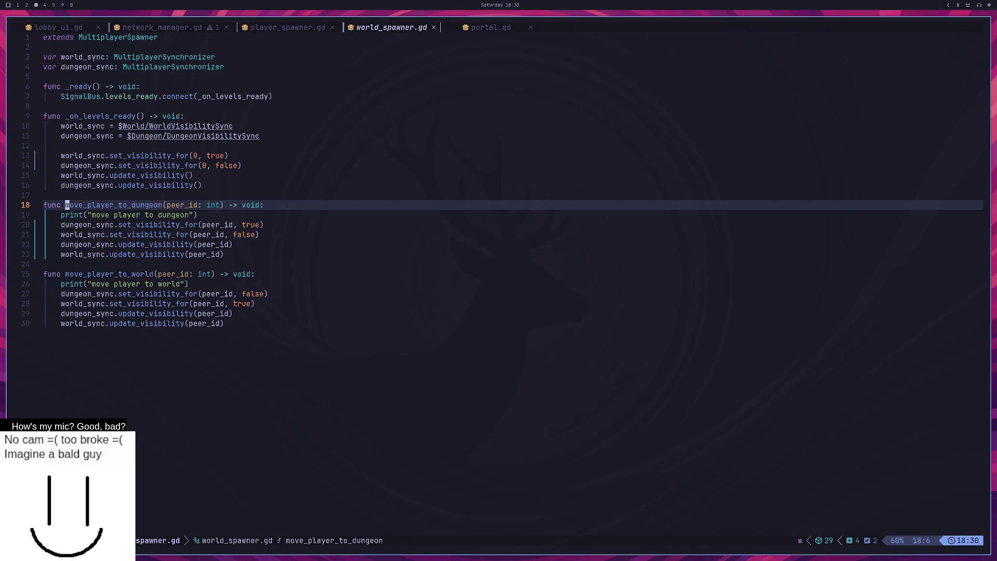
Step: Switch to the Godot editor and run the project
key(super+4)
key(super+3)
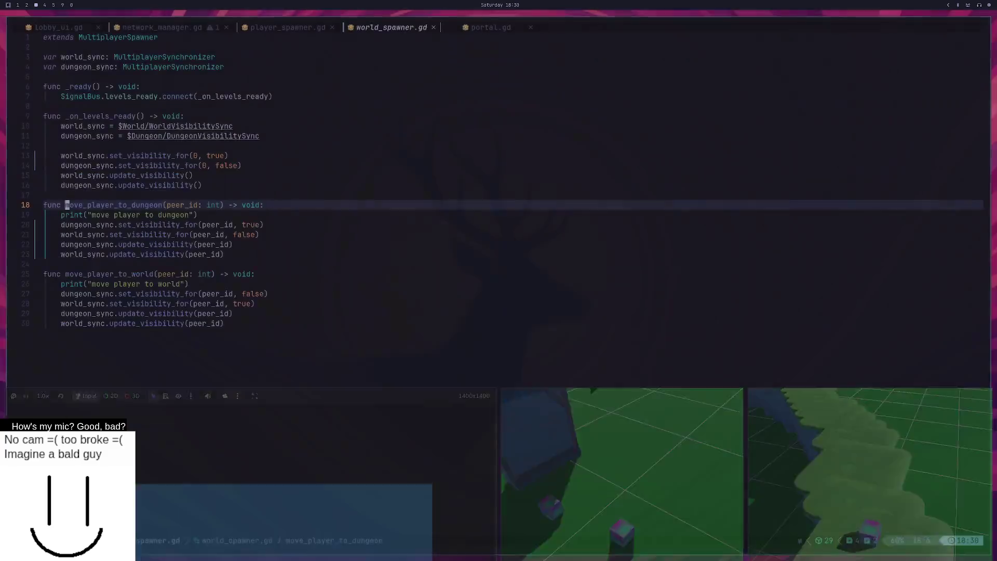
key(super+2)
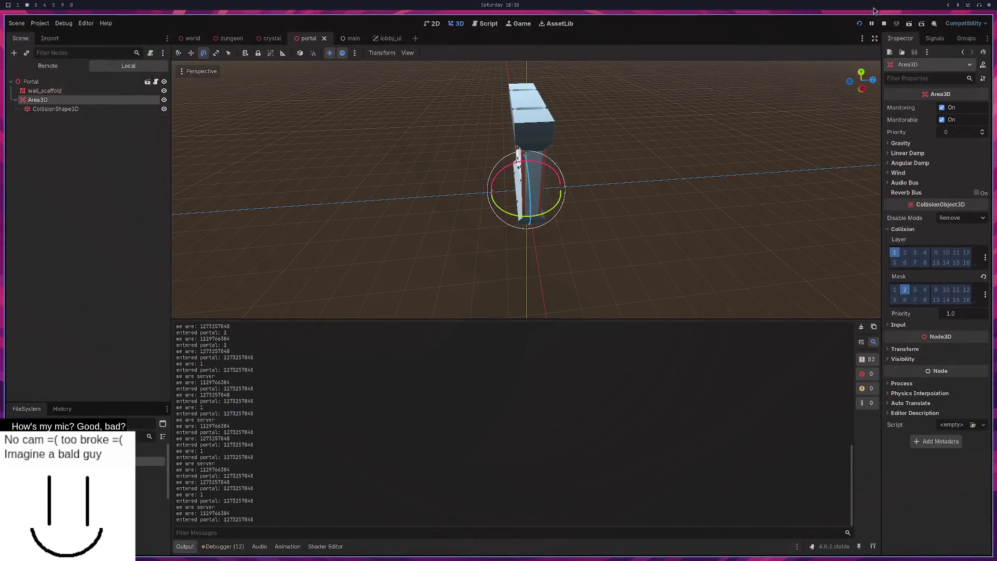
key(super+3)
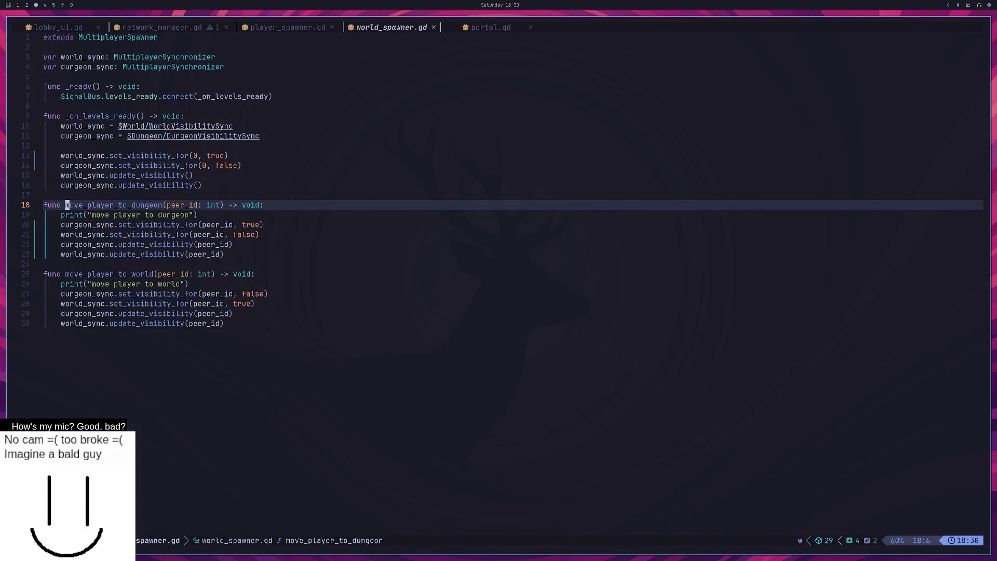
key(super+2)
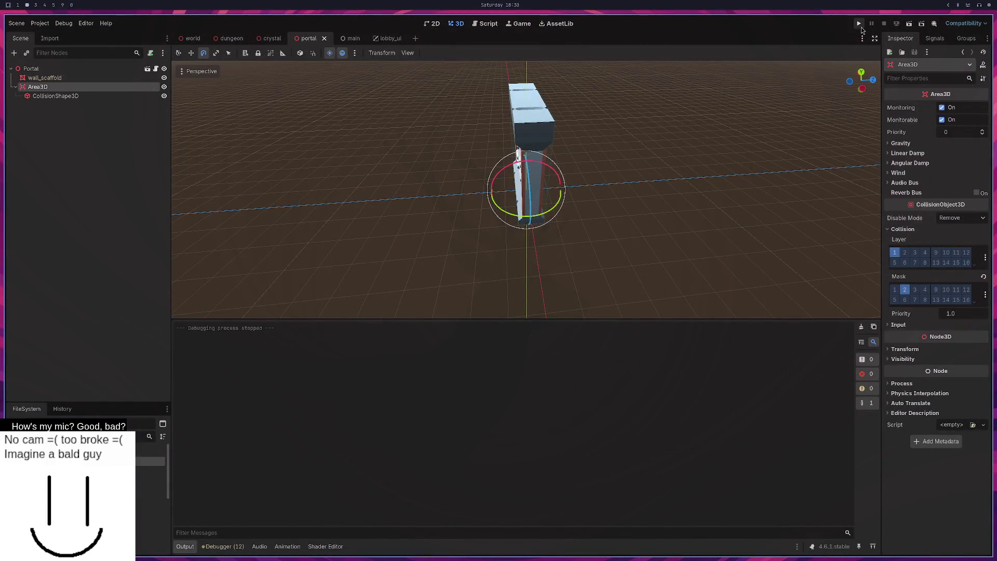
click(859, 24)
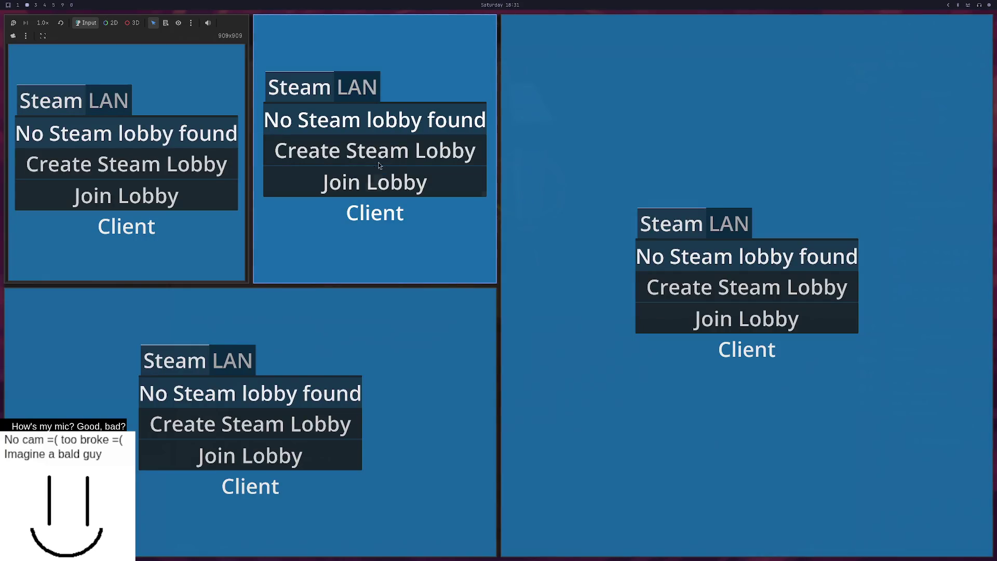
Step: Host a LAN server in one game window, join from the other, and walk into the portal
click(353, 93)
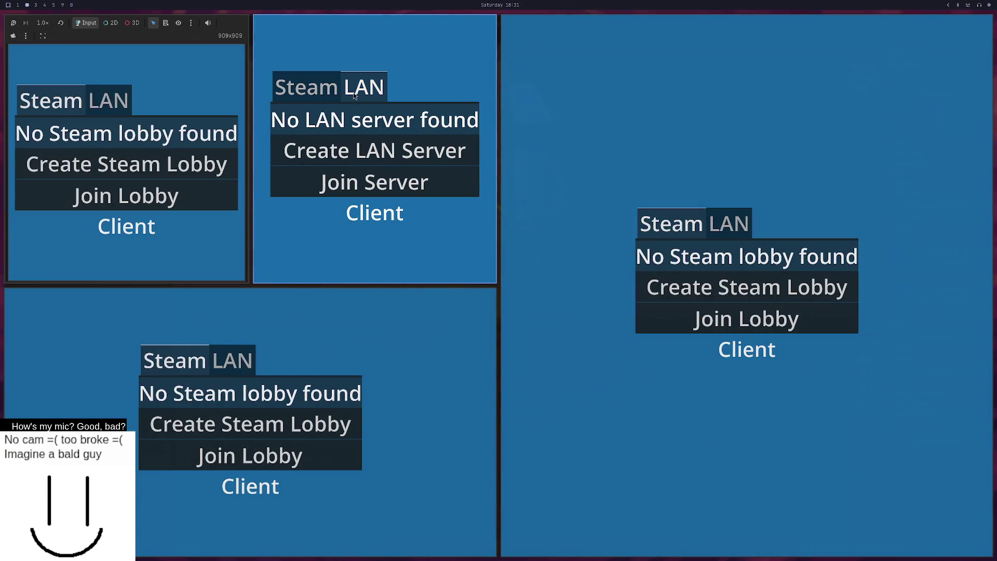
click(365, 157)
click(232, 360)
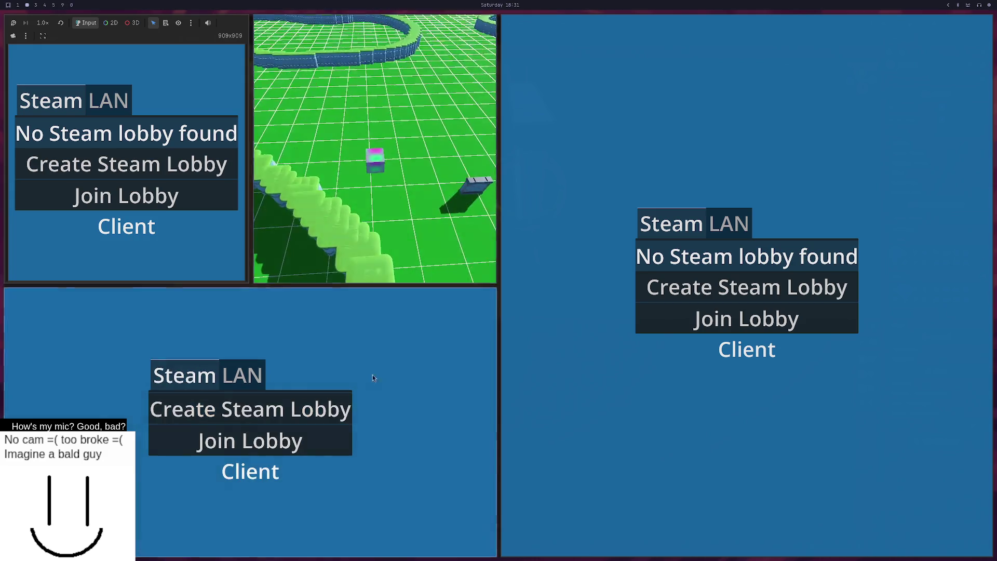
click(255, 426)
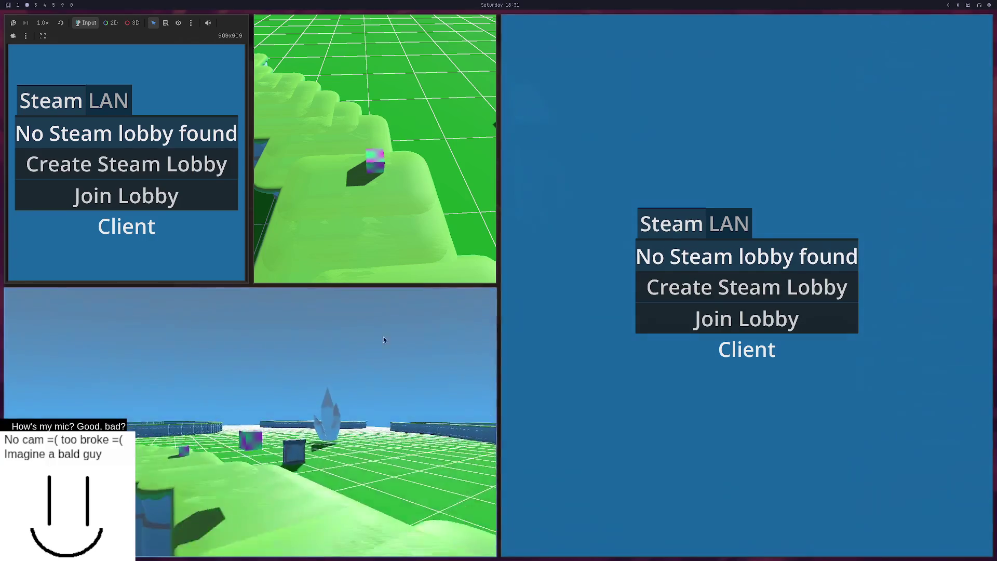
key(w)
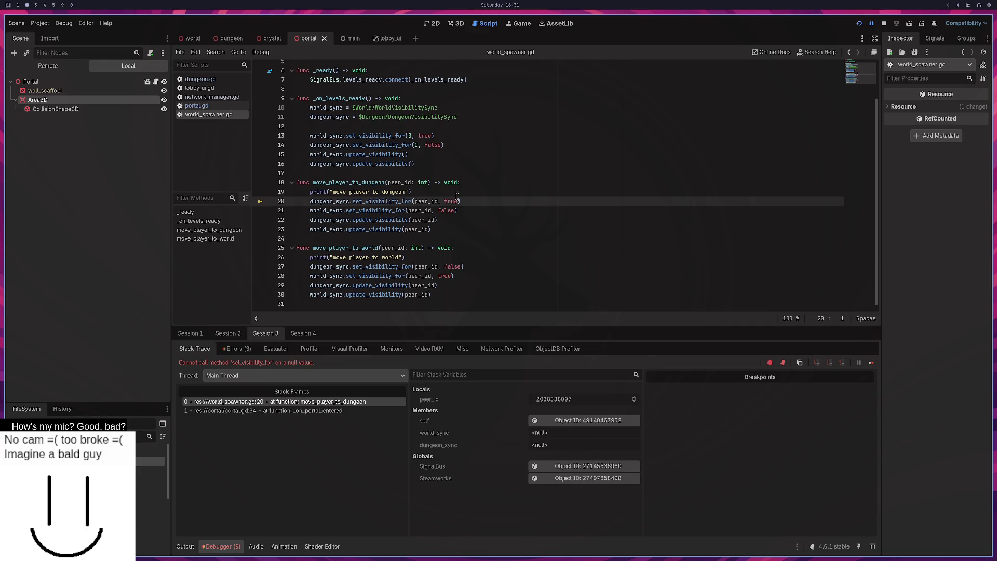
Step: Note the failing set_visibility_for line, check the world and dungeon scenes, then return to world_spawner.gd
drag(467, 201, 307, 201)
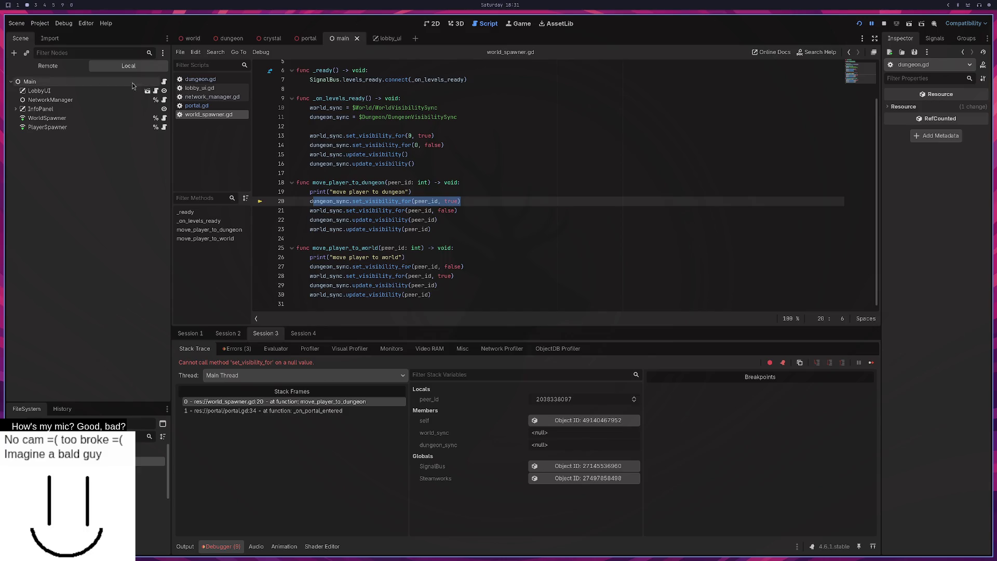
click(195, 42)
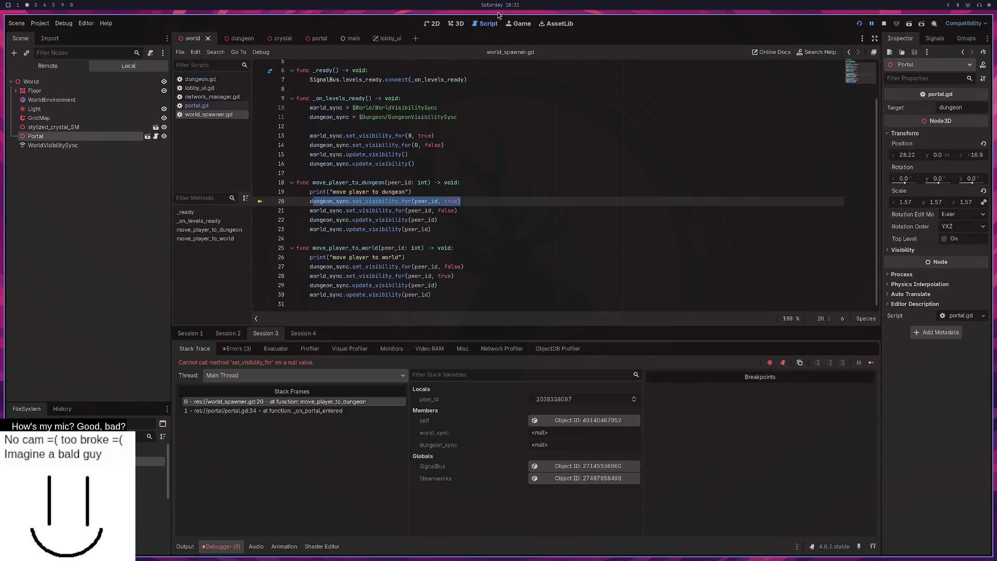
click(455, 24)
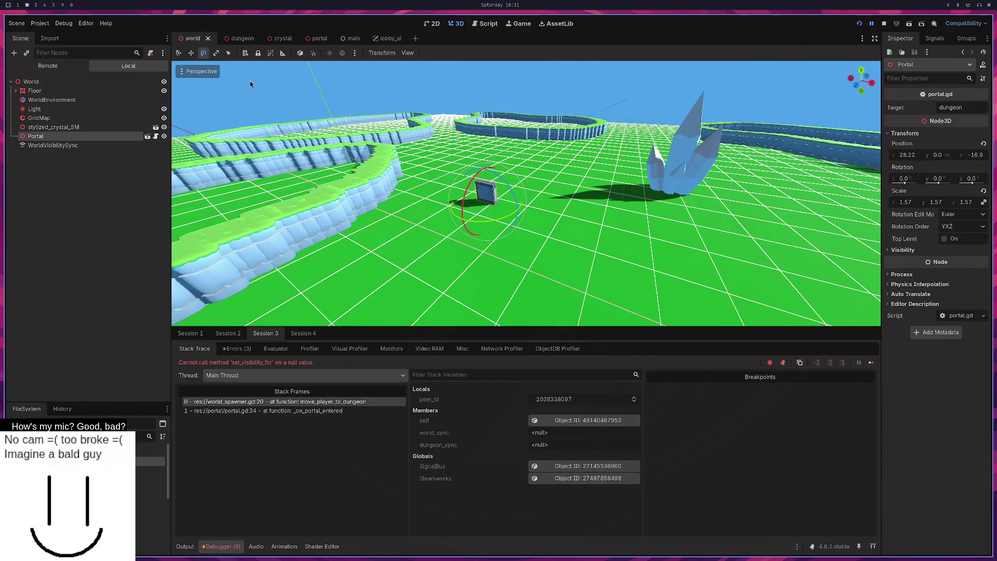
click(233, 38)
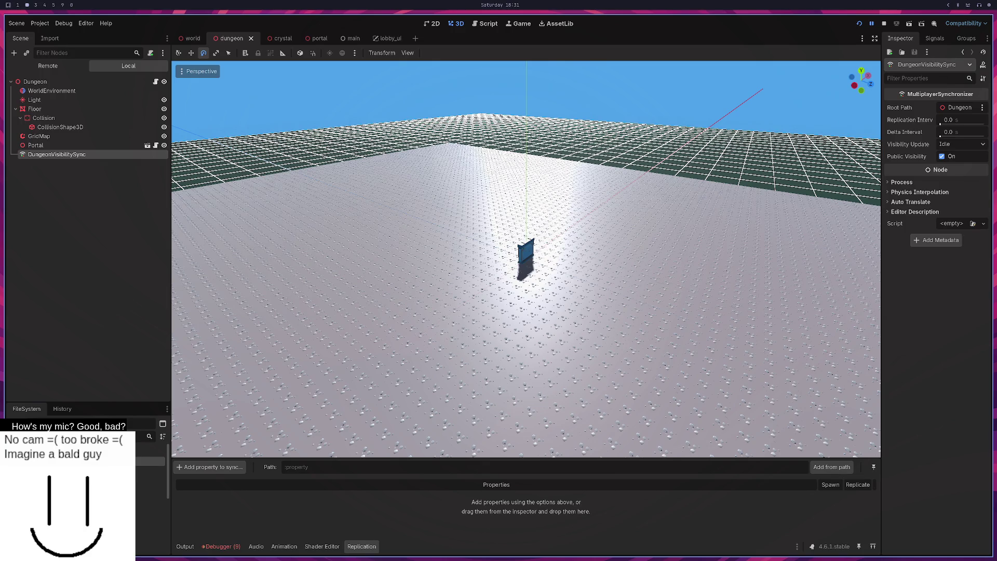
key(super+3)
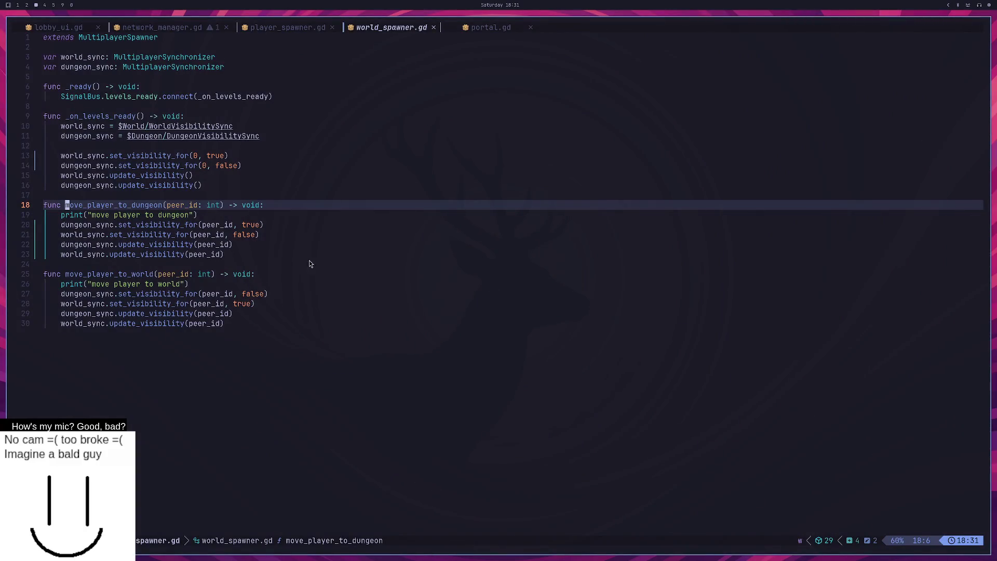
Step: Select the move_player_to_dungeon and move_player_to_world functions, lines 18–30, in world_spawner.gd
key(braceright)
key(k)
key(V)
key(braceleft)
key(o)
key(braceright)
key(braceright)
key(o)
drag(251, 341, 118, 206)
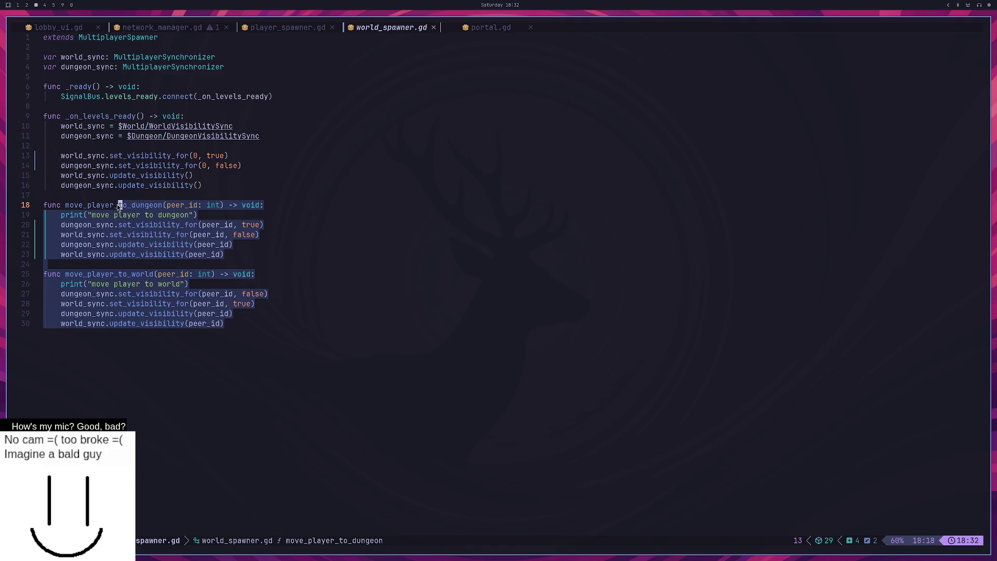
Step: Clear the selection and go through player_spawner.gd and network_manager.gd to portal.gd
click(212, 178)
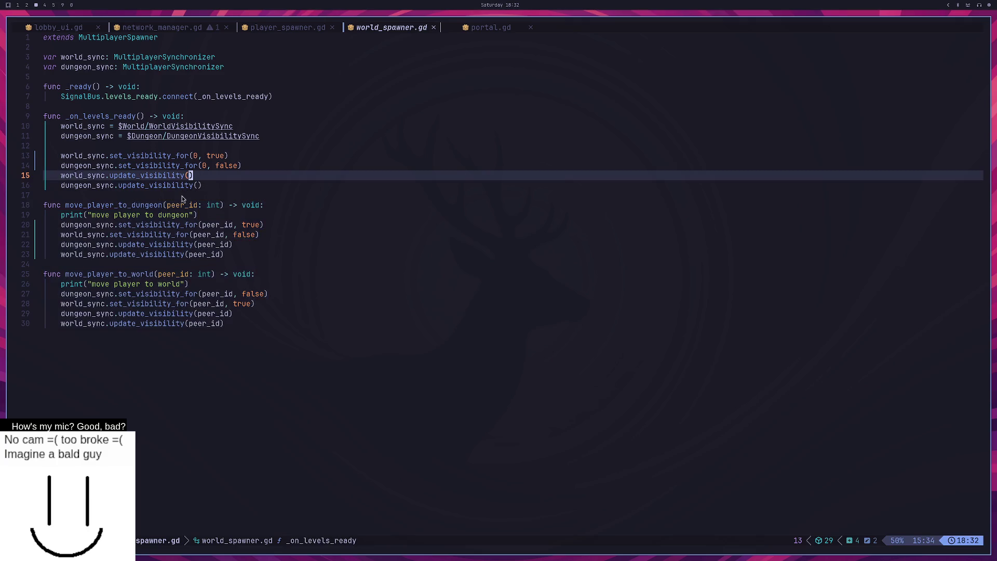
click(187, 196)
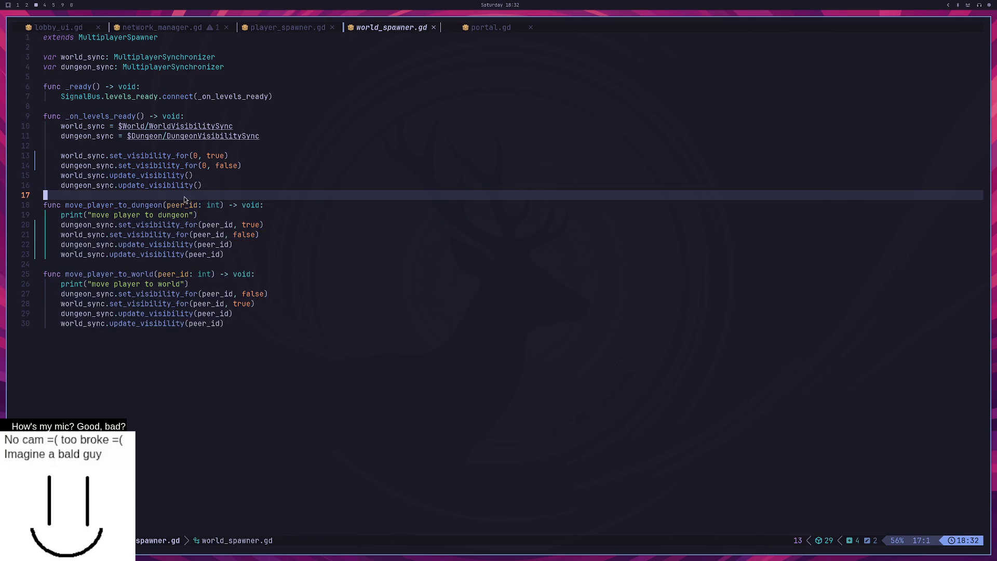
click(300, 28)
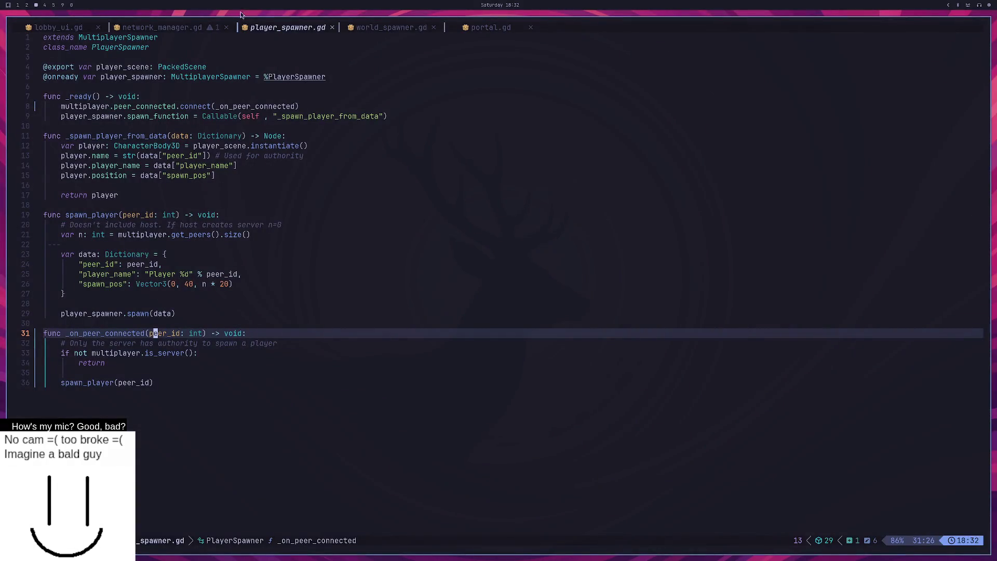
click(163, 26)
click(471, 31)
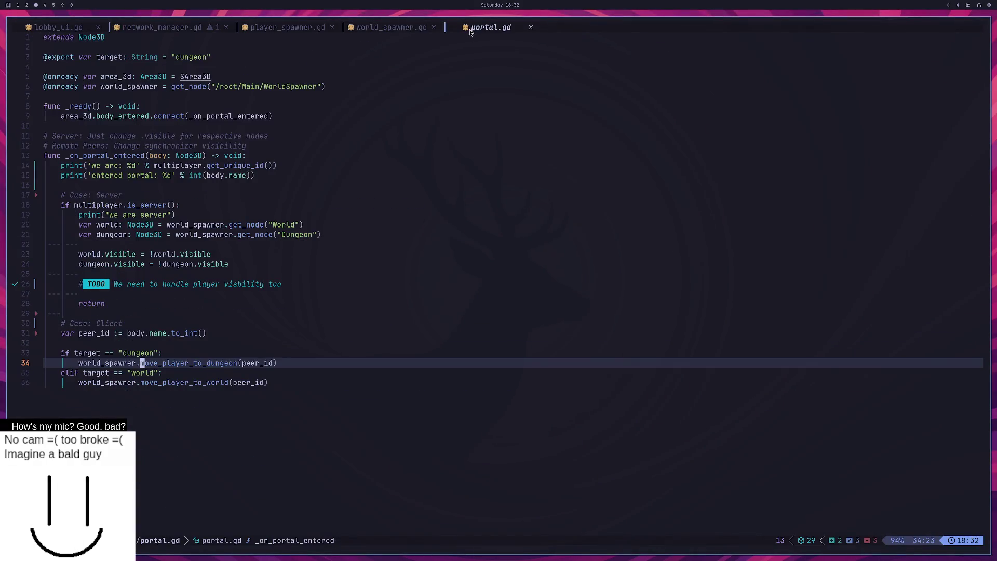
Step: Add a comment under the dungeon check about telling the server to move the player, and save
click(191, 354)
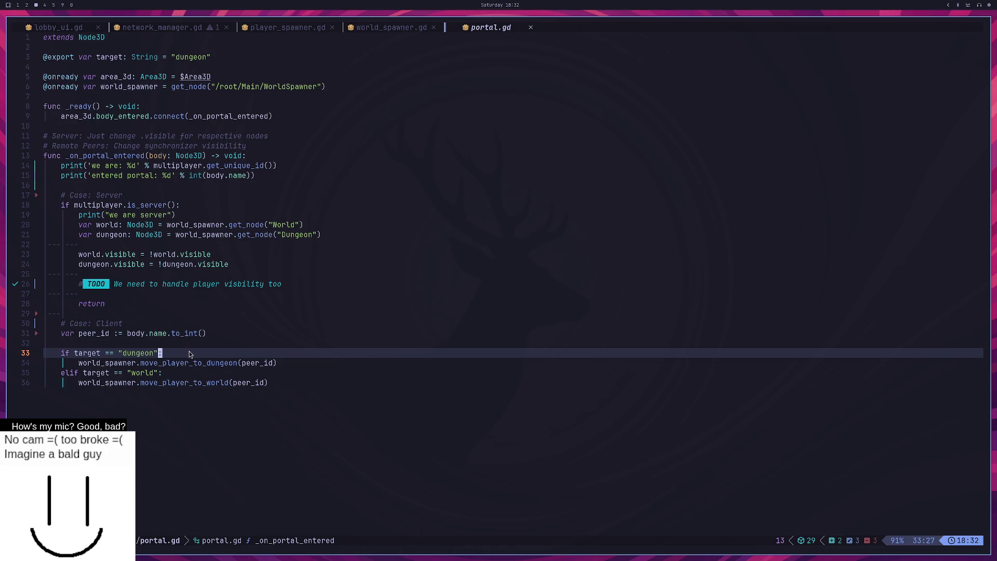
key(o)
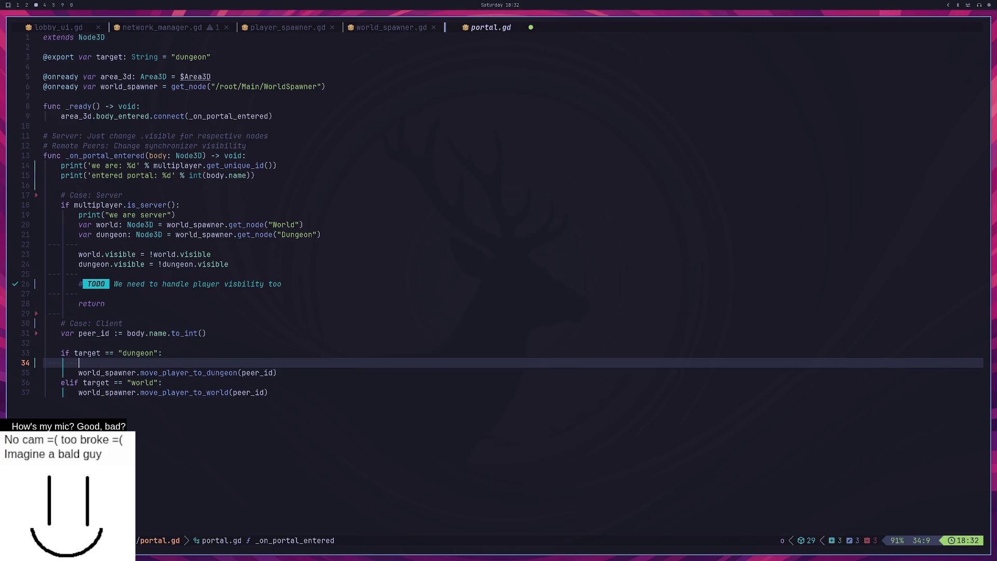
text(# T)
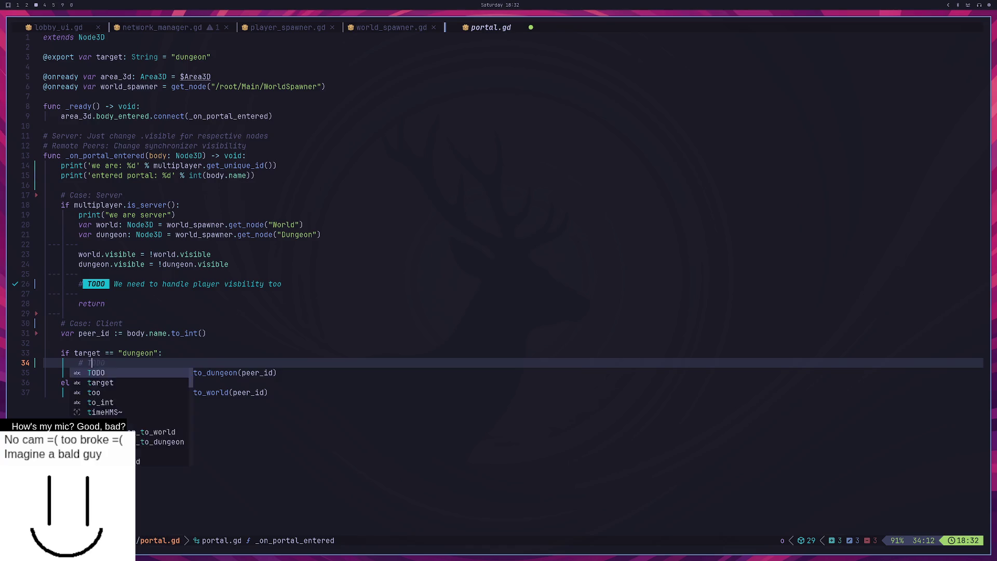
text(ell the server to )
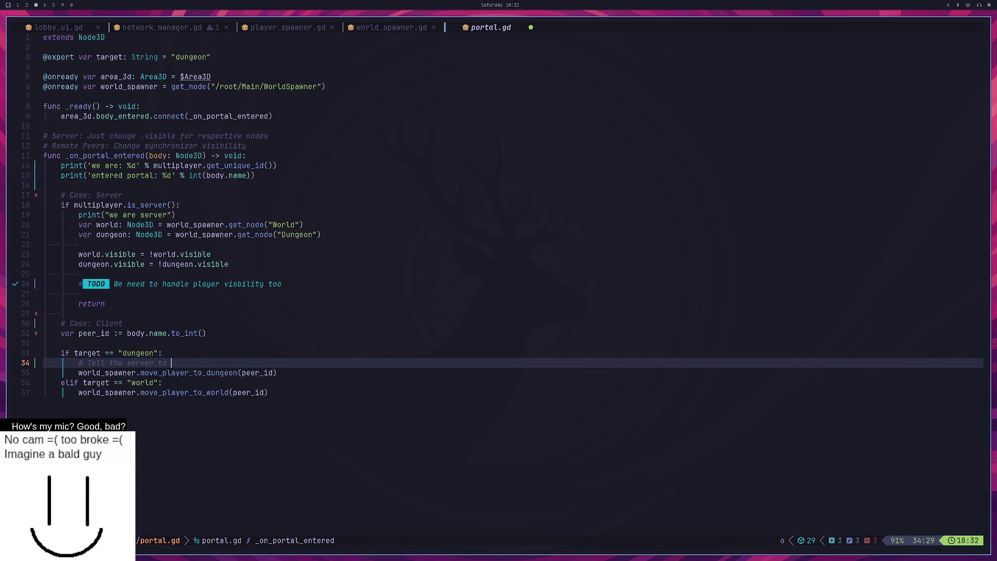
text(move the player from)
text(world ot dungeon)
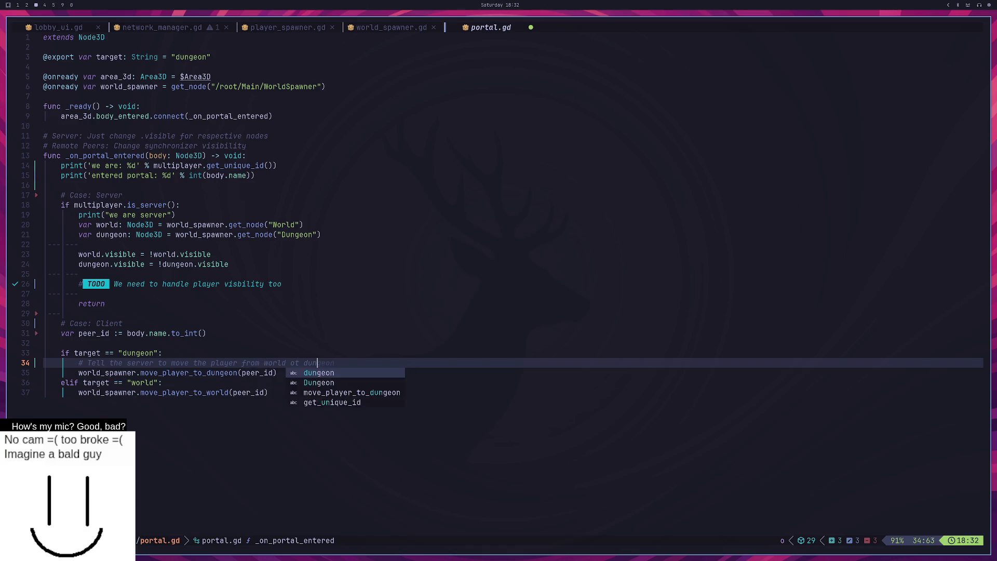
key(Escape)
text(:w)
key(Return)
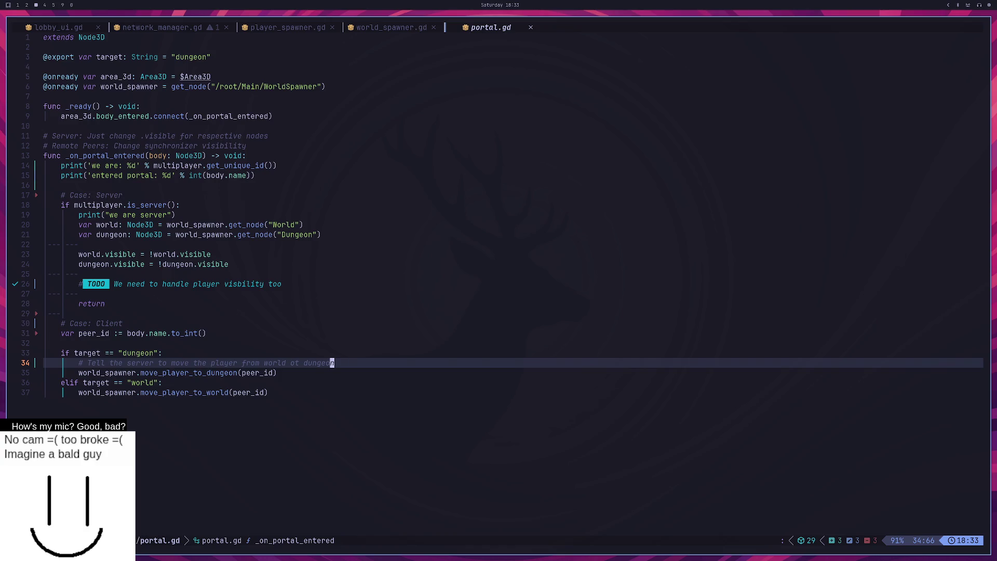
Step: Append .rpc() to the move_player_to_dungeon(peer_id) call and save portal.gd
text(j)
text(A.rpc)
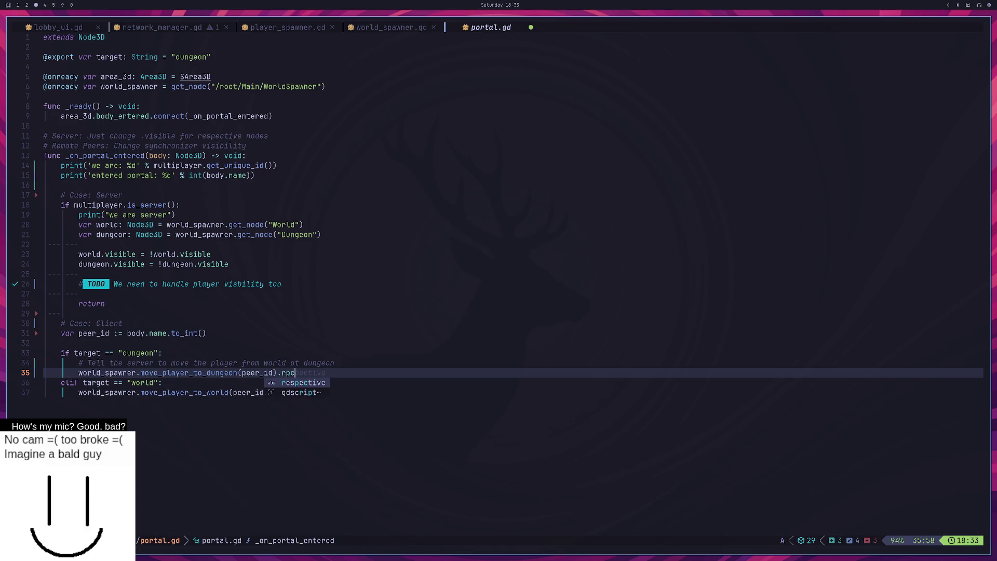
text(())
key(Escape)
text(:w)
key(Return)
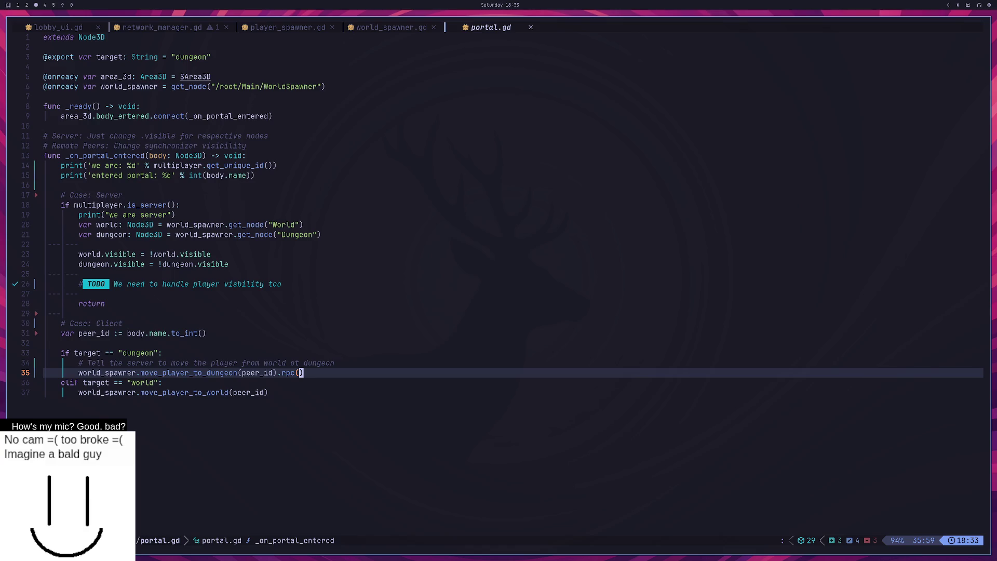
Step: Below the print lines, add 'if multiplayer.get_unique_id() != int(body.name): return'
key(k)
key(k)
key(k)
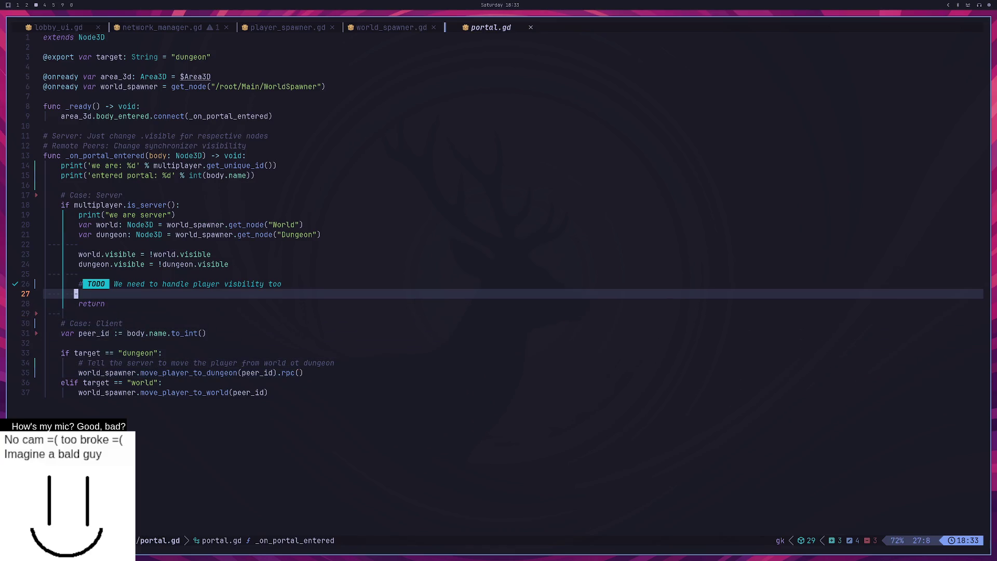
key(k)
key(k)
key(k)
key(j)
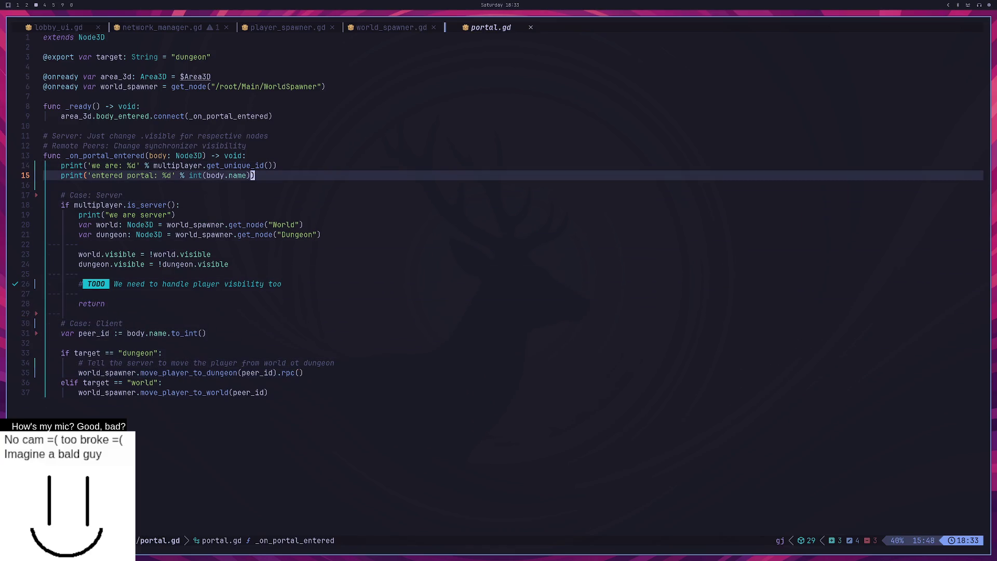
key(o)
key(Return)
text(if mut)
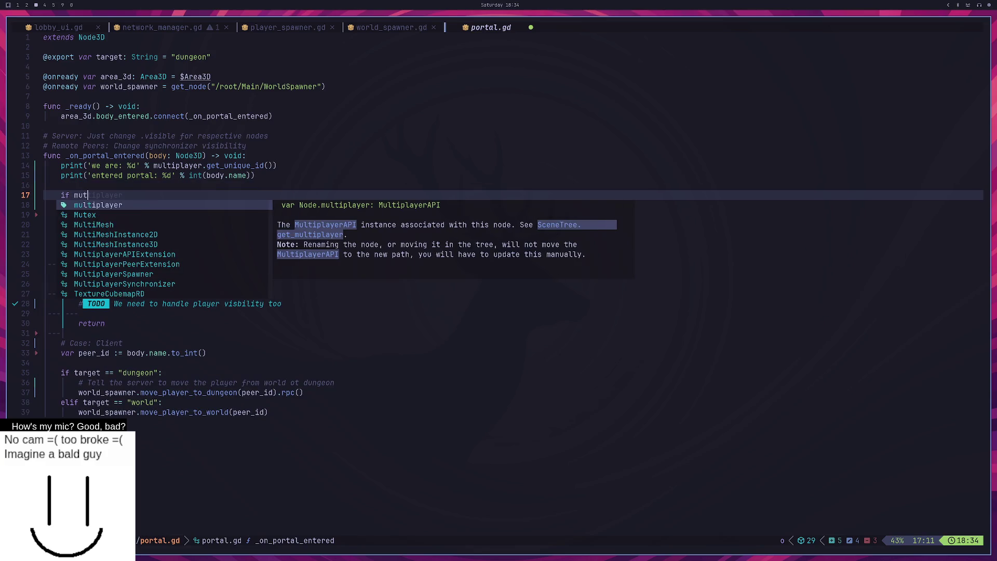
key(Return)
text(.get)
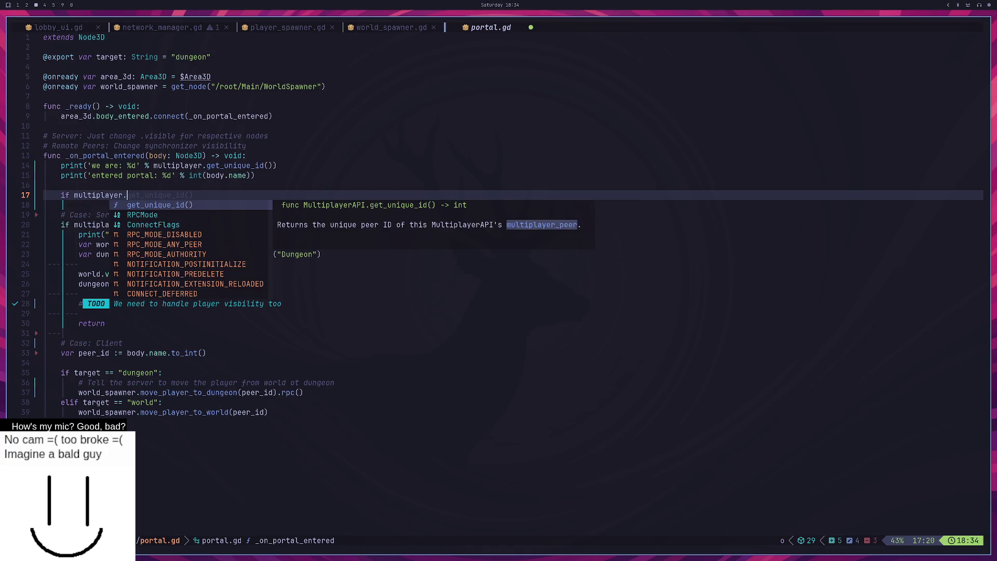
key(ctrl+e)
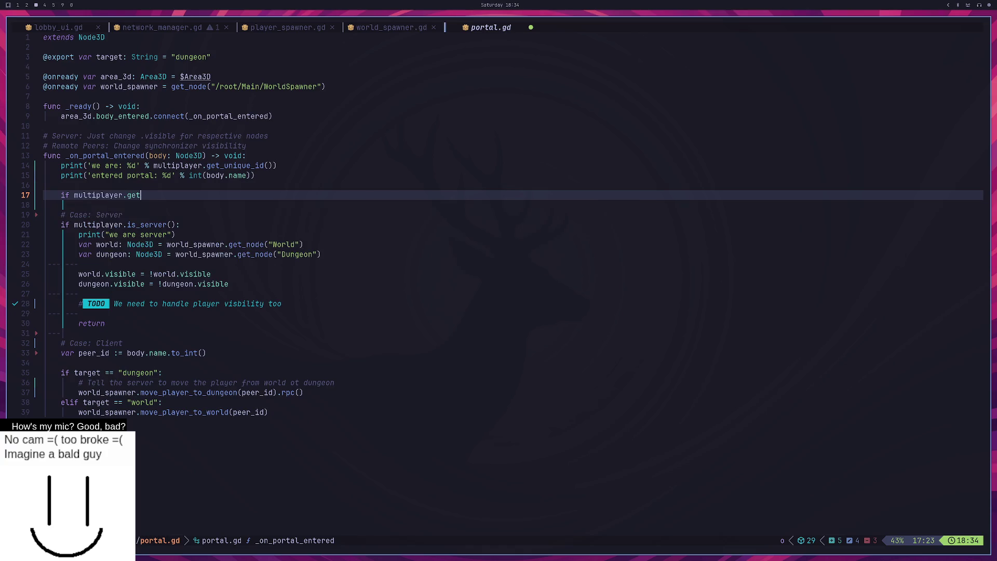
key(ctrl+space)
key(Return)
text(!= )
text(int(bo)
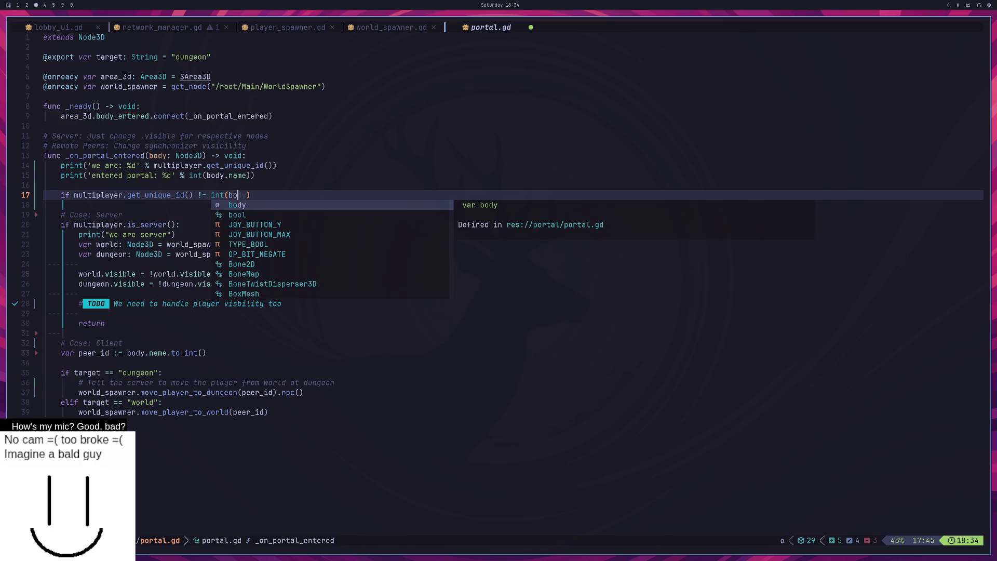
text(dy.name)
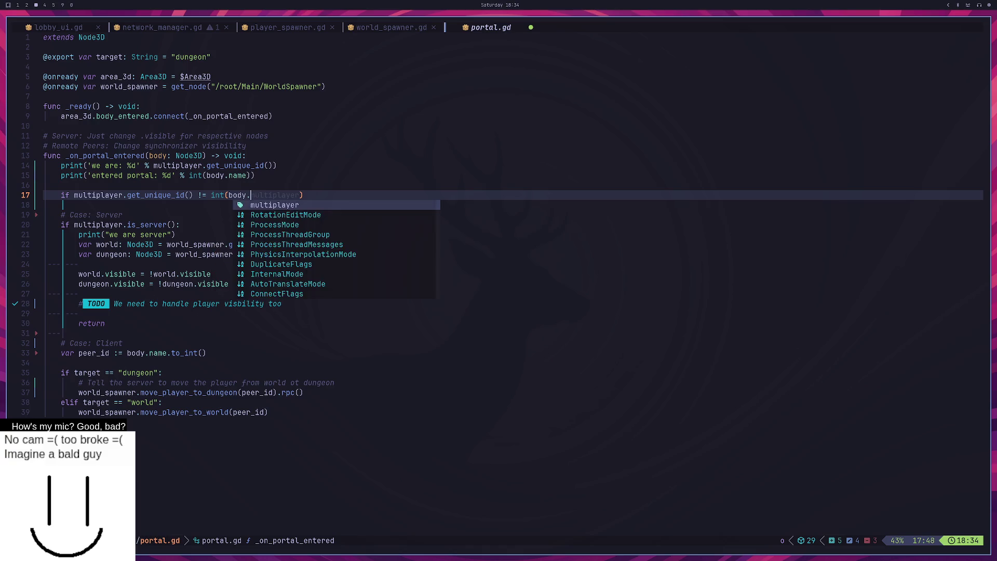
text():)
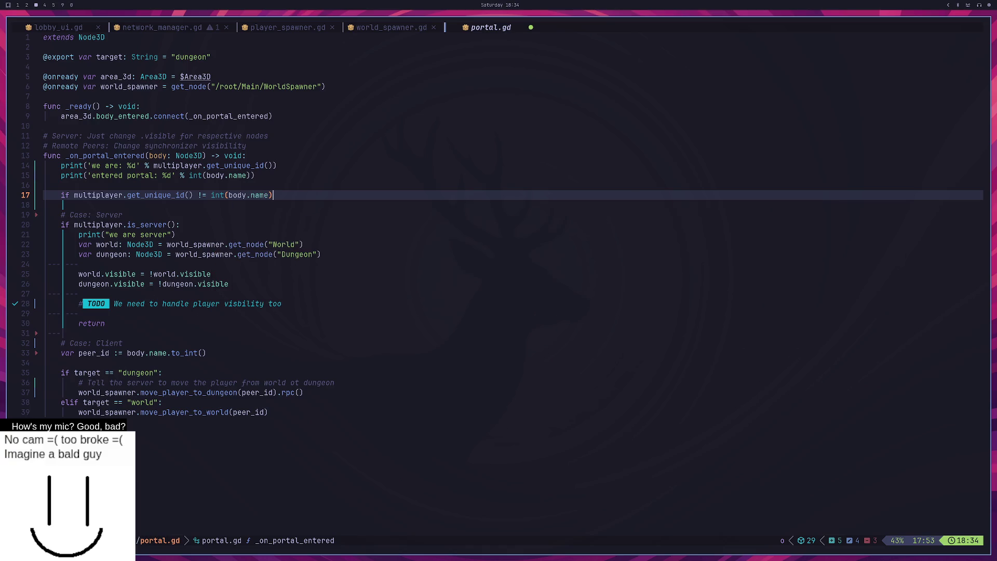
key(Return)
text(return)
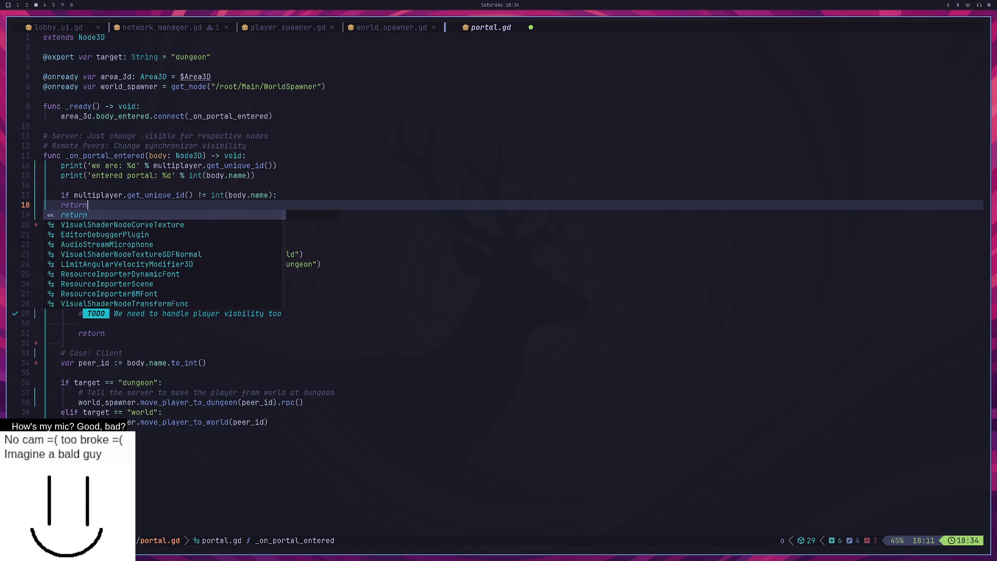
key(Escape)
Step: Start a comment above the check, undo it with the stray while block, and suspend Neovim
click(76, 194)
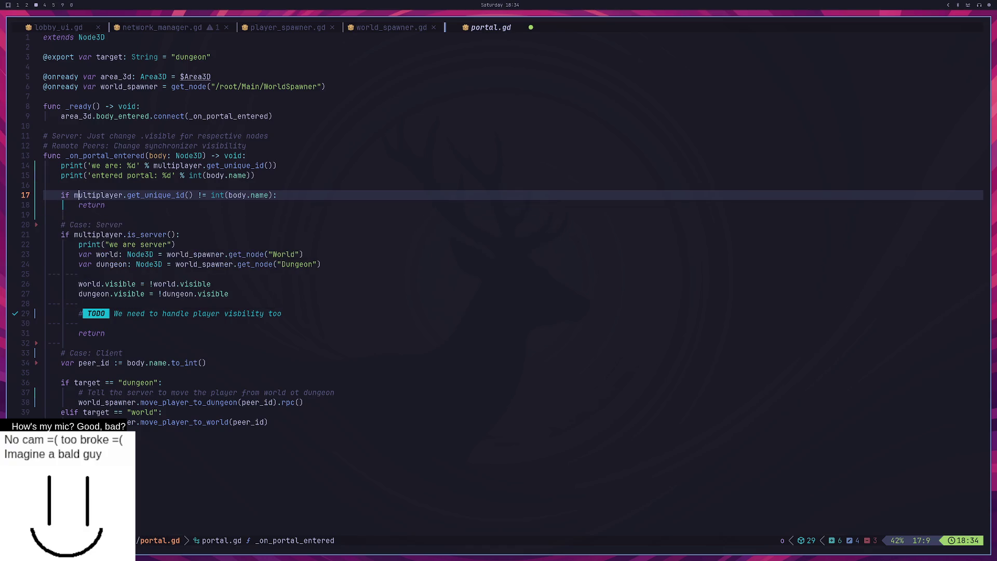
key(shift+o)
text(# Everbody connected will oberseve this signal because while)
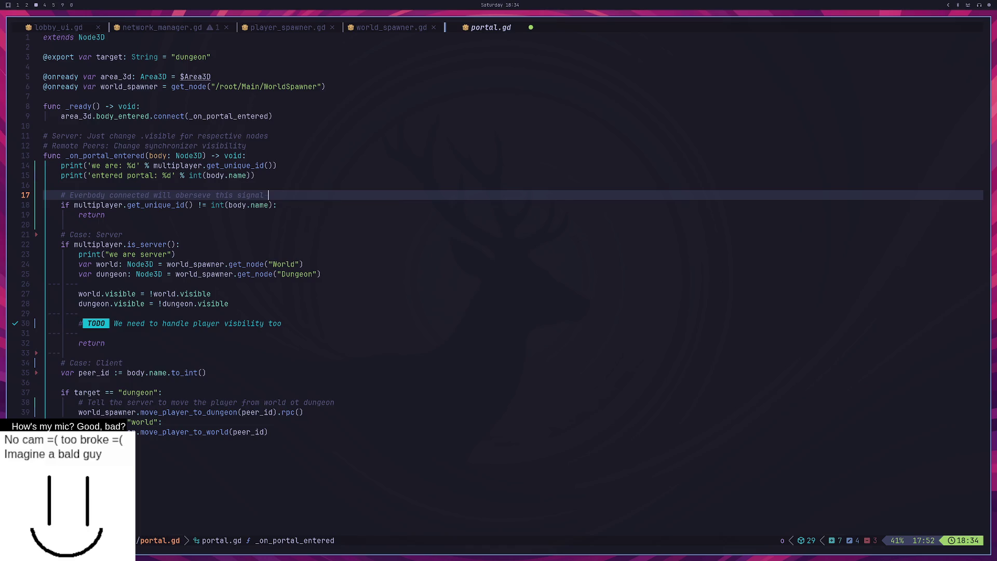
key(Return)
key(Escape)
key(u)
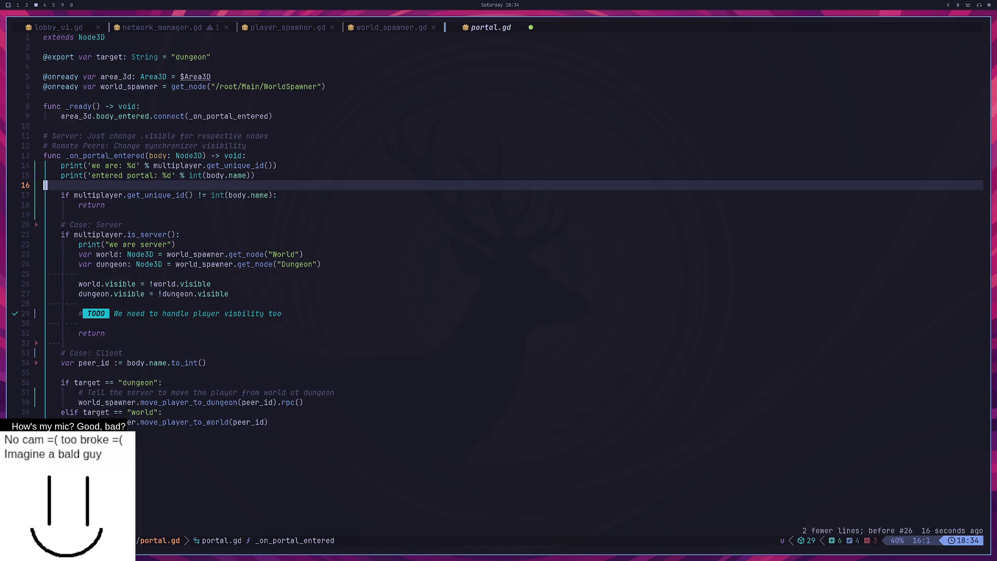
key(ctrl+z)
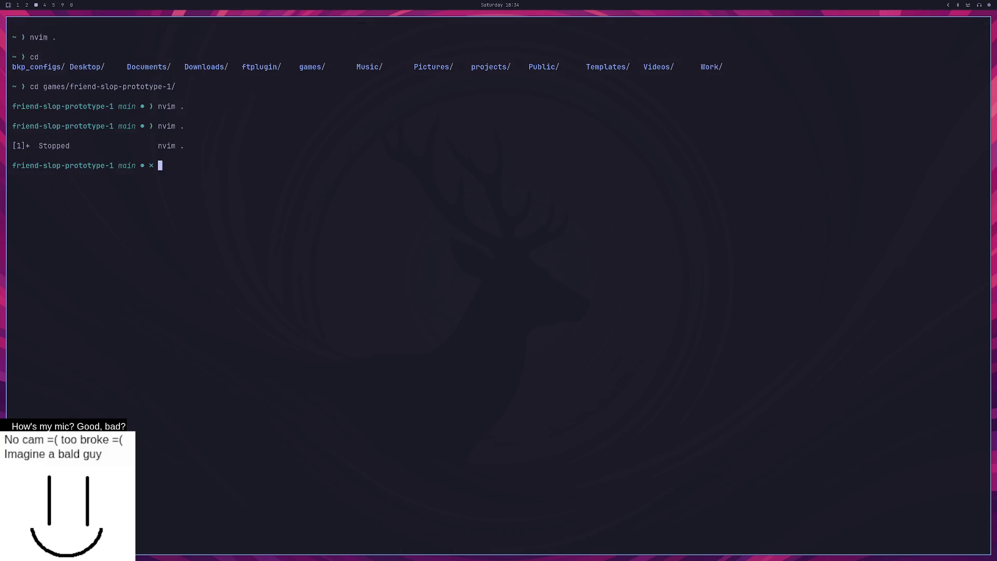
key(Up)
key(Return)
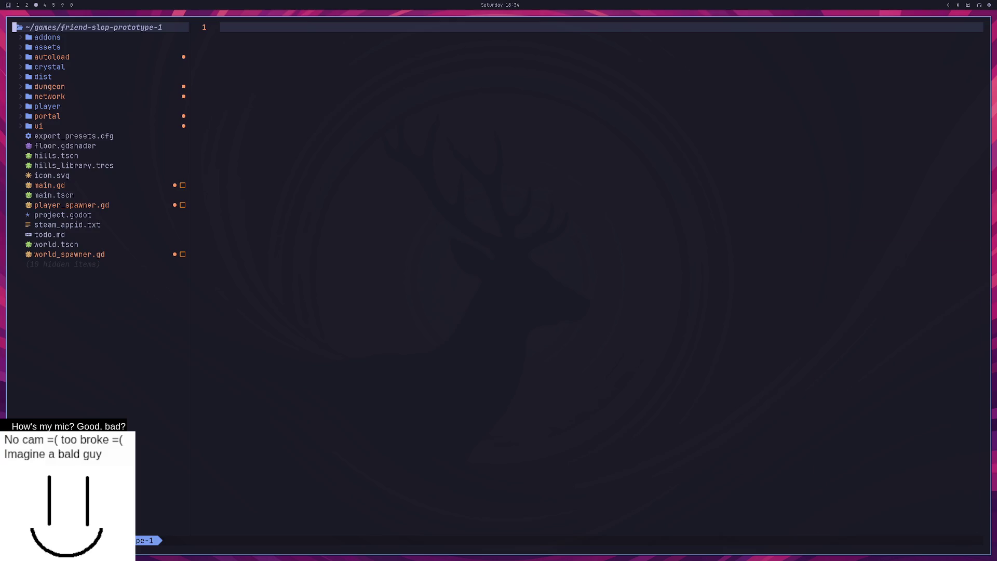
key(q)
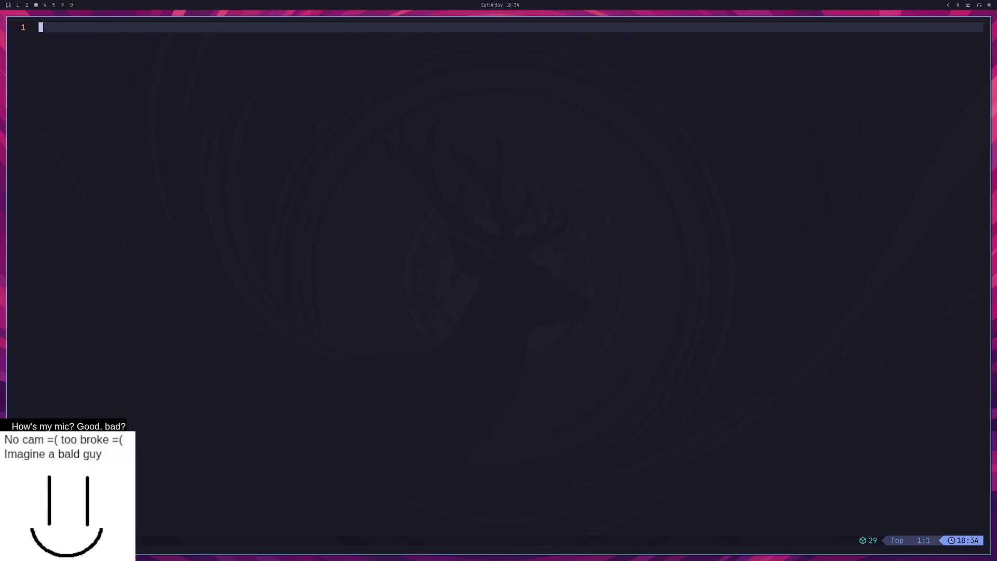
key(space)
key(f)
key(f)
text(port)
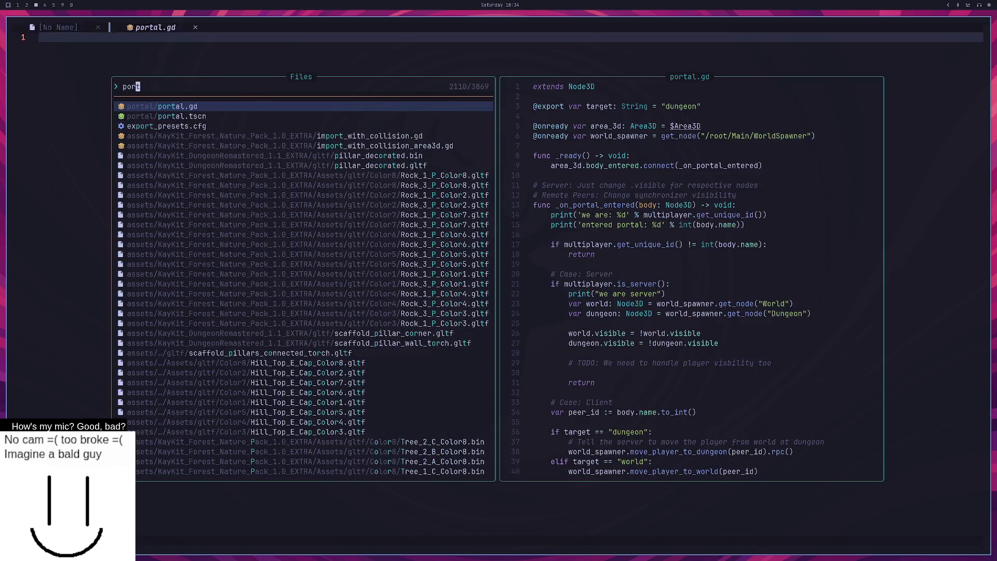
key(Return)
key(j)
key(j)
key(j)
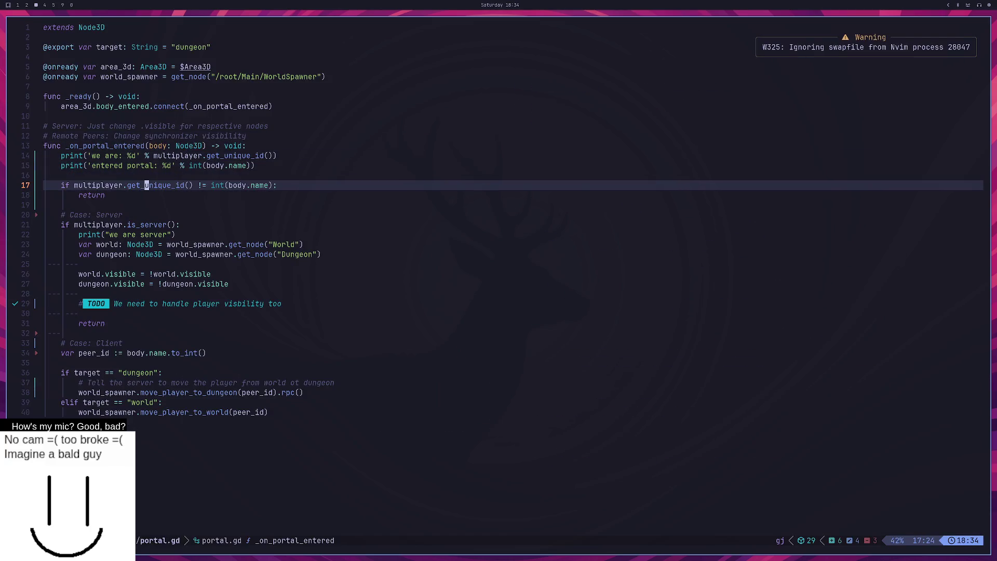
Step: Comment above the check: the area_3d.body_entered signal fires for all peers because position is synced
text(O# )
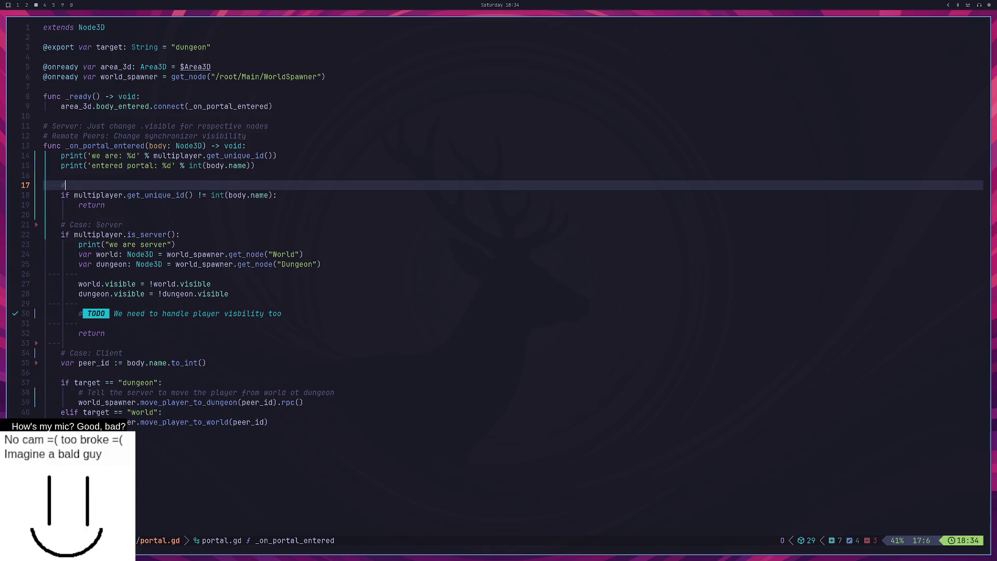
text(Thi)
key(BackSpace)
key(BackSpace)
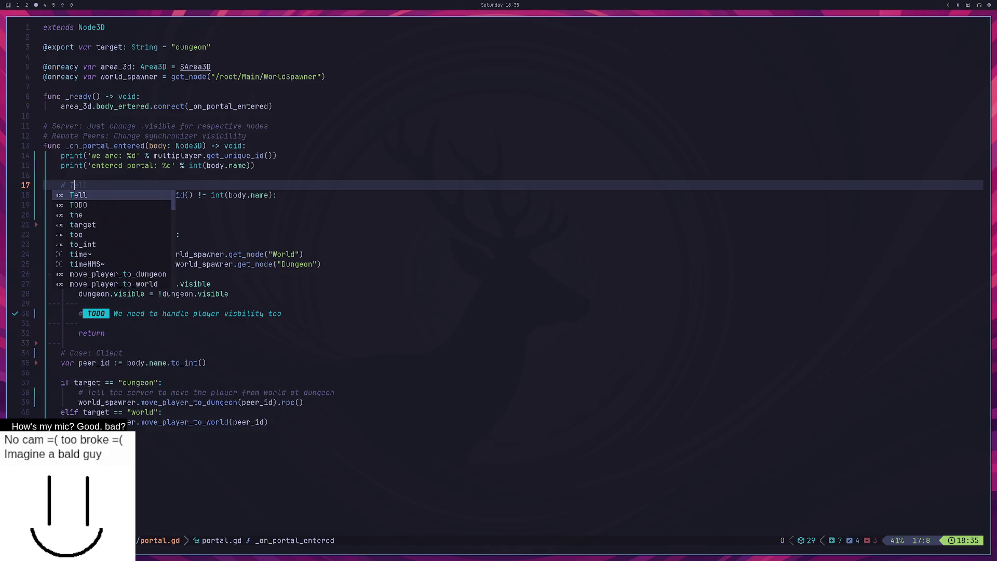
text(he a)
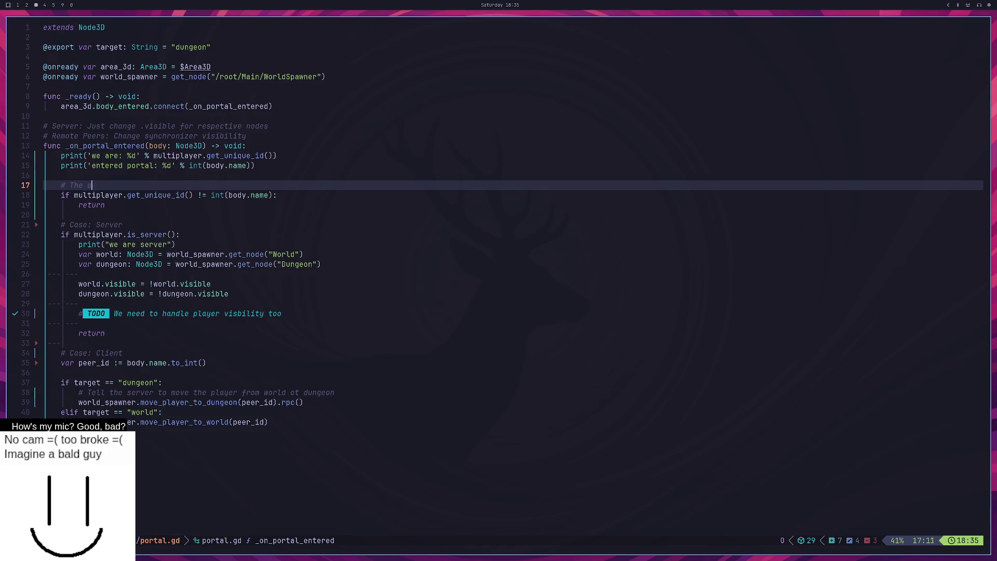
text(rea_3d.bod)
text(y_entered s)
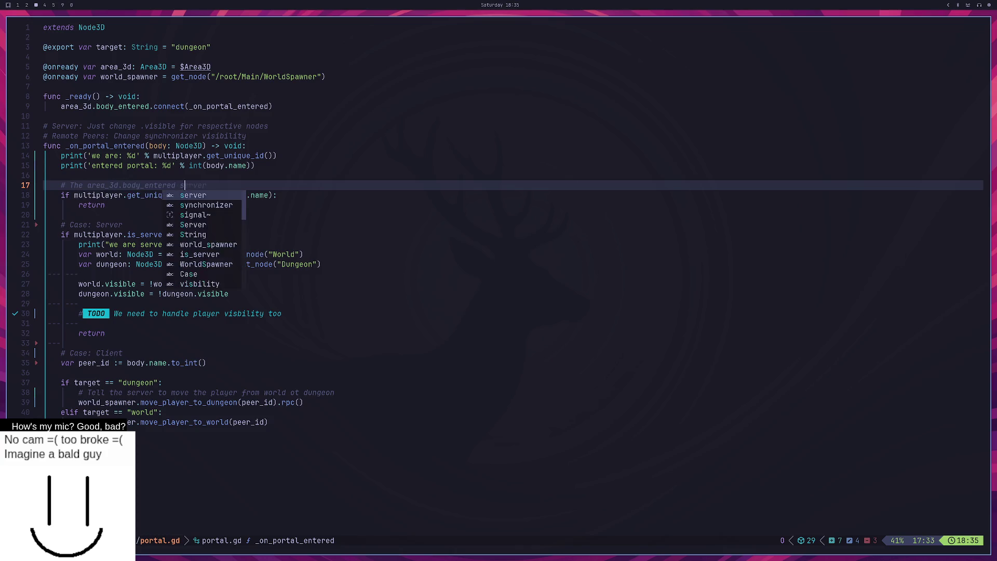
text(ignal is emitted )
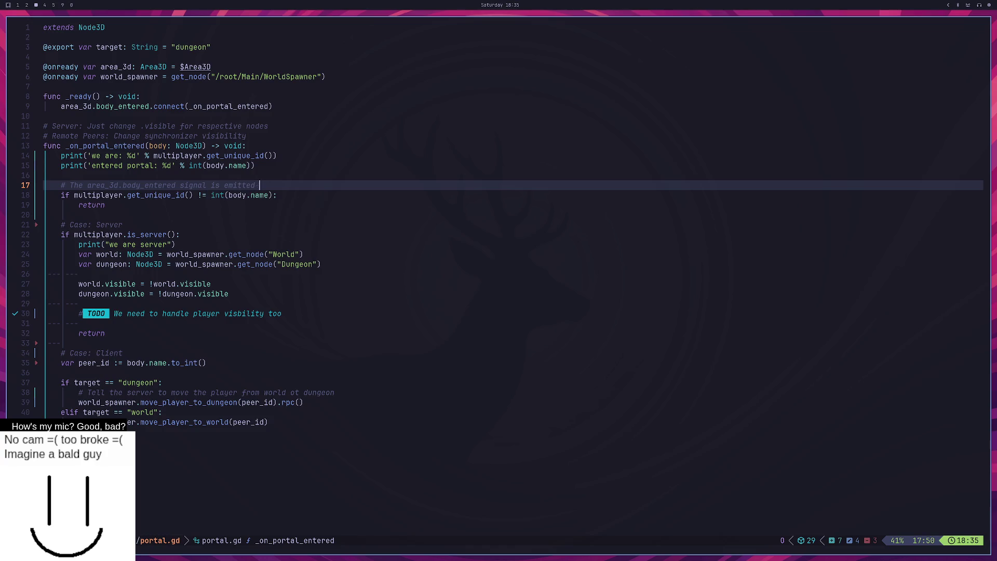
text(bu the)
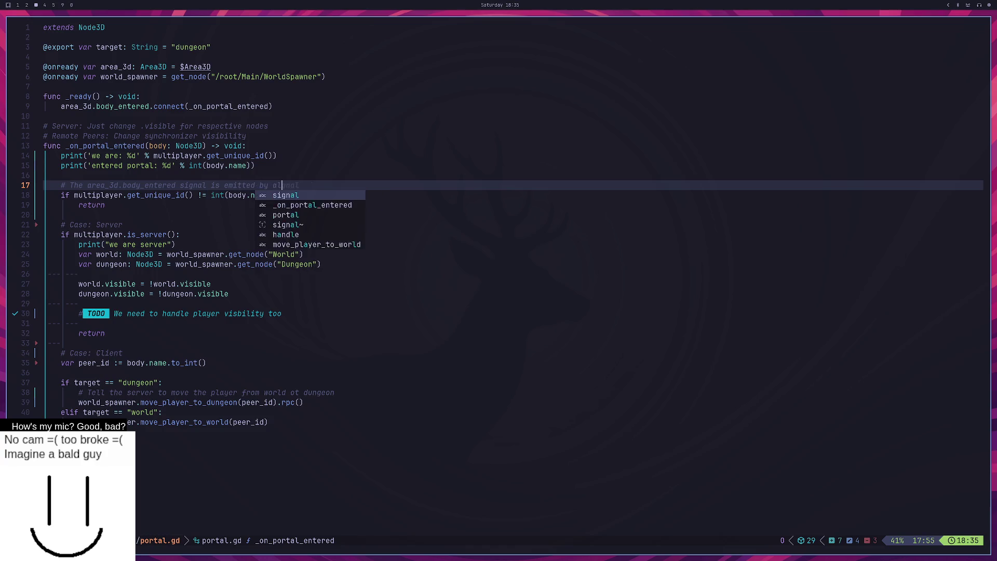
key(BackSpace)
key(BackSpace)
key(BackSpace)
key(BackSpace)
key(BackSpace)
text(for all pla)
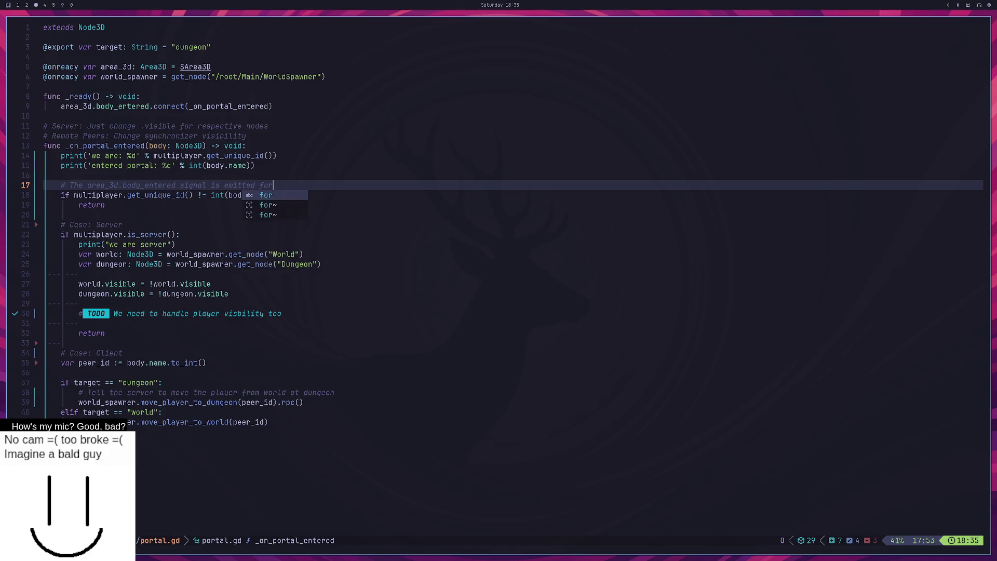
key(BackSpace)
key(BackSpace)
text(eers.)
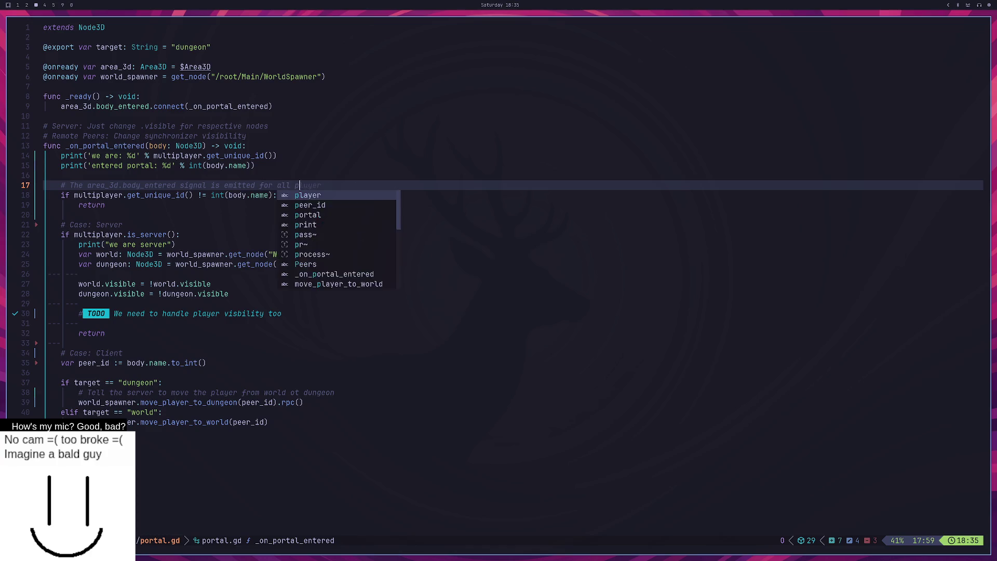
key(Return)
text(because we sync the position)
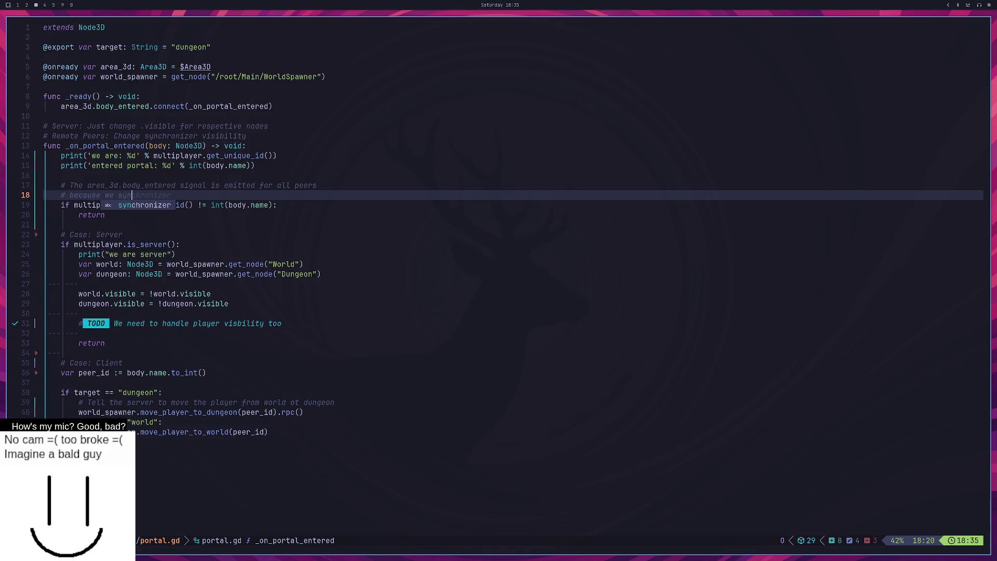
text(. W)
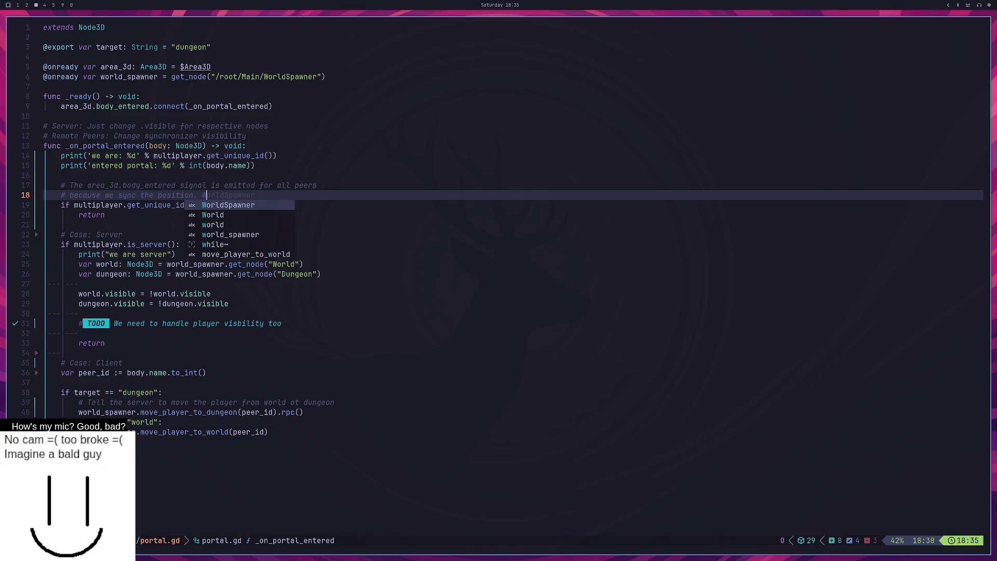
Step: Finish the comment: only the peer that triggered it should take care of the transition
key(Return)
text(We )
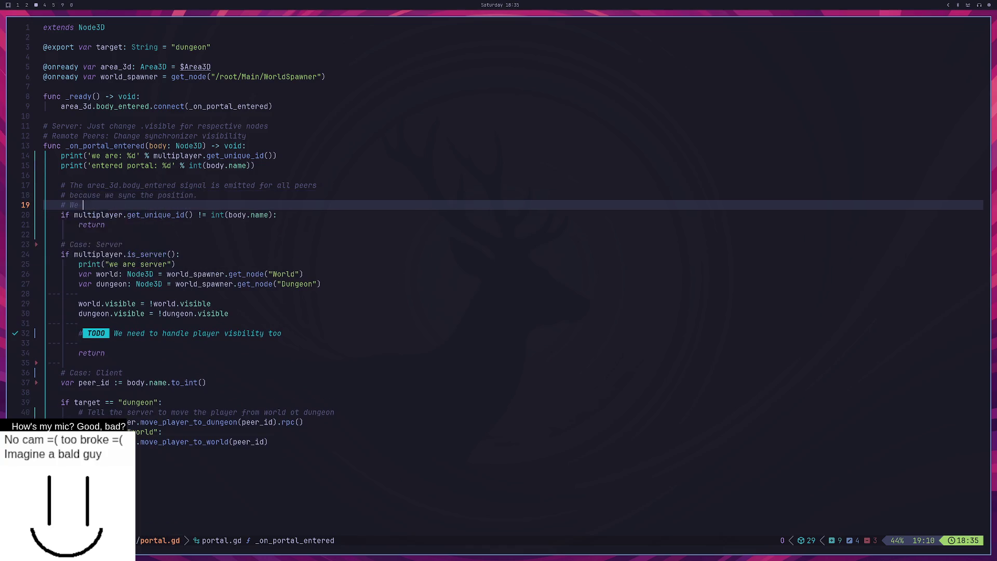
text(only care about the case)
text( wher)
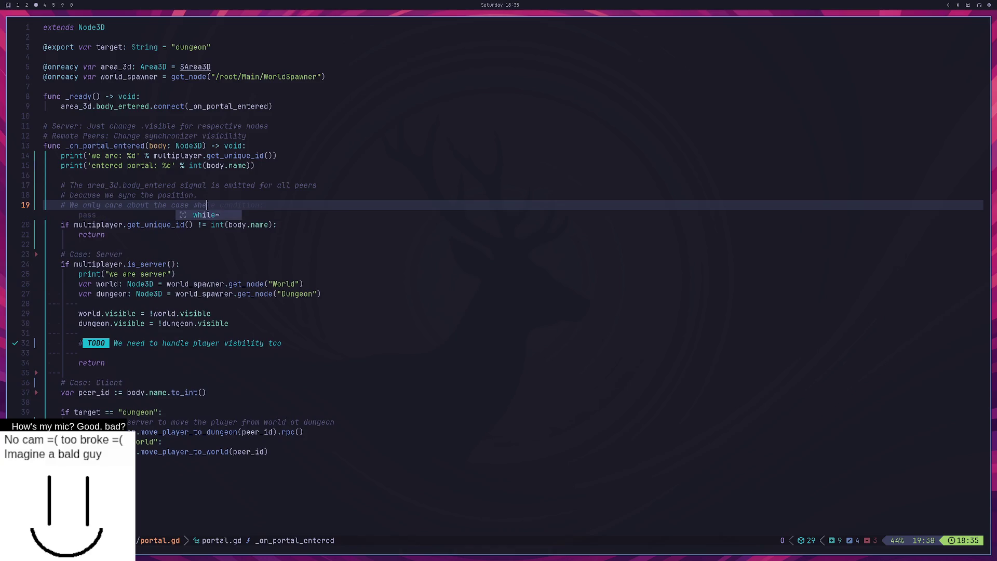
key(ctrl+w)
key(ctrl+w)
key(ctrl+w)
key(BackSpace)
key(BackSpace)
key(BackSpace)
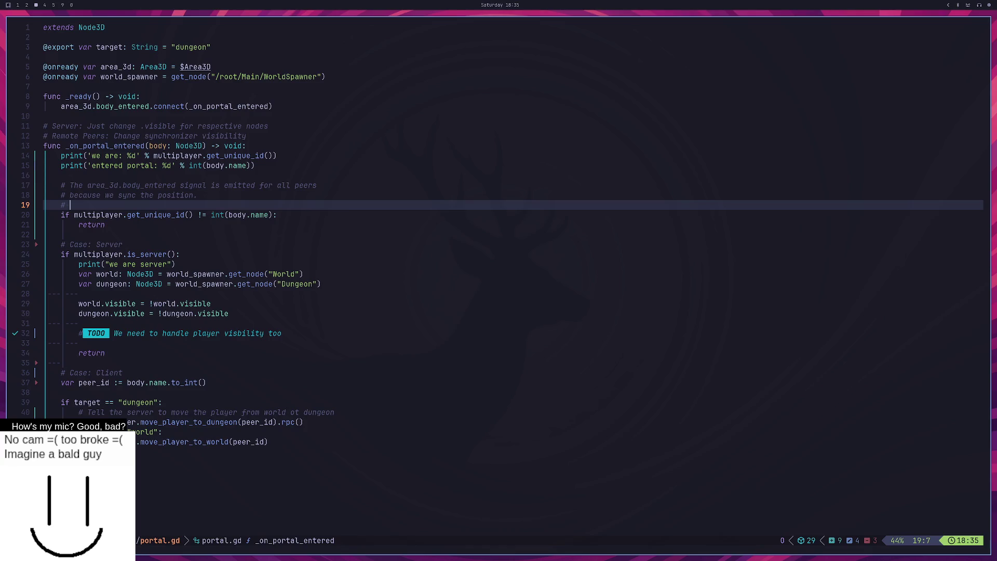
text(Onl)
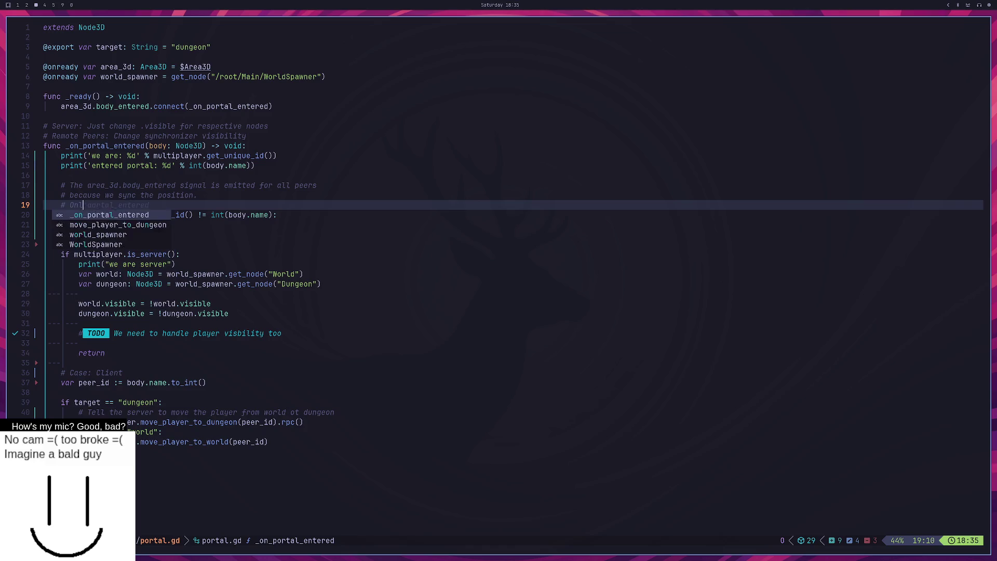
text(y the actual peer should)
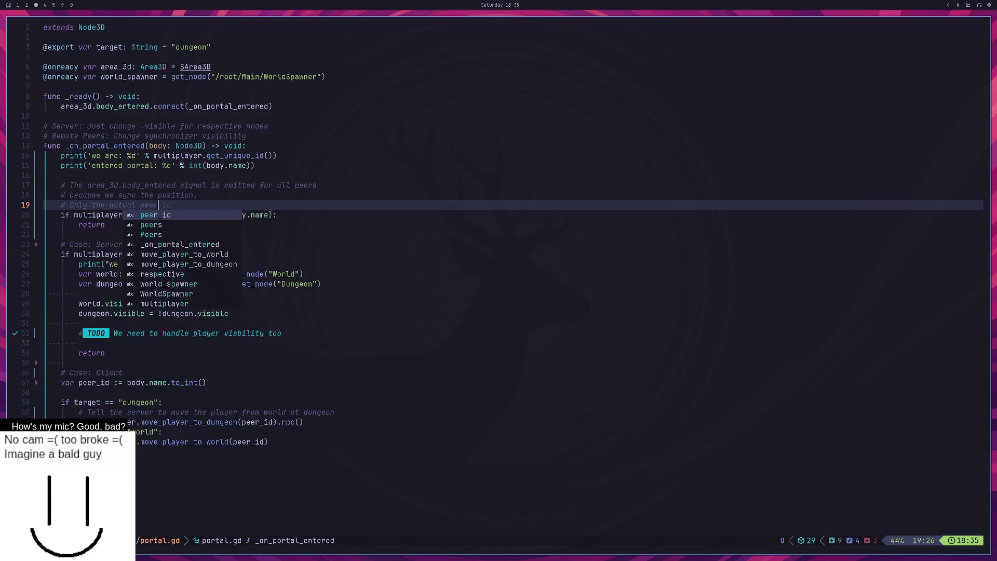
key(BackSpace)
key(BackSpace)
key(BackSpace)
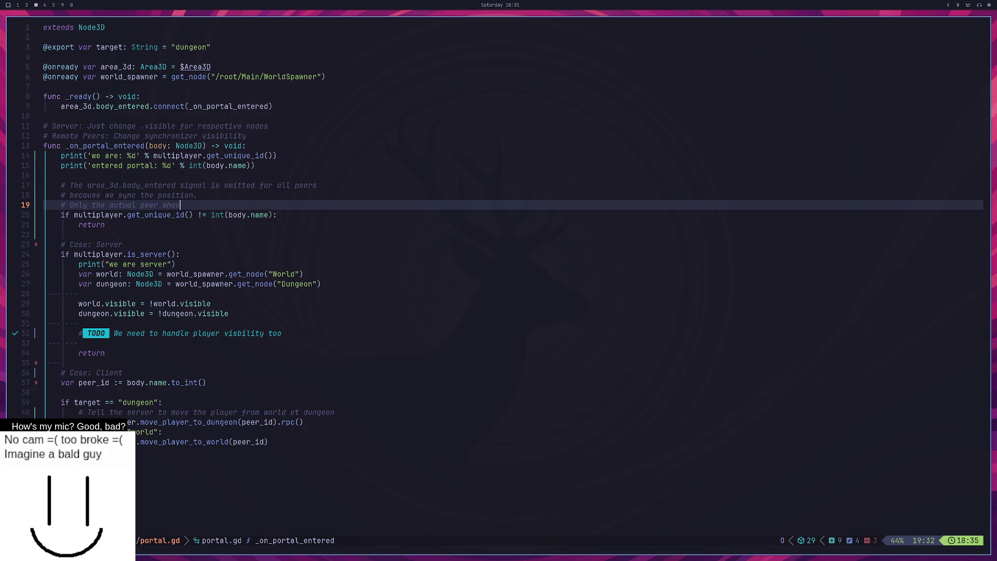
text(that triggered it should )
text(take care of)
key(BackSpace)
key(Return)
text(the d)
key(BackSpace)
text(tr)
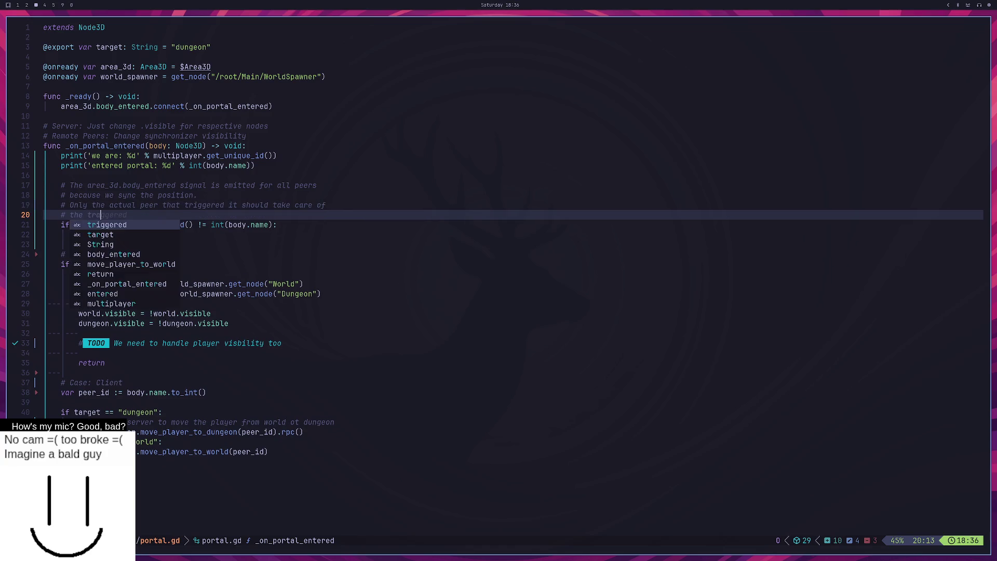
text(ansition)
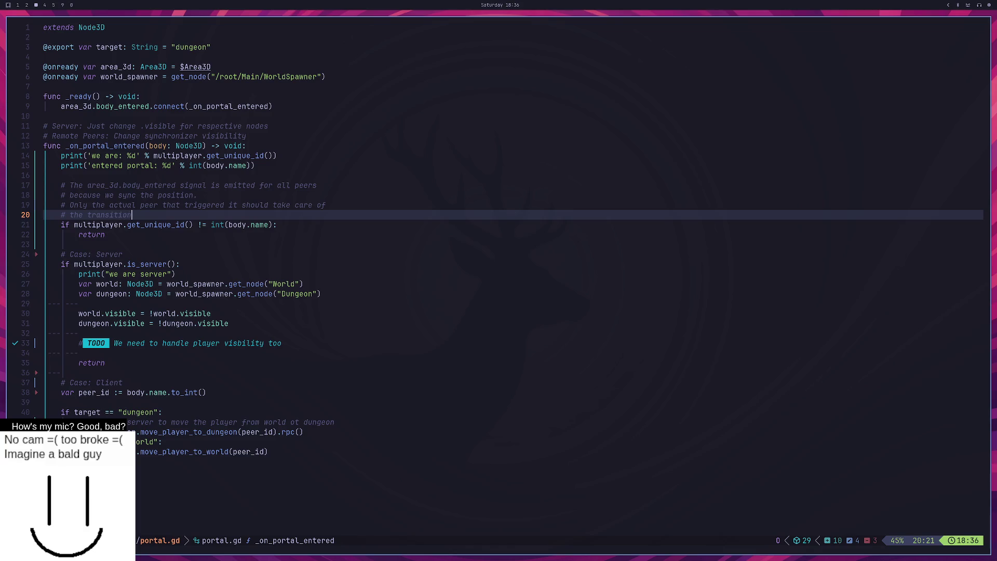
key(Escape)
key(j)
key(j)
key(k)
key(j)
key(k)
key(k)
key(j)
key(k)
key(j)
key(k)
key(j)
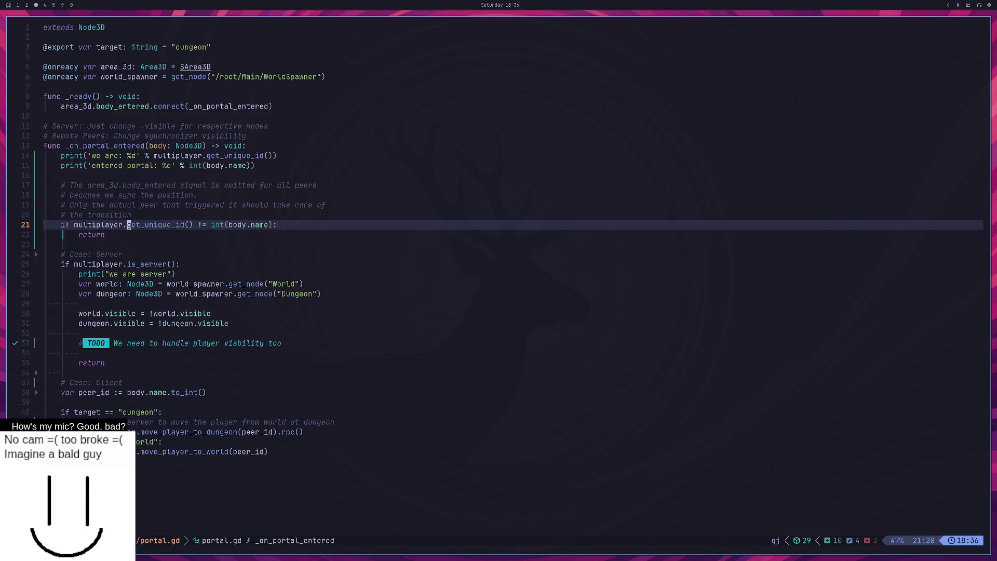
key(j)
key(j)
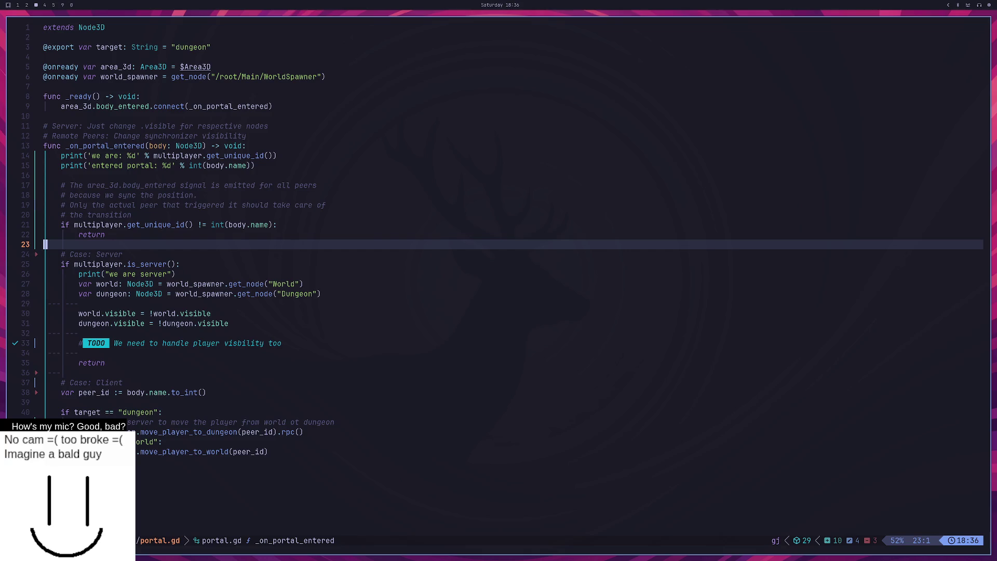
key(j)
key(j)
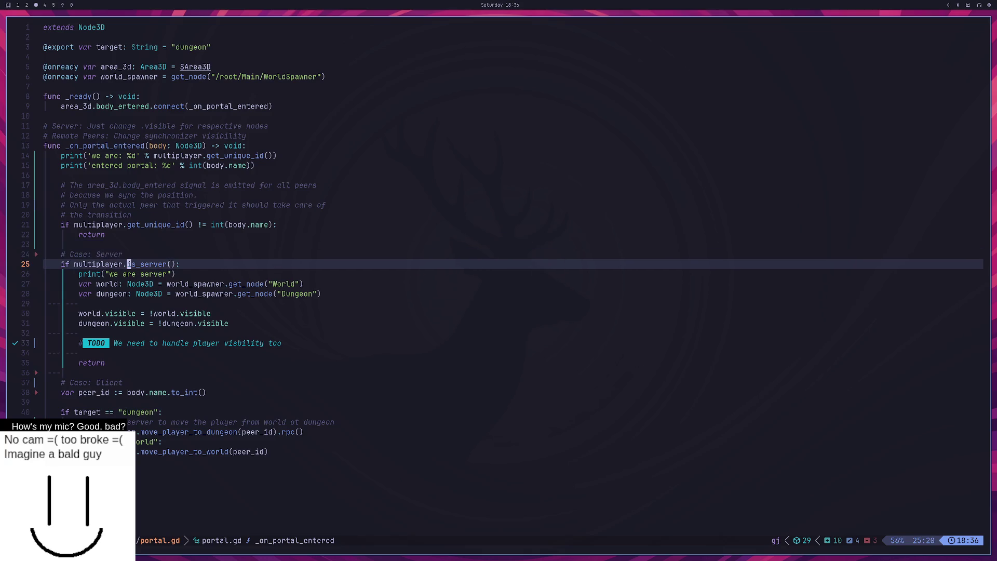
key(j)
key(j)
key(j)
key(j)
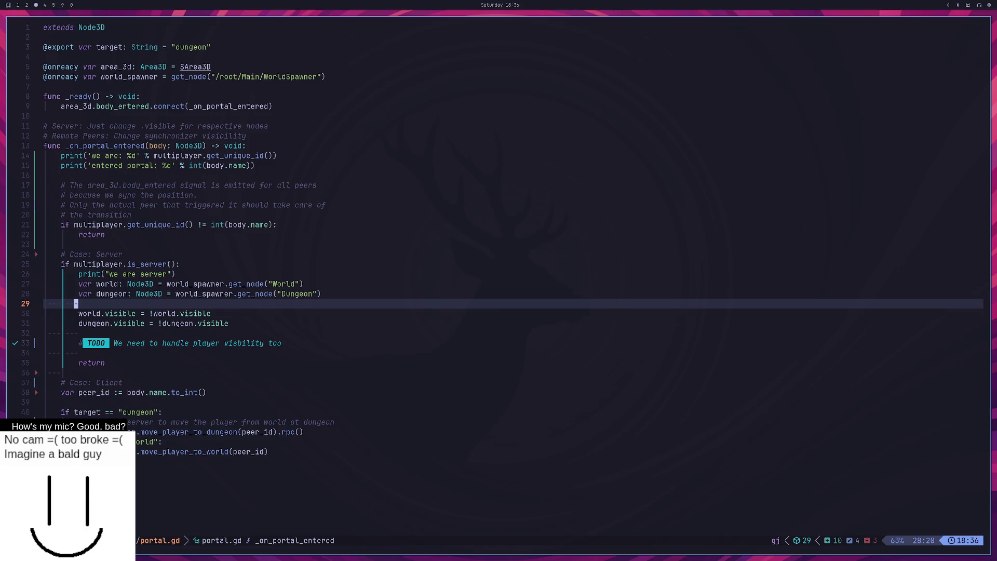
key(k)
key(j)
key(j)
key(k)
key(k)
key({)
key(k)
key(k)
key(j)
key(j)
key(k)
key(j)
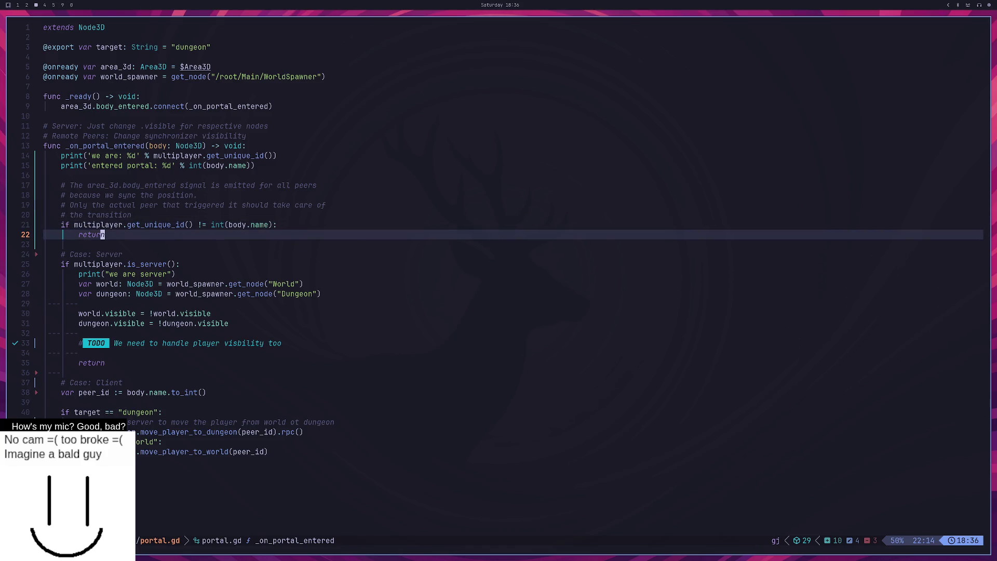
key(j)
key(j)
key(j)
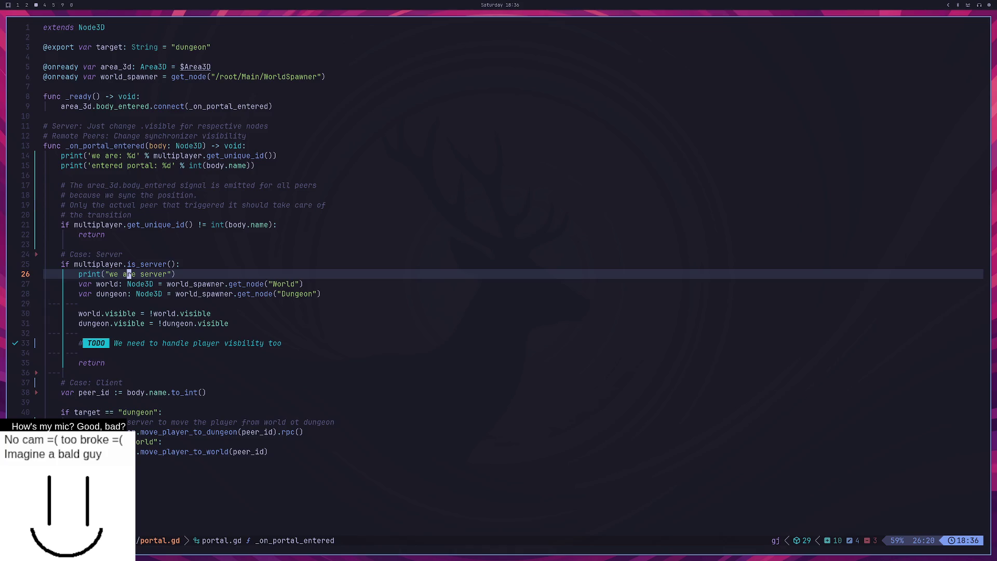
key(j)
key(j)
key(j)
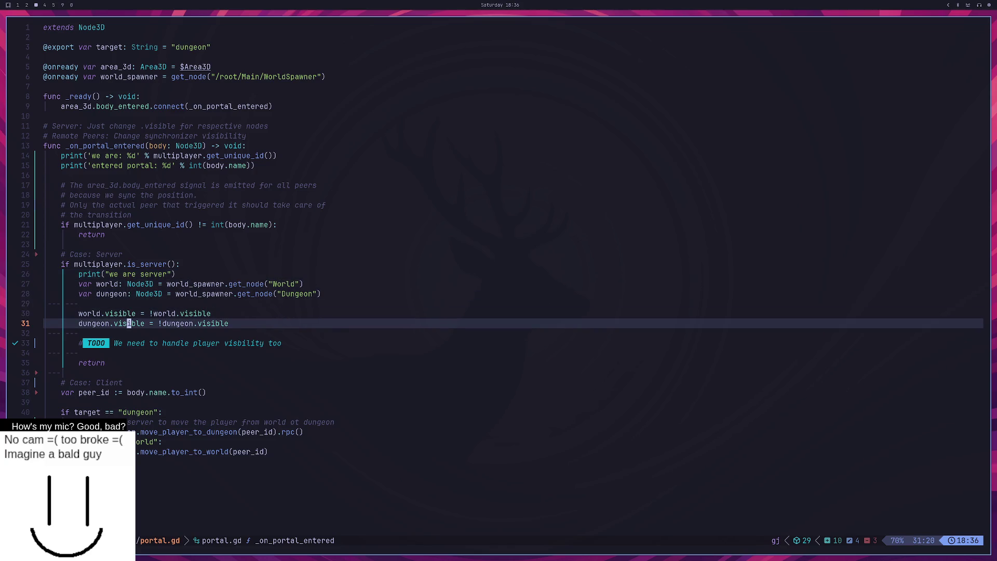
key(j)
key(j)
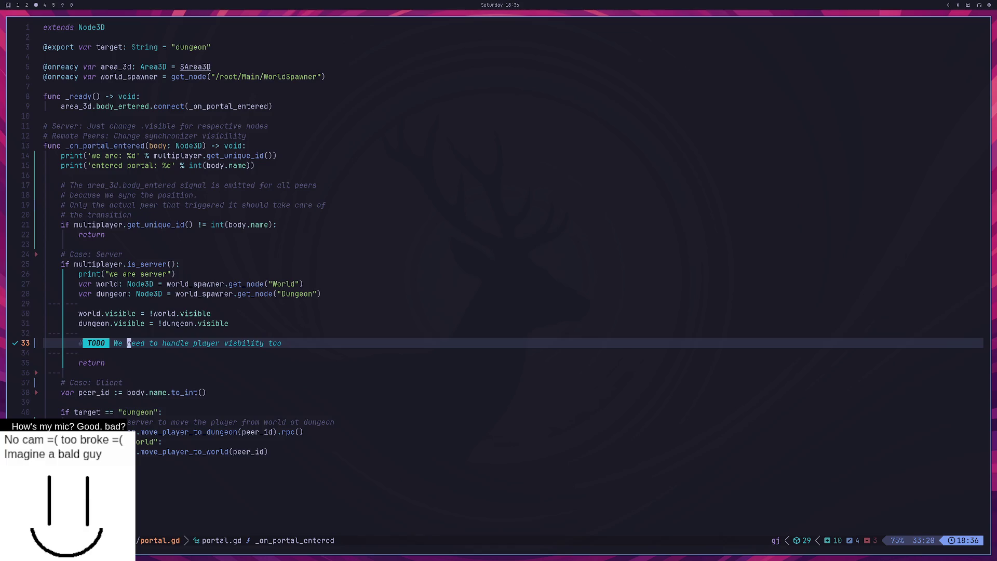
key(j)
key(j)
key(j)
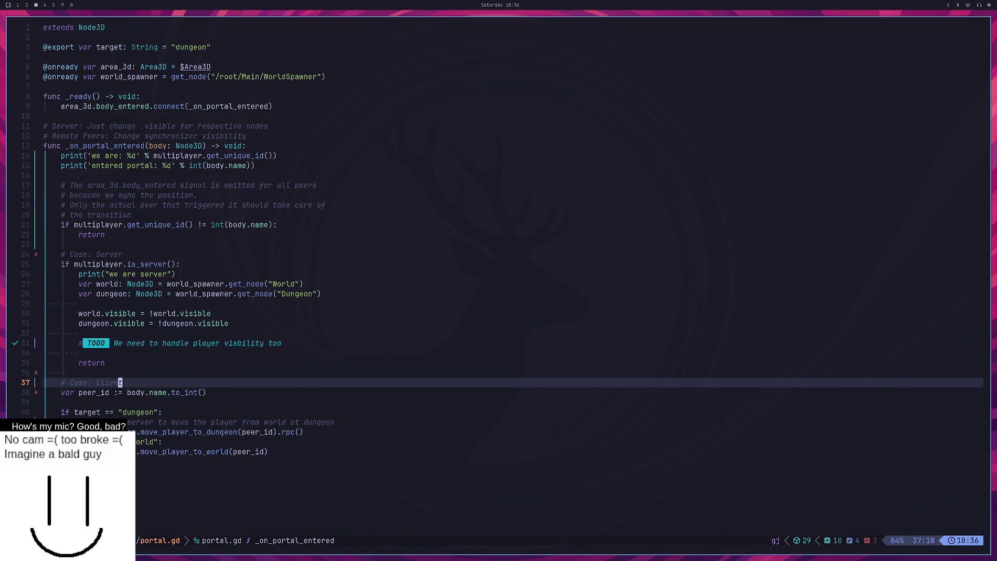
key(j)
key(j)
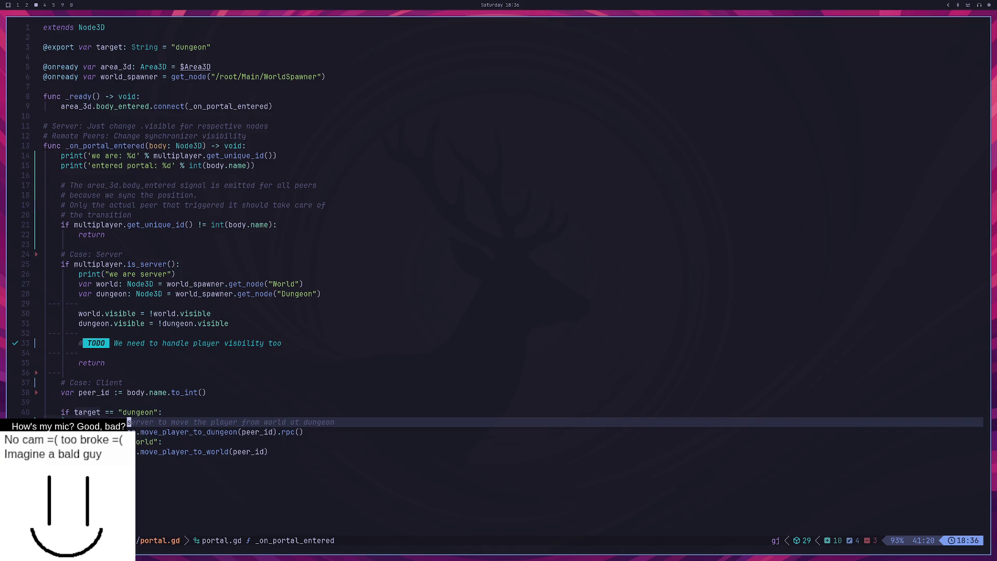
key(k)
key(k)
key(k)
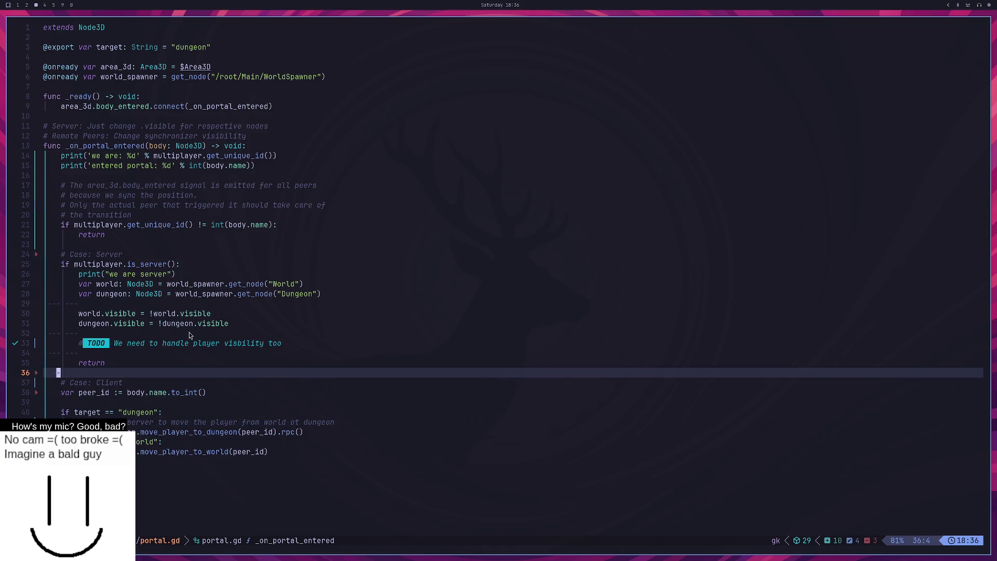
drag(164, 245, 89, 214)
Step: Review the dungeon and world branches and the get_unique_id versus body.name check
drag(195, 460, 110, 412)
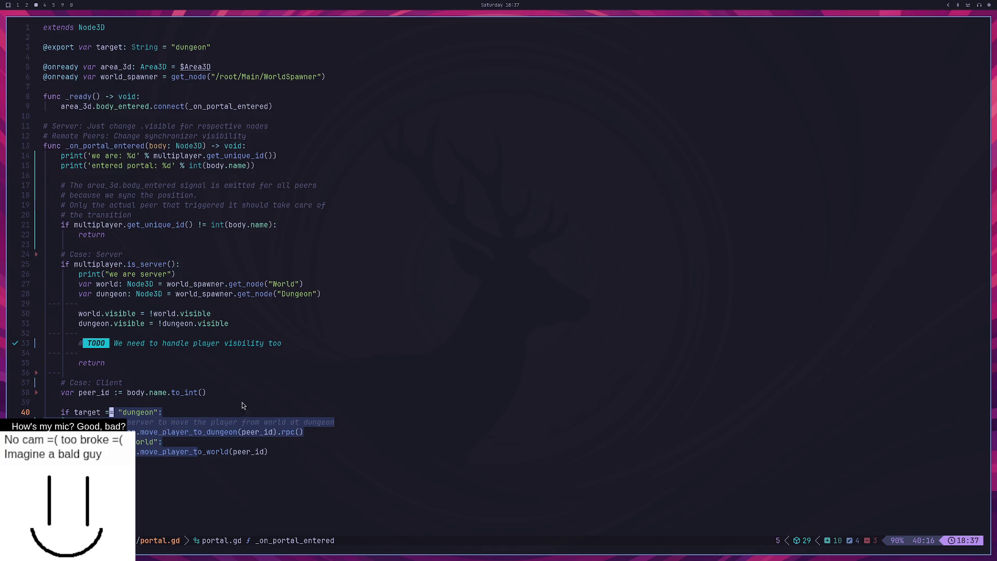
click(275, 160)
mouse_move(276, 160)
mouse_down()
mouse_move(188, 158)
mouse_move(287, 158)
mouse_move(193, 166)
mouse_up()
click(227, 166)
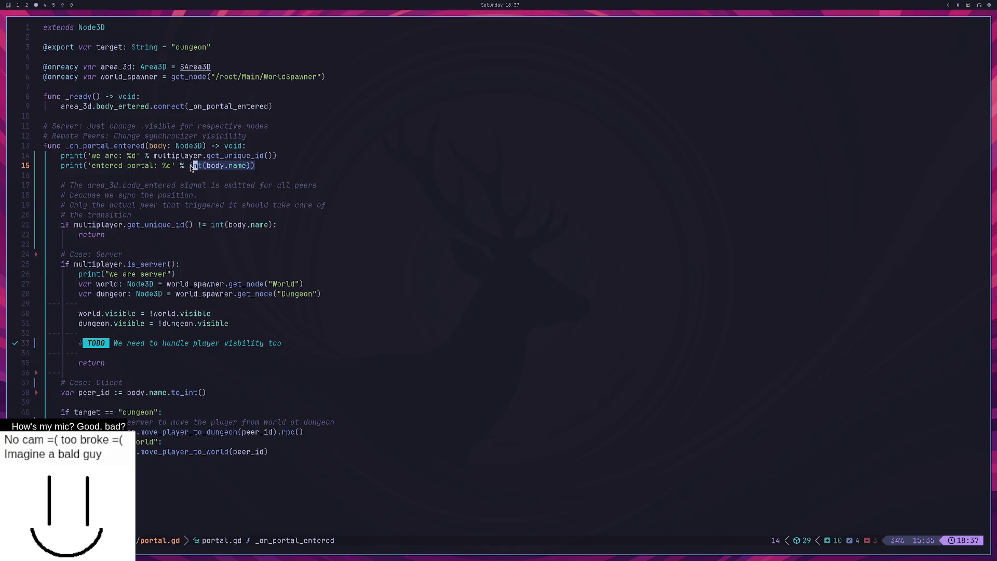
Step: Review the client-case block ending in the .rpc() call on line 42, then go to the browser
scroll(287, 306, down, 2)
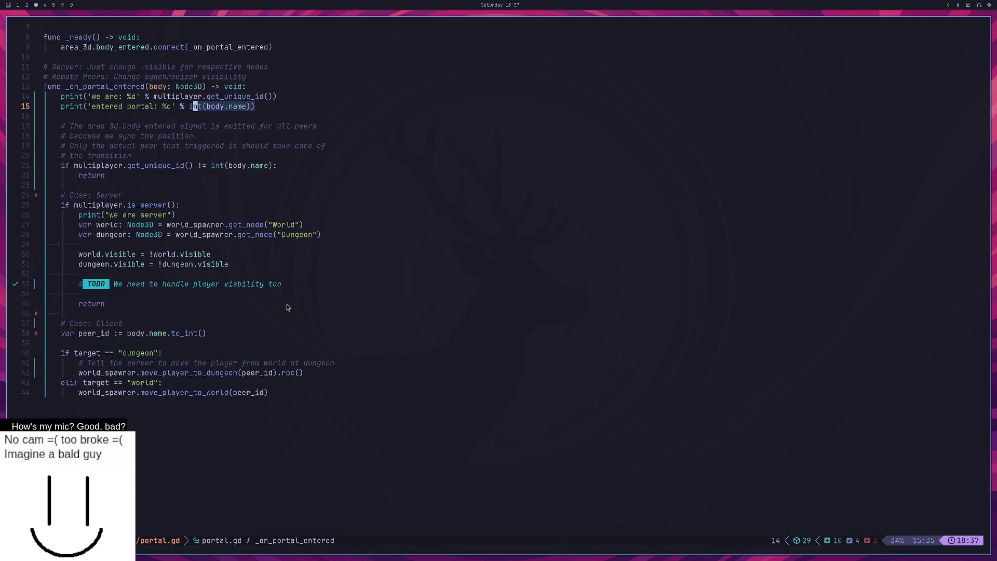
click(283, 373)
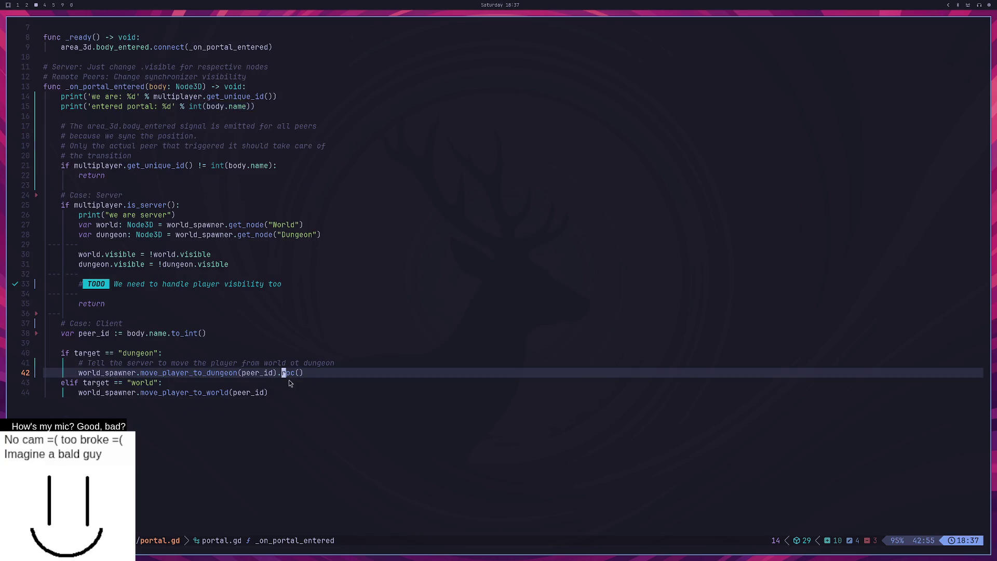
drag(322, 372, 160, 330)
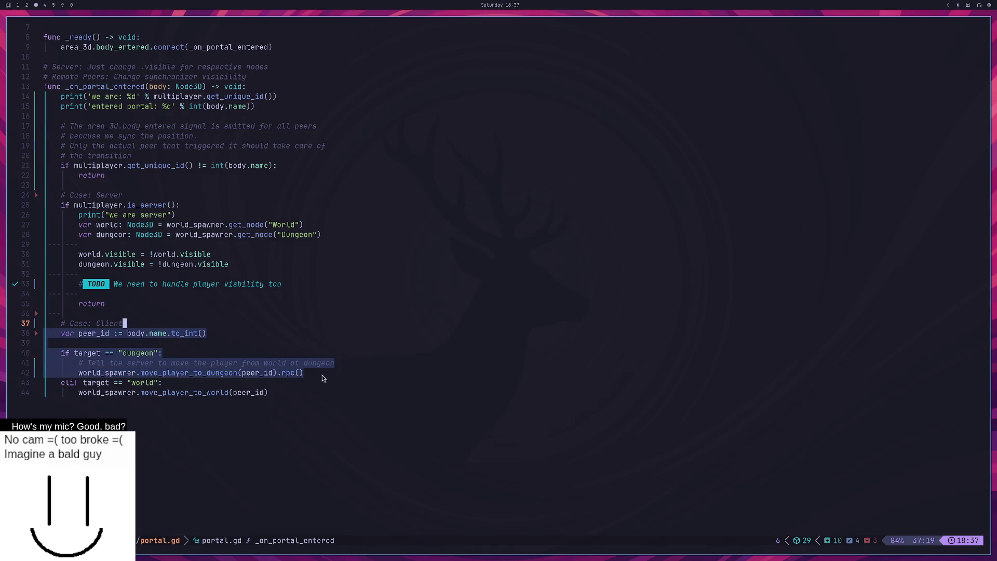
click(307, 374)
click(291, 374)
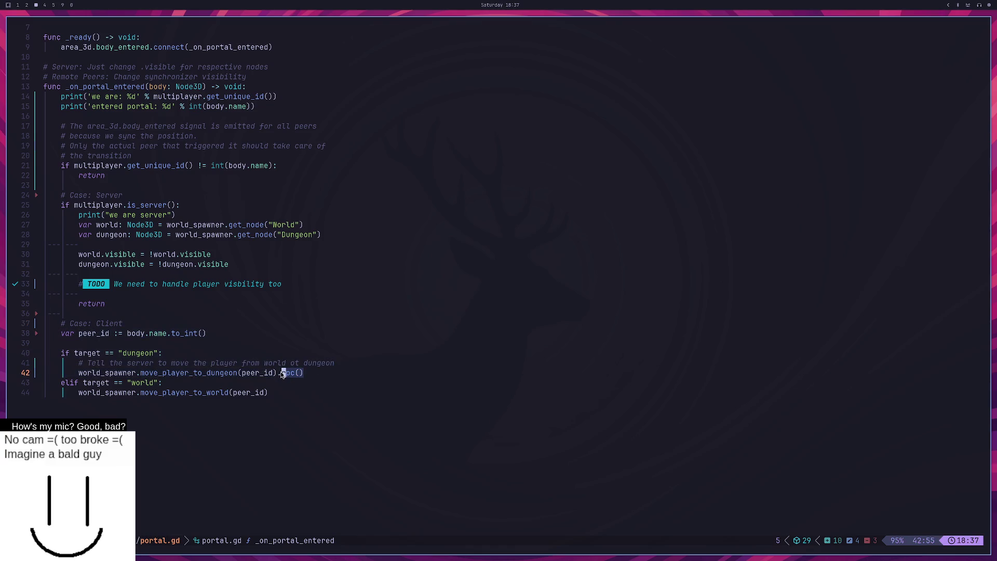
key(super+1)
Step: Search the web for 'godot rpc' and open the Godot Docs High-level multiplayer page
key(ctrl+t)
text(godot rpc)
key(Return)
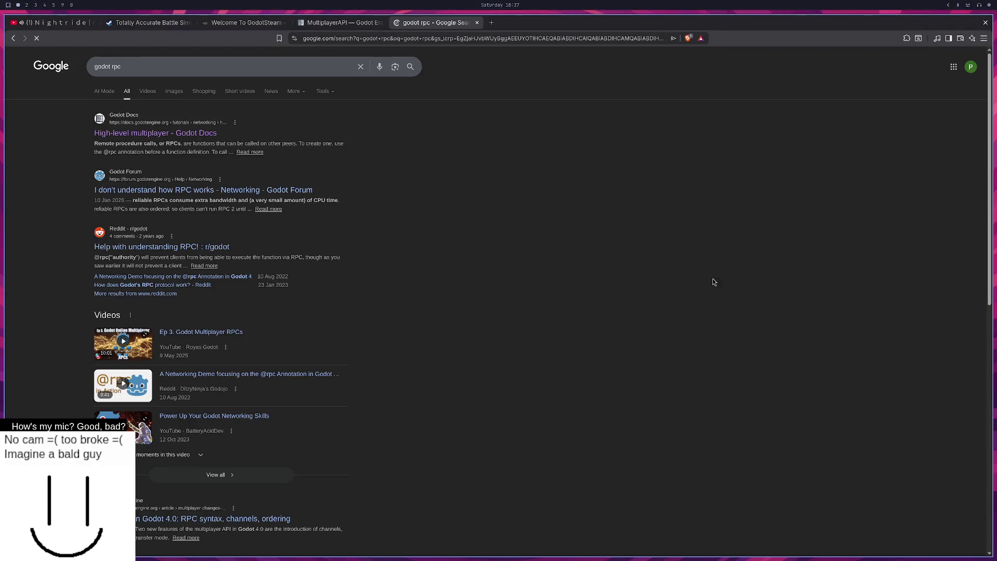
click(156, 133)
Step: Read the Remote procedure calls section, then return to portal.gd in Neovim
scroll(587, 326, down, 20)
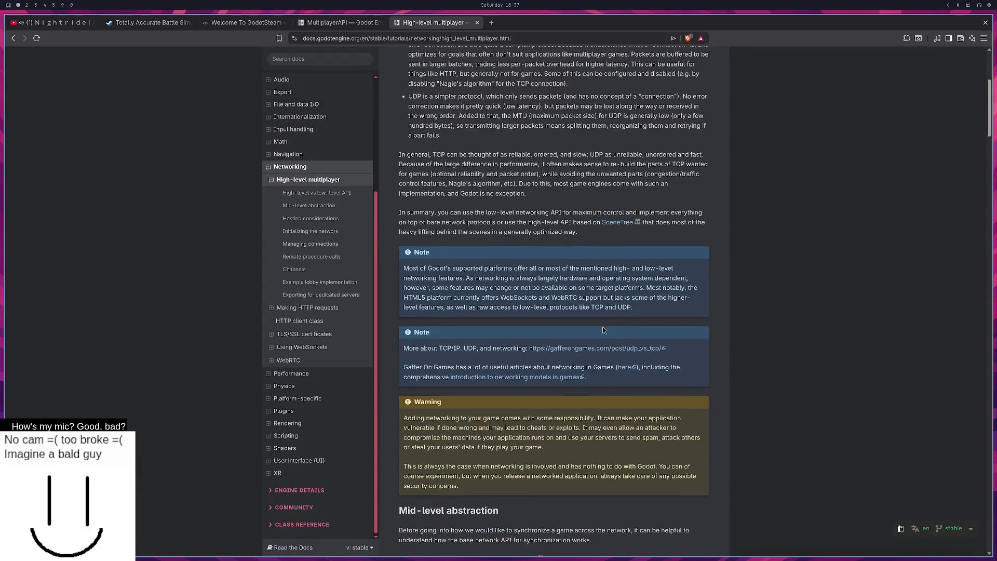
scroll(584, 322, down, 1)
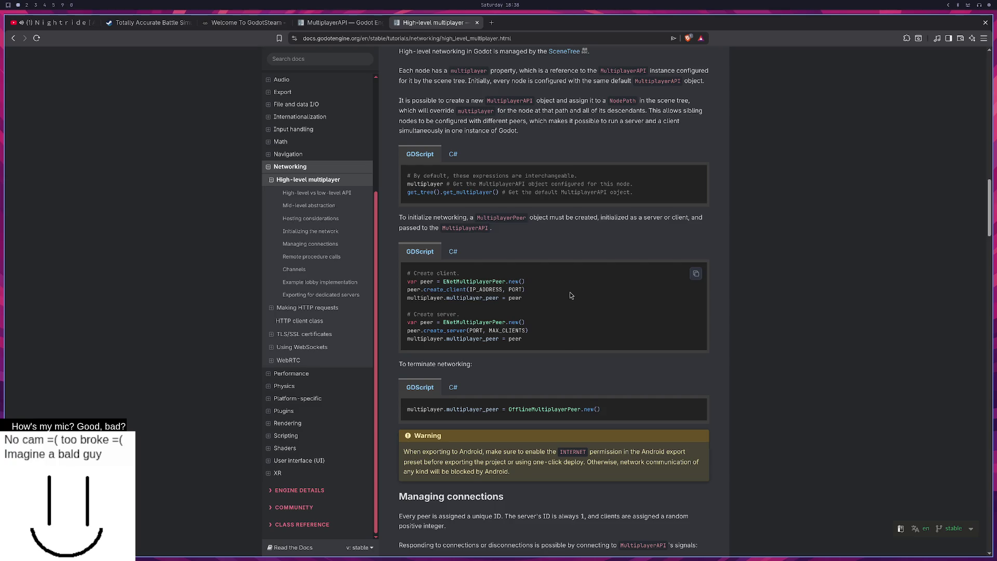
scroll(565, 294, down, 5)
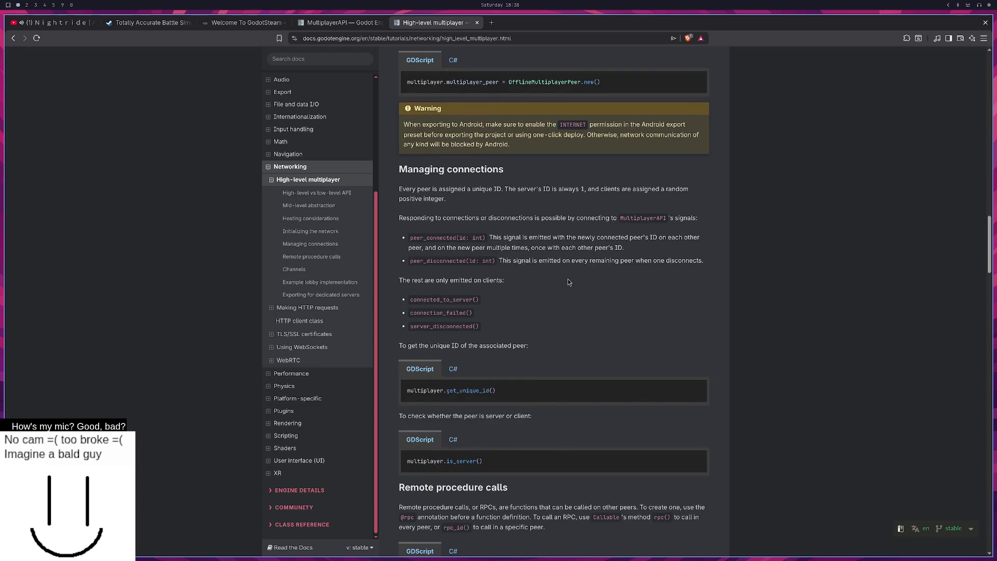
scroll(566, 278, down, 6)
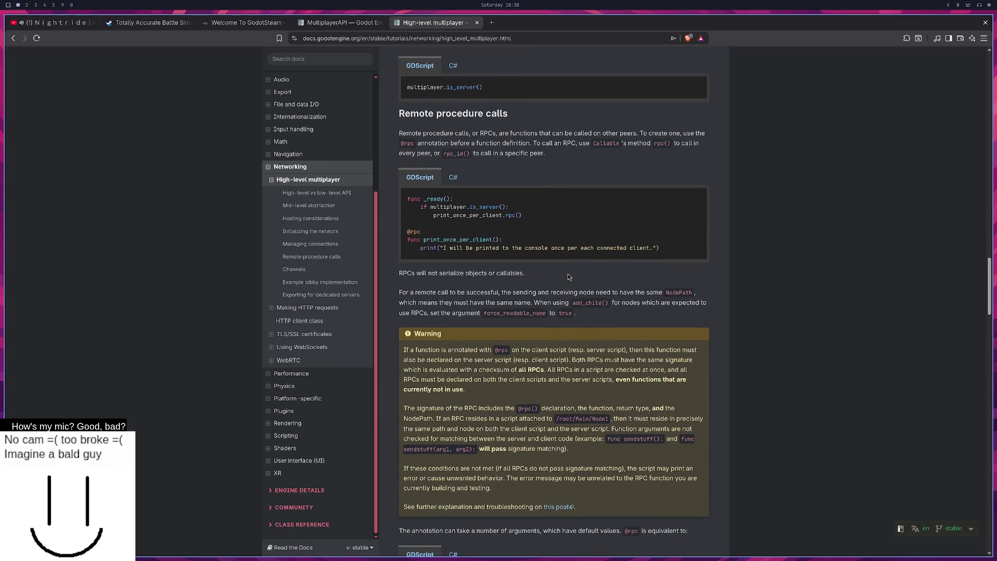
triple_click(415, 109)
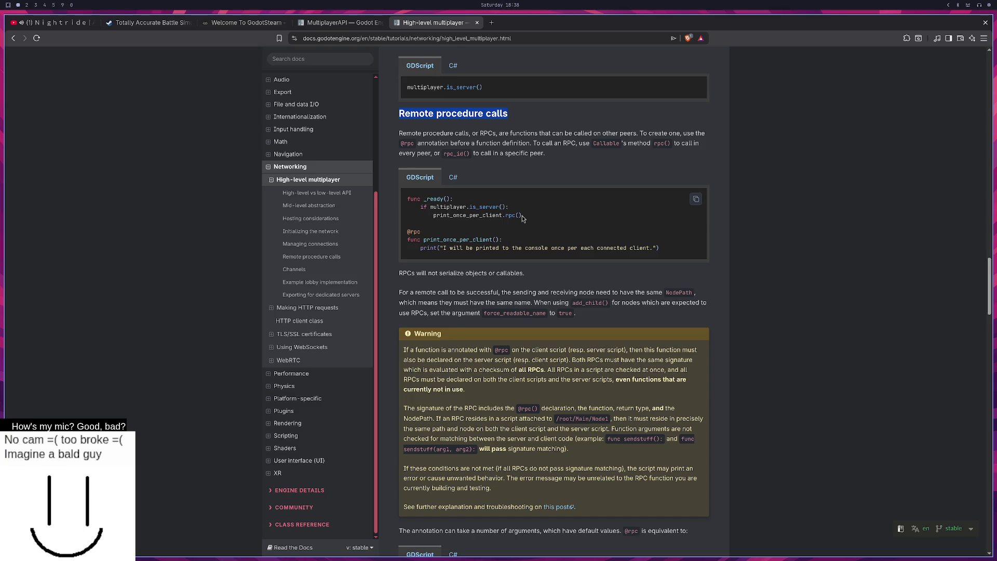
key(super+2)
key(super+3)
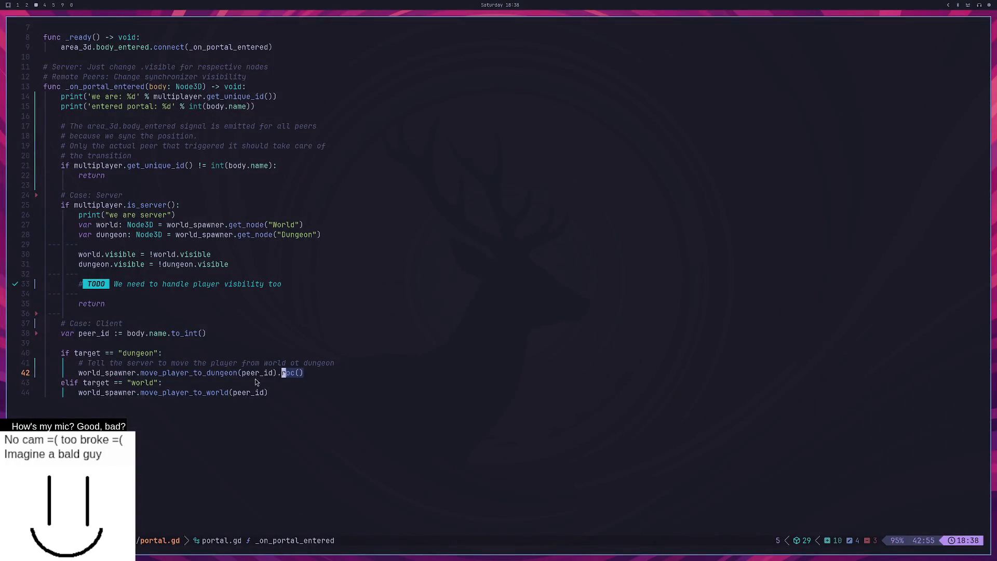
Step: Append .rpc() to the move_player_to_world(peer_id) call on line 44 and save portal.gd
key(Escape)
key(j)
key(j)
text(A.rpc()
key(Escape)
text(hx)
text(:w)
key(Return)
key(k)
key(k)
key(k)
key(k)
key(k)
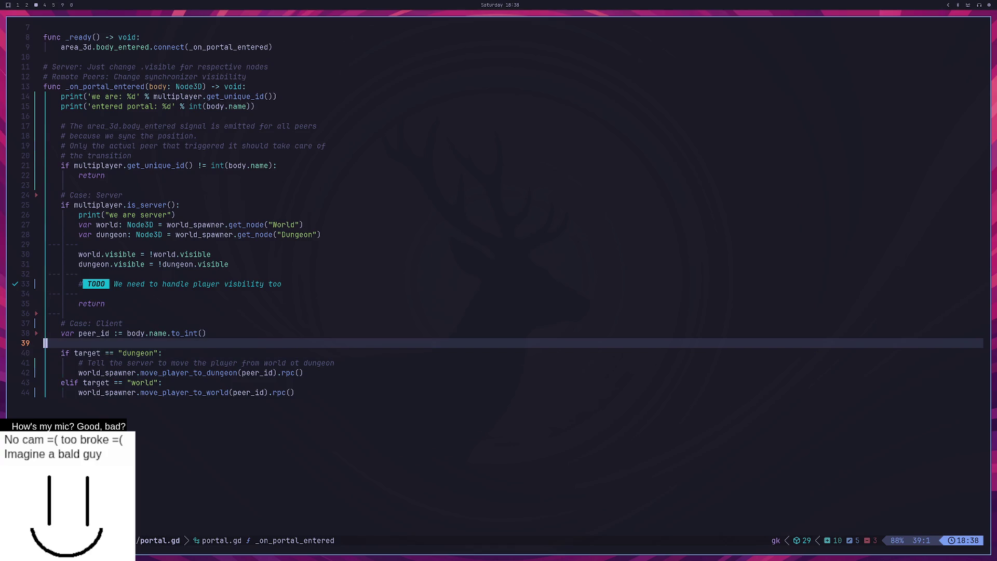
Step: Try jumping to move_player_to_dungeon's definition with gd, then quit Neovim
key(j)
key(j)
key(j)
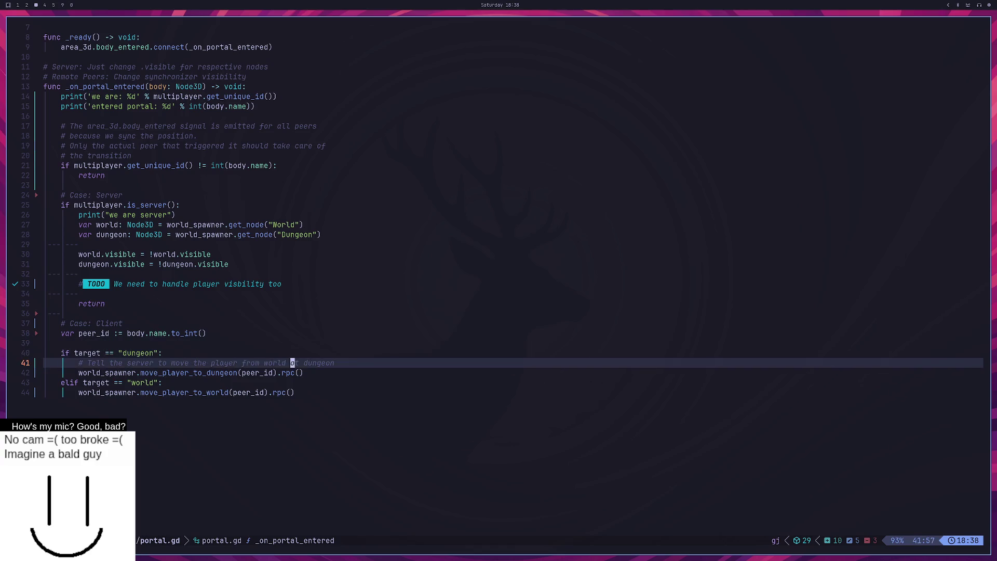
key(b)
key(b)
key(b)
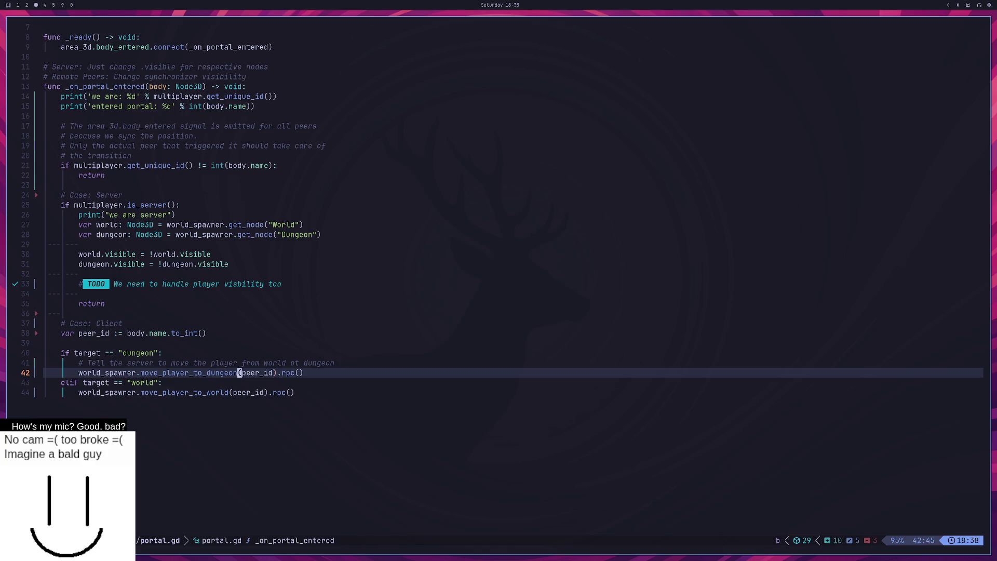
key(g)
key(d)
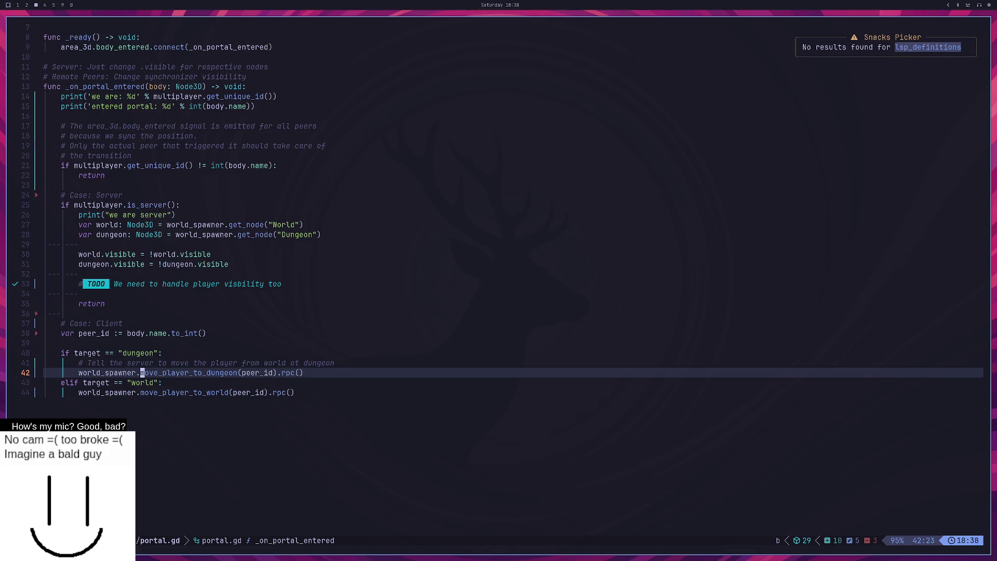
key(Escape)
text(:q)
key(Return)
Step: Relaunch Neovim in the project folder and open world_spawner.gd via the 'spawn' file search
key(Up)
key(Return)
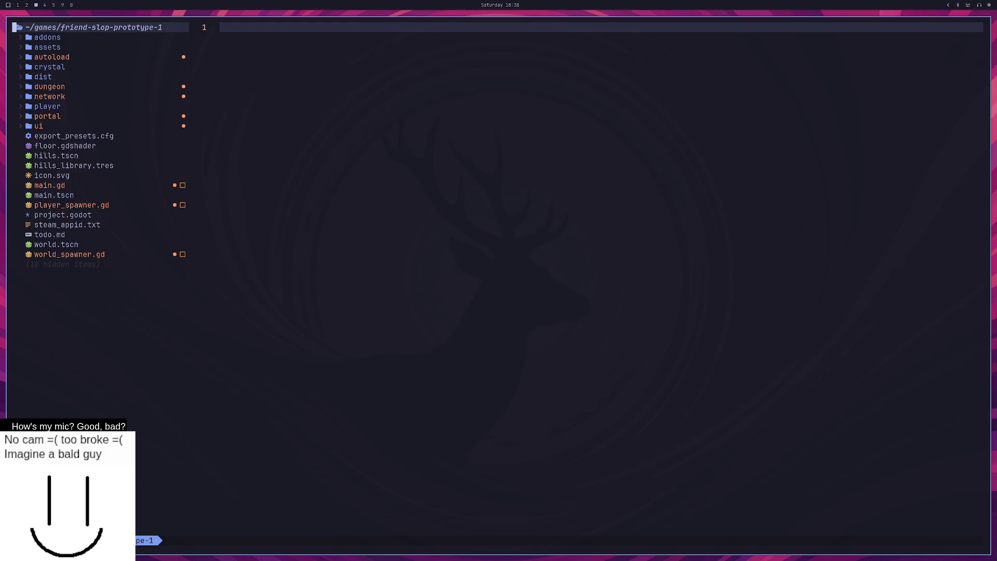
key(space)
key(space)
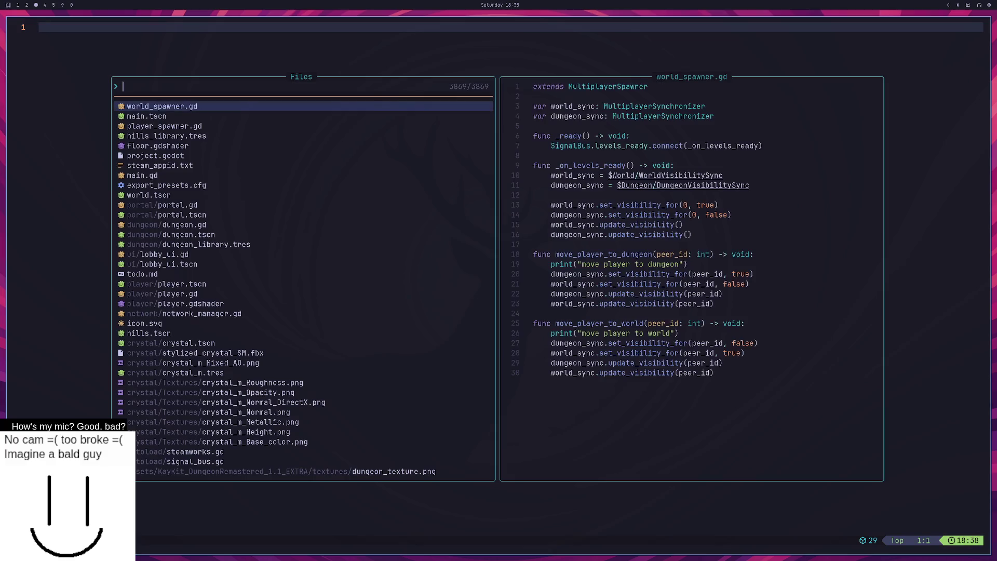
text(spawn)
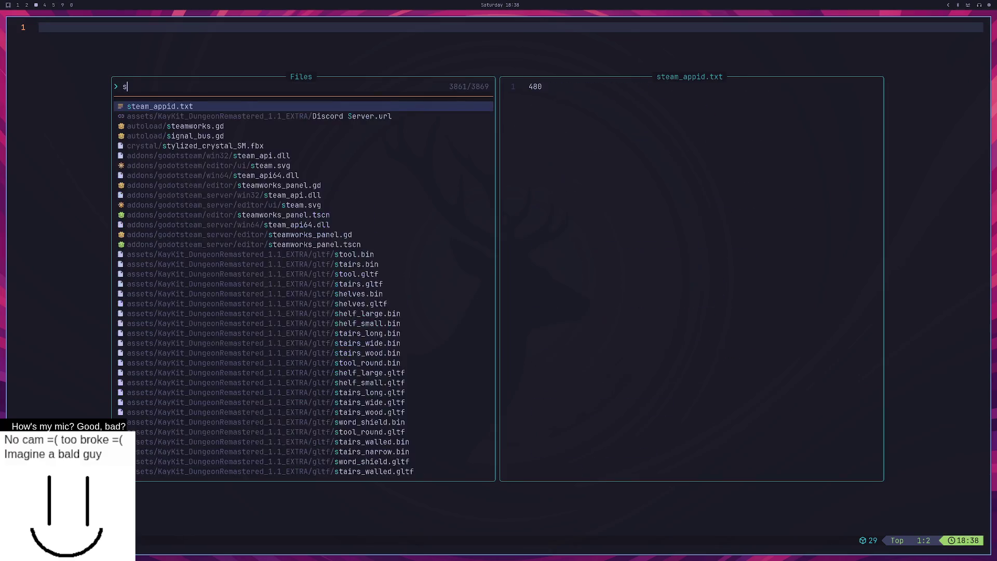
key(Return)
key(j)
key(j)
key(j)
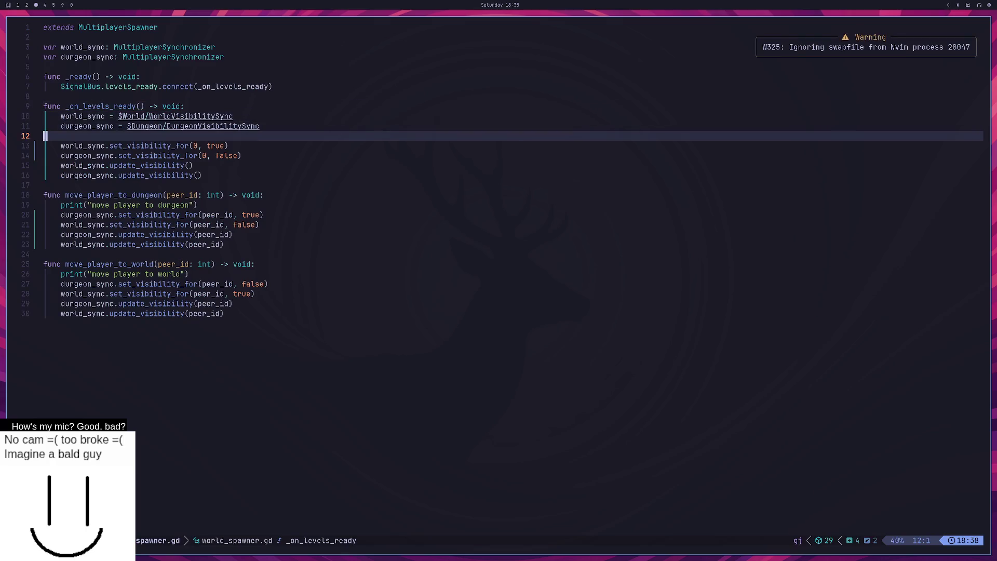
key(j)
key(k)
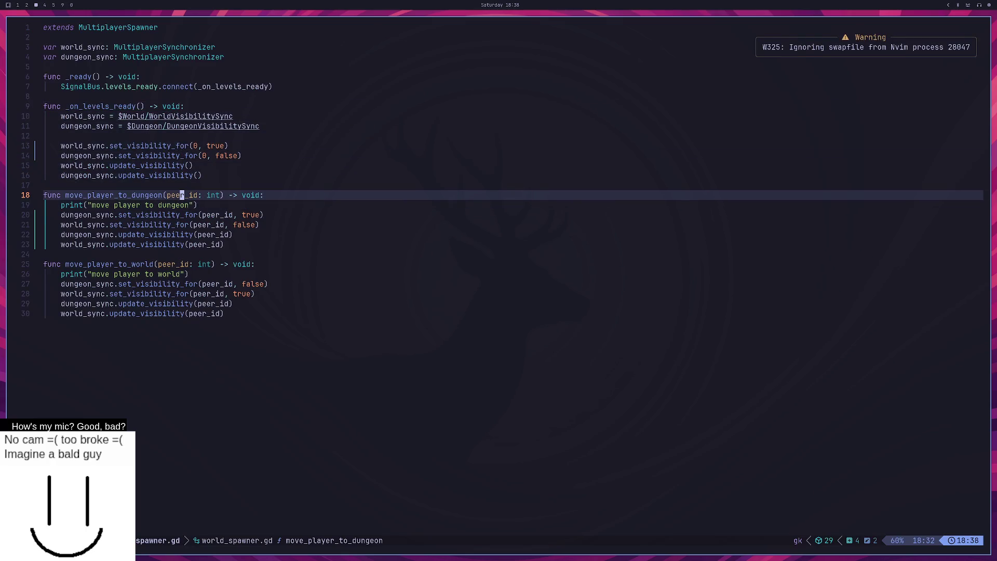
text(O#)
key(BackSpace)
text(@rpc()
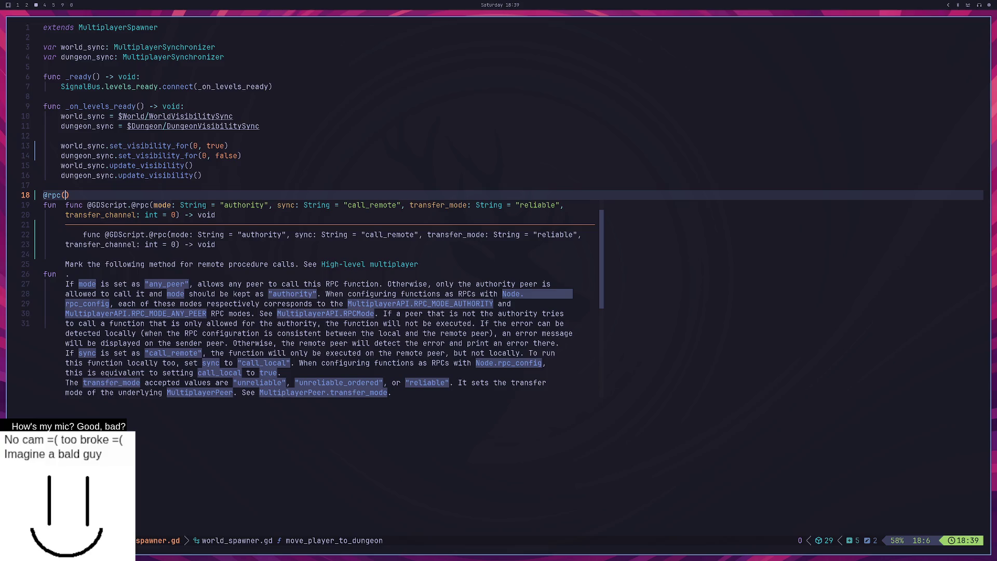
Step: Read the authority and any_peer mode descriptions in the Godot multiplayer docs
key(alt+Tab)
key(alt+Tab)
key(super+1)
scroll(631, 306, down, 8)
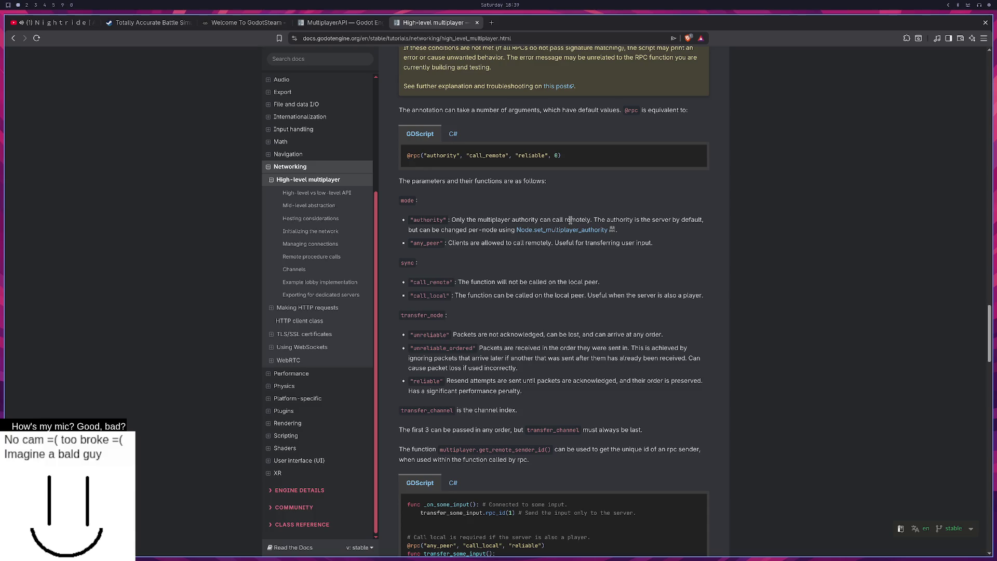
drag(592, 219, 453, 220)
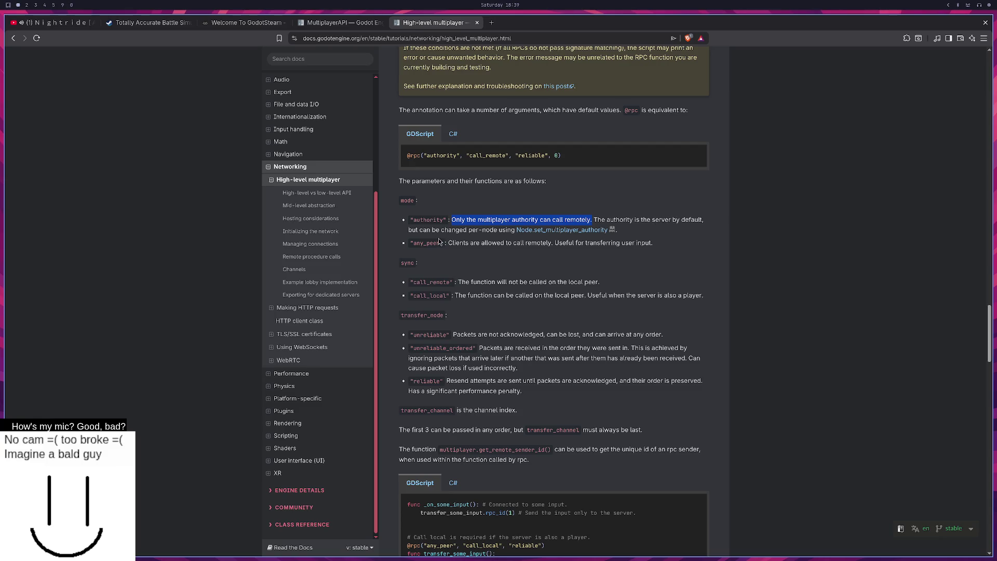
drag(466, 243, 543, 244)
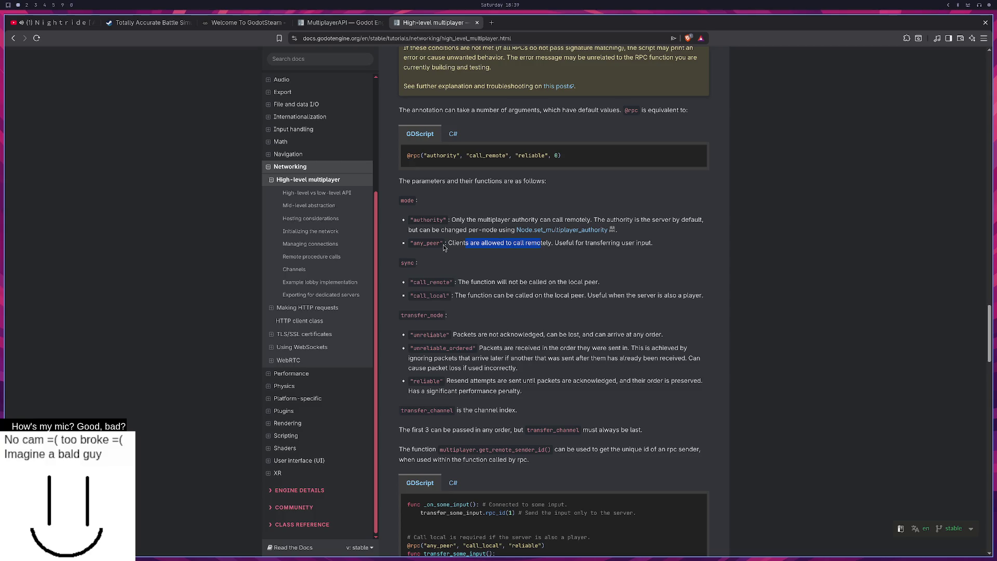
key(super+2)
key(super+3)
text("an)
key(Tab)
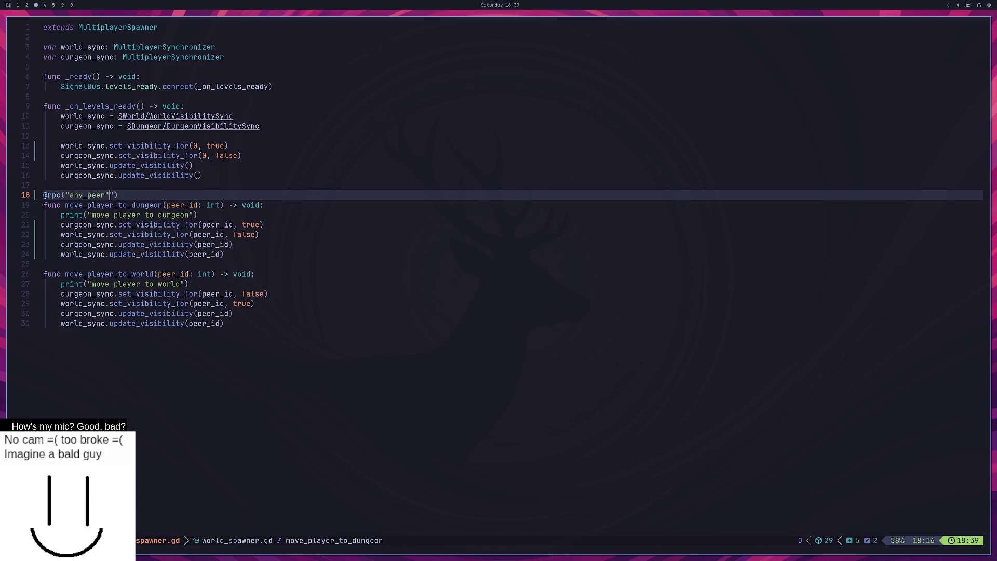
Step: Add a comma after "any_peer" and review the call_remote and call_local sync options in the docs
text(",)
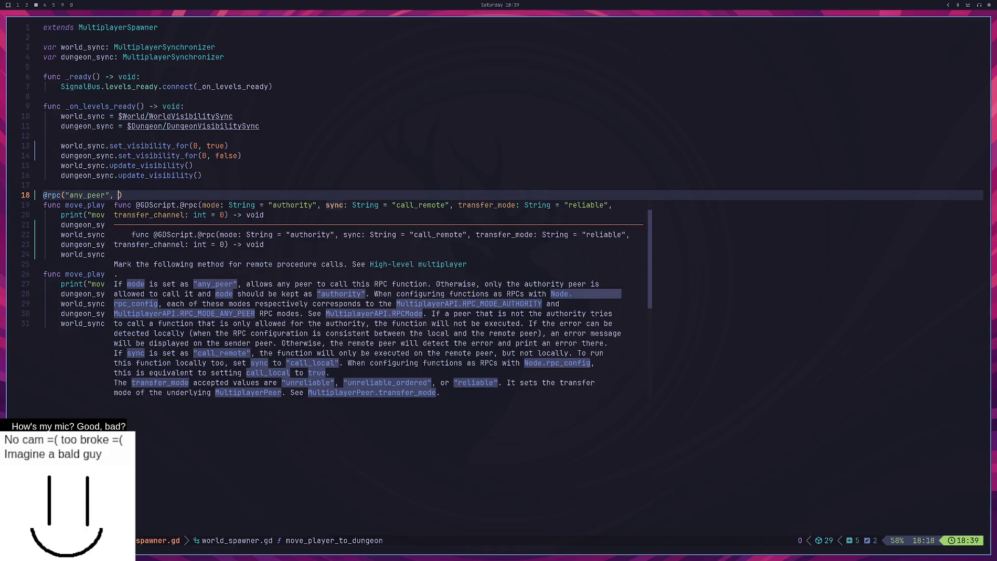
key(super+1)
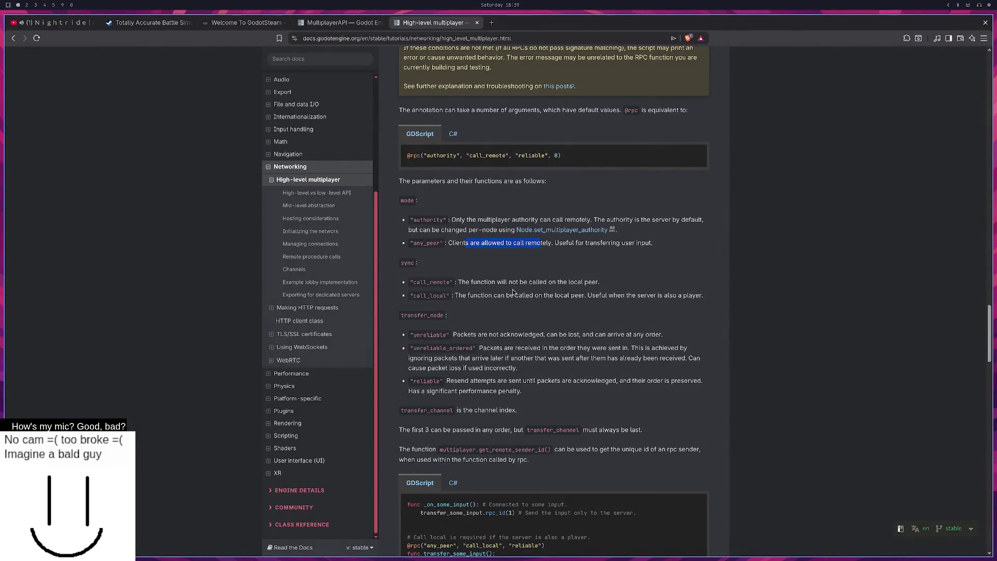
drag(600, 282, 494, 279)
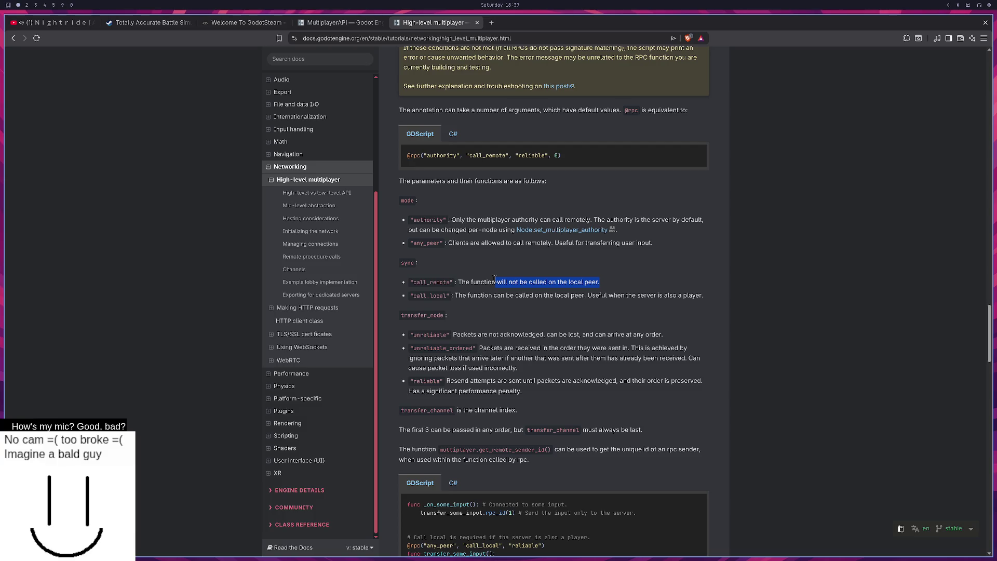
key(super+3)
key(super+2)
key(super+3)
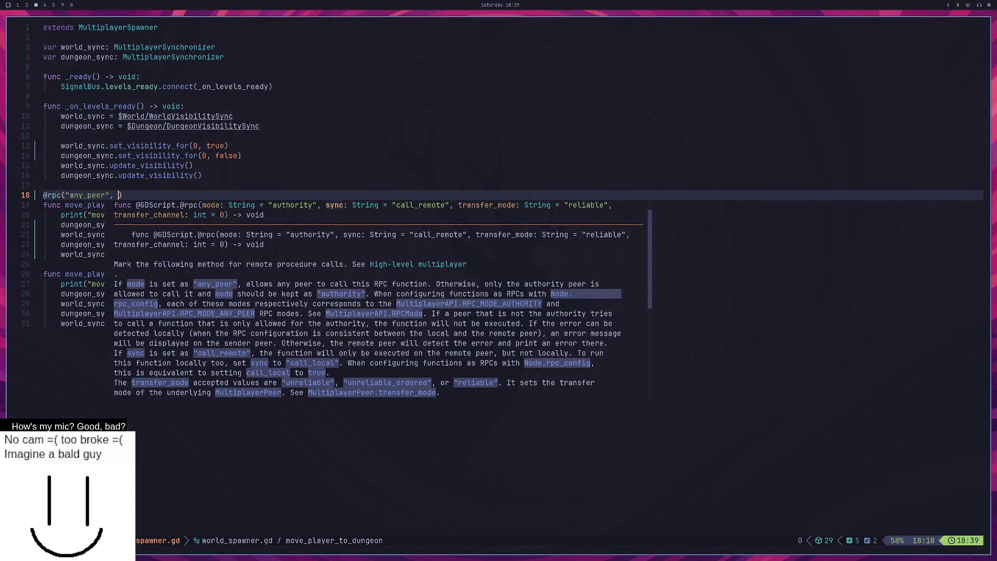
key(super+2)
key(super+1)
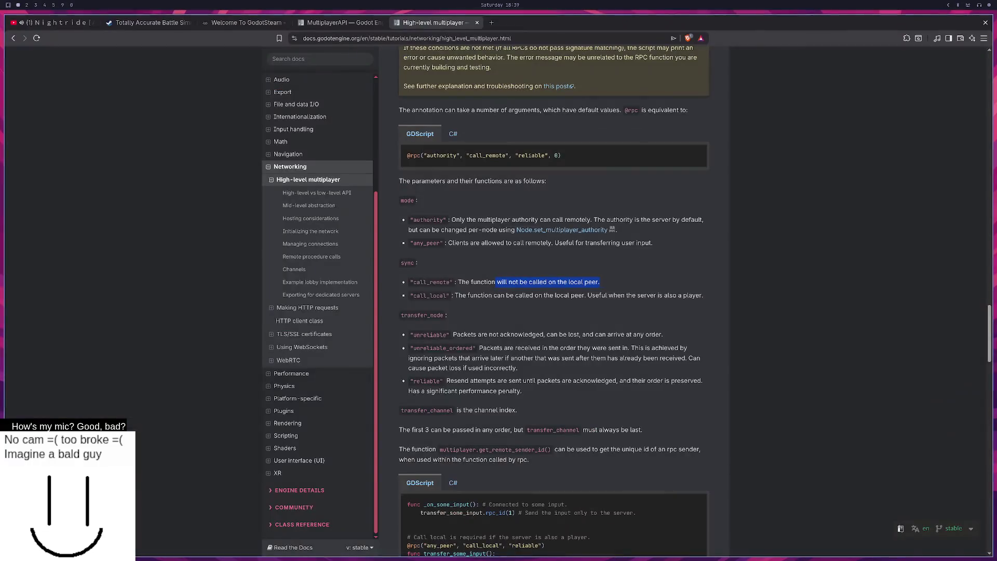